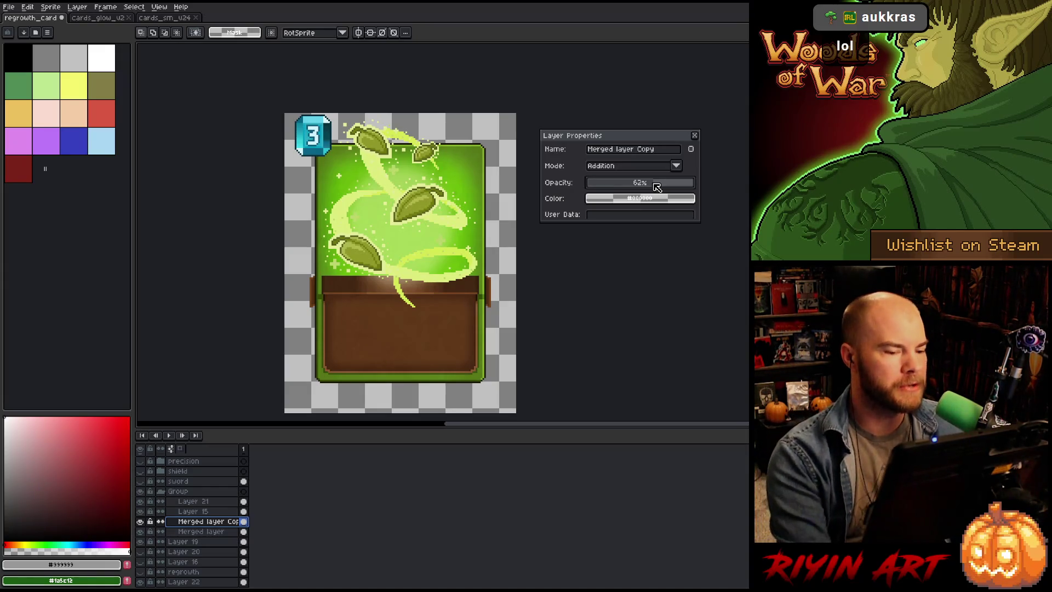
Step: Drag Merged layer Copy's opacity slider from 62% down to 51%
{"action": "left_click_drag", "start_coordinate": [656, 187], "coordinate": [647, 189]}
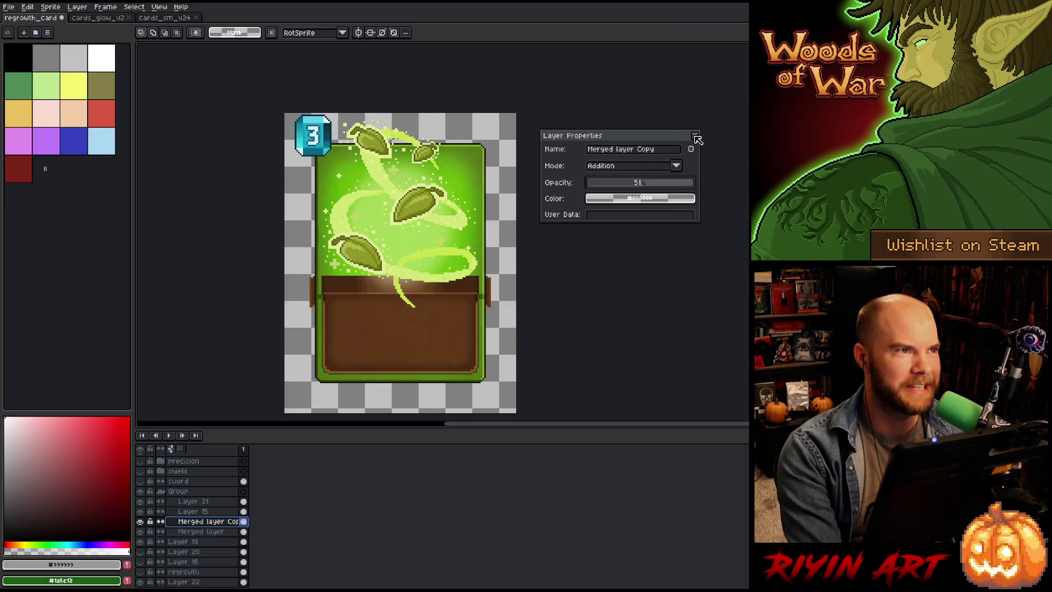
Step: Move the Layer Properties dialog aside, set Merged layer Copy to 25% opacity, and test the Merged layer's opacity
{"action": "left_click_drag", "start_coordinate": [670, 137], "coordinate": [658, 81]}
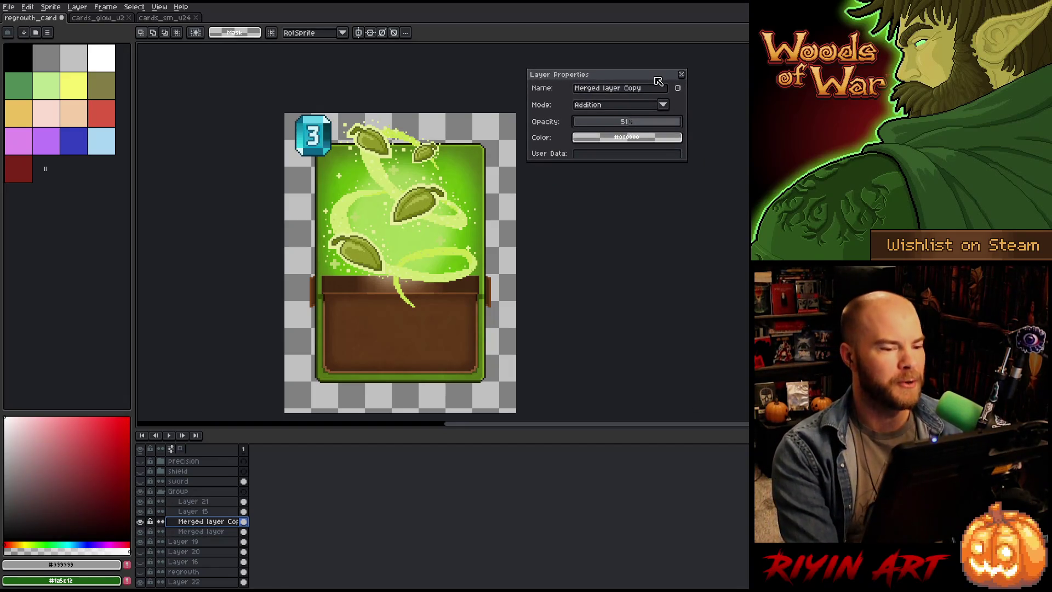
{"action": "left_click_drag", "start_coordinate": [606, 126], "coordinate": [616, 126]}
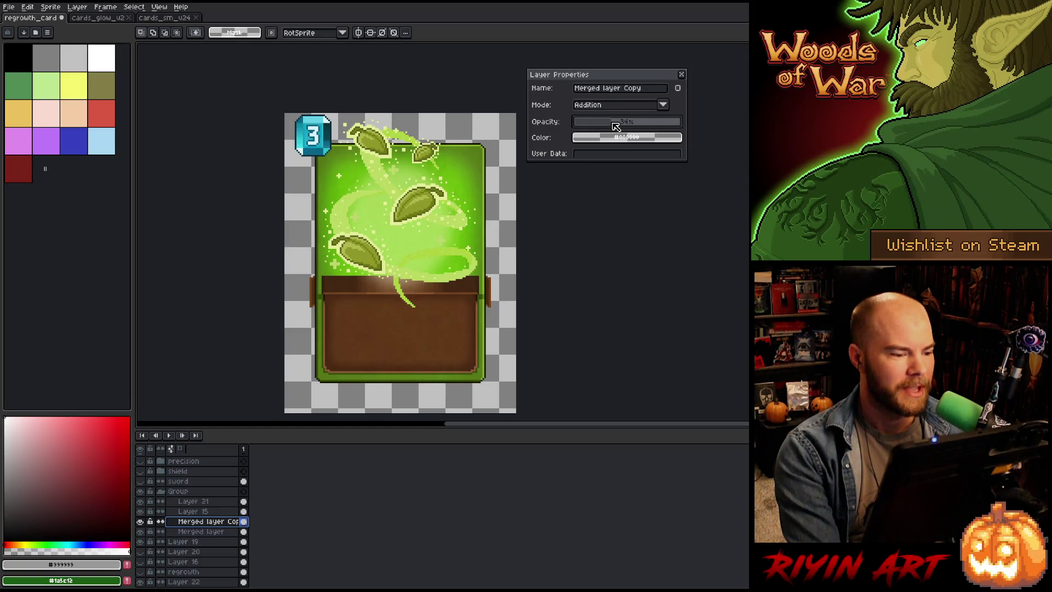
{"action": "left_click", "coordinate": [202, 532]}
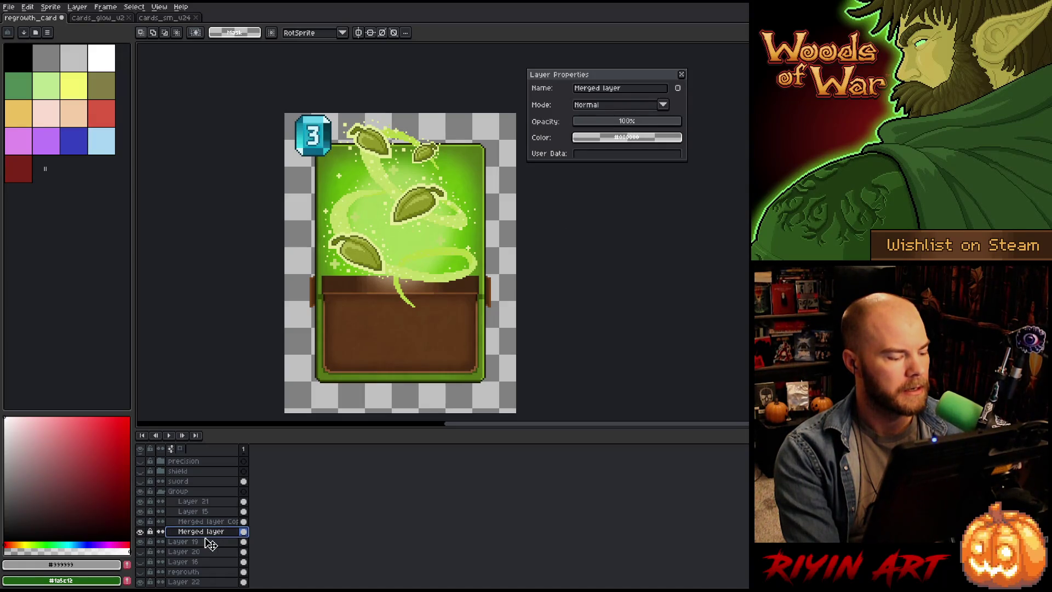
{"action": "left_click_drag", "start_coordinate": [632, 127], "coordinate": [748, 124]}
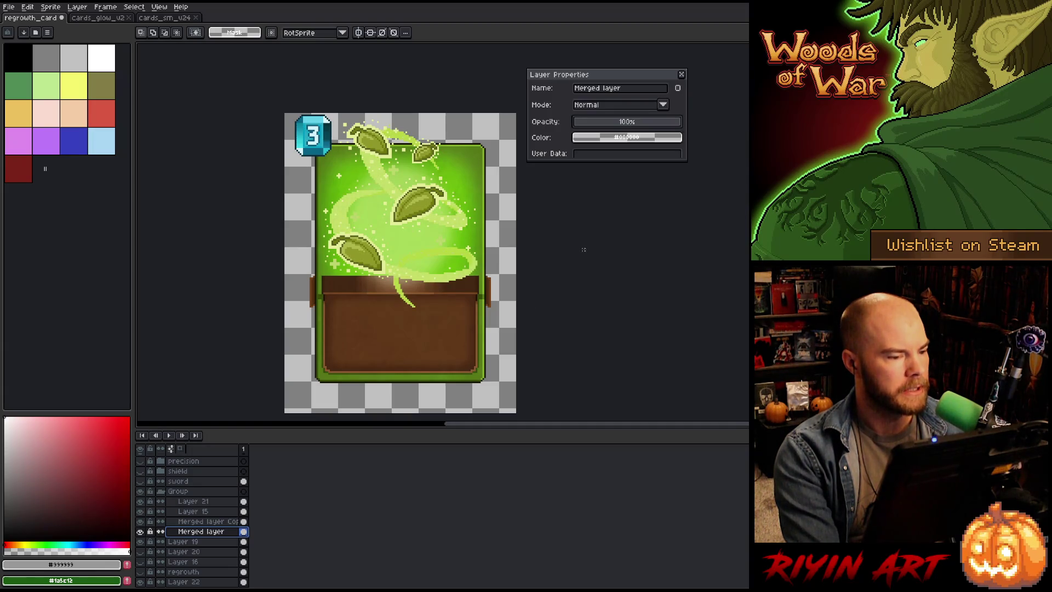
Step: Lower Layer 19's opacity to about 25%, then toggle its visibility to compare the glow
{"action": "left_click", "coordinate": [183, 541]}
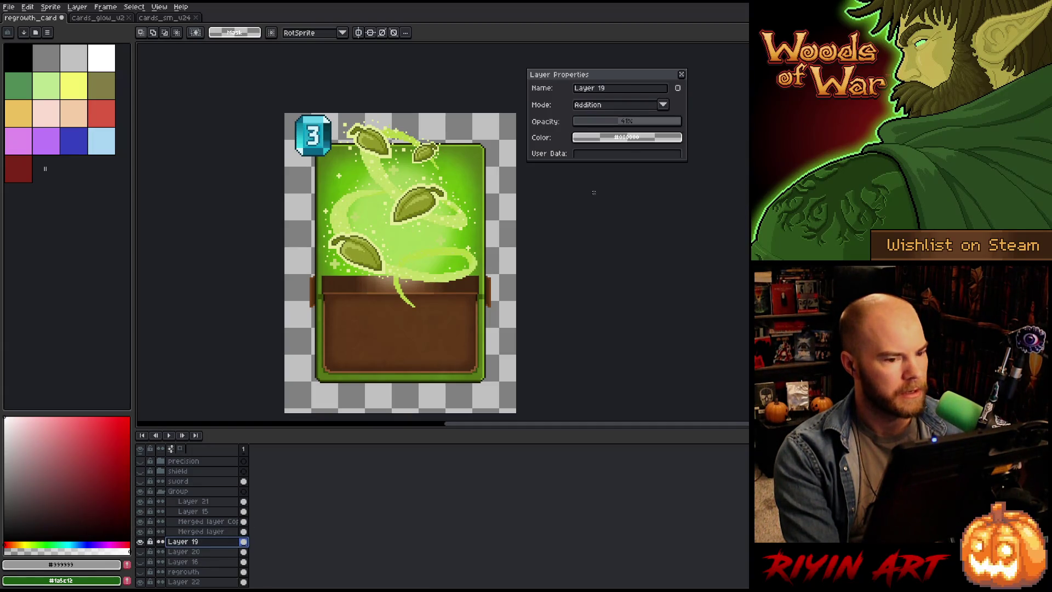
{"action": "left_click", "coordinate": [605, 124]}
{"action": "mouse_move", "coordinate": [604, 124]}
{"action": "left_mouse_down"}
{"action": "mouse_move", "coordinate": [620, 124]}
{"action": "mouse_move", "coordinate": [606, 126]}
{"action": "left_mouse_up"}
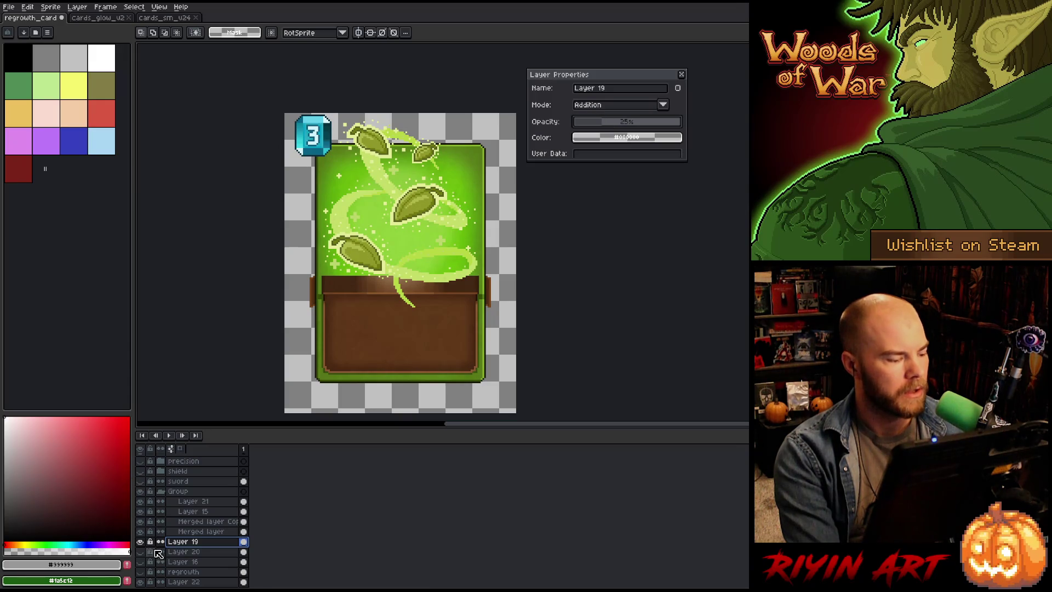
{"action": "left_click", "coordinate": [141, 542]}
{"action": "left_click", "coordinate": [141, 542]}
{"action": "left_click", "coordinate": [141, 542]}
{"action": "left_click", "coordinate": [141, 542]}
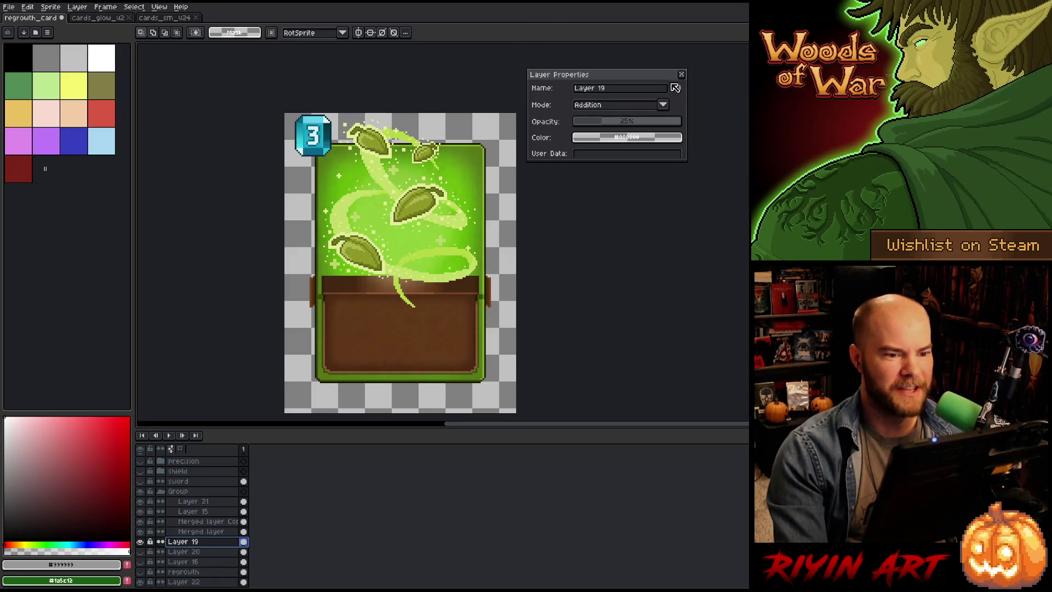
Step: Open Merged layer Copy's layer properties and adjust its opacity
{"action": "left_click", "coordinate": [681, 75]}
{"action": "left_click", "coordinate": [215, 522]}
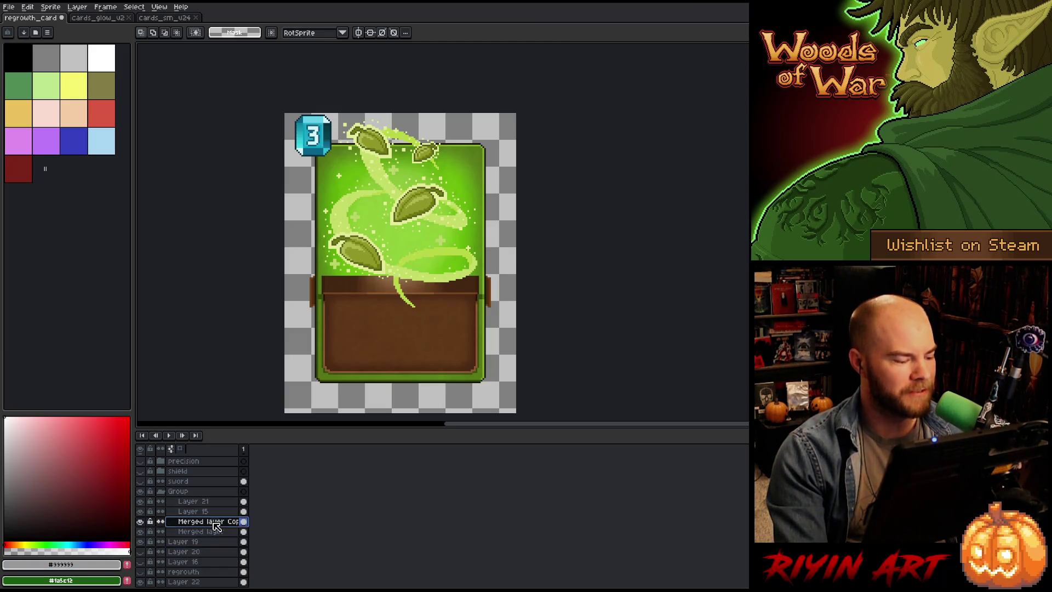
{"action": "double_click", "coordinate": [214, 525]}
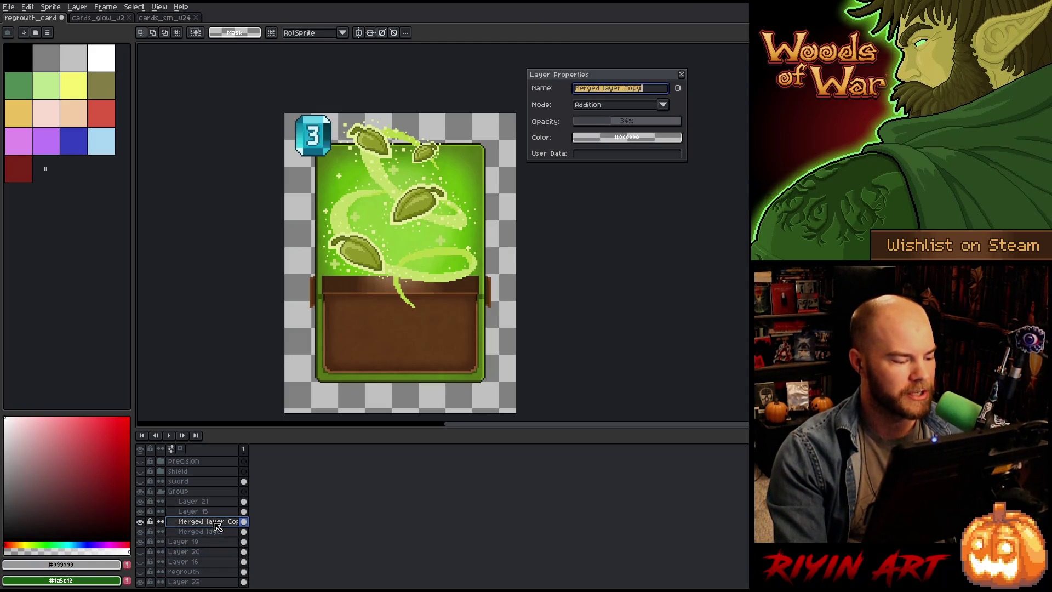
{"action": "left_click", "coordinate": [606, 123]}
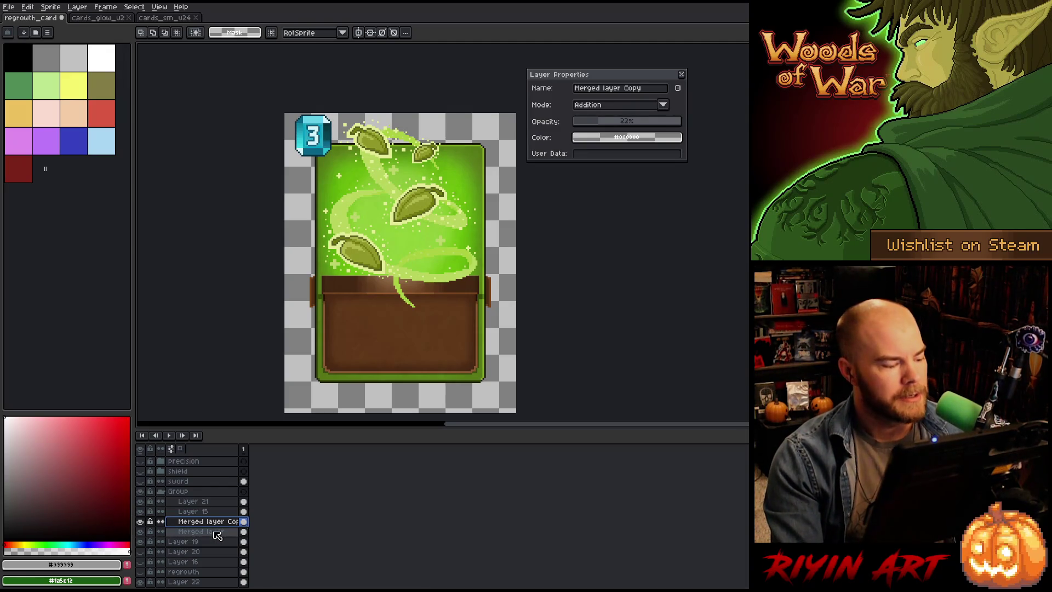
Step: Duplicate Merged layer, merge the Addition copy down into it, and set opacity to 84%
{"action": "right_click", "coordinate": [217, 532]}
{"action": "left_click", "coordinate": [235, 568]}
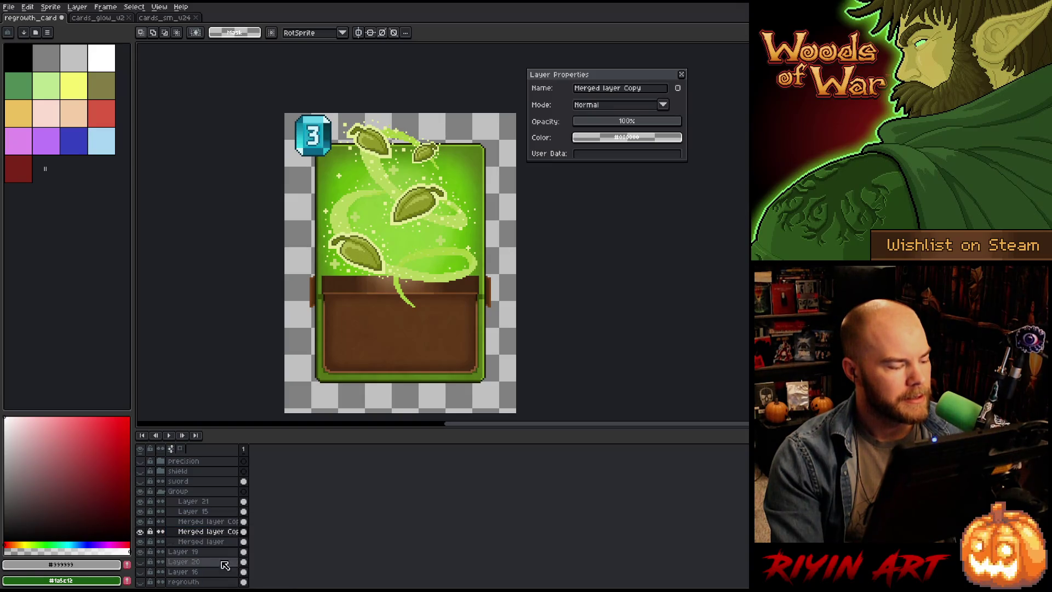
{"action": "left_click", "coordinate": [208, 522]}
{"action": "key", "text": "ctrl+e"}
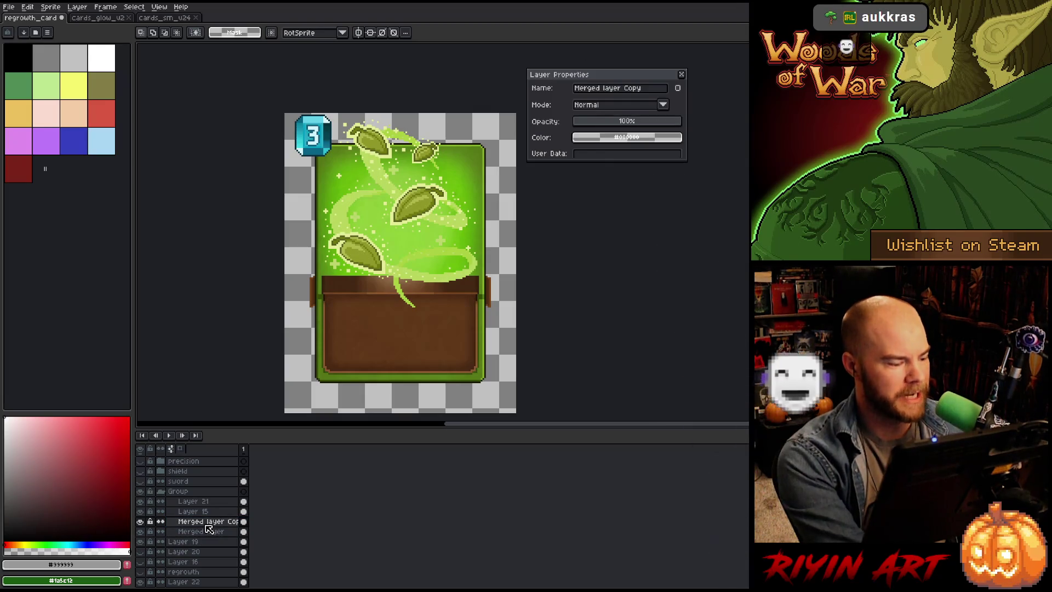
{"action": "left_click", "coordinate": [629, 123]}
{"action": "left_click_drag", "start_coordinate": [631, 126], "coordinate": [667, 128]}
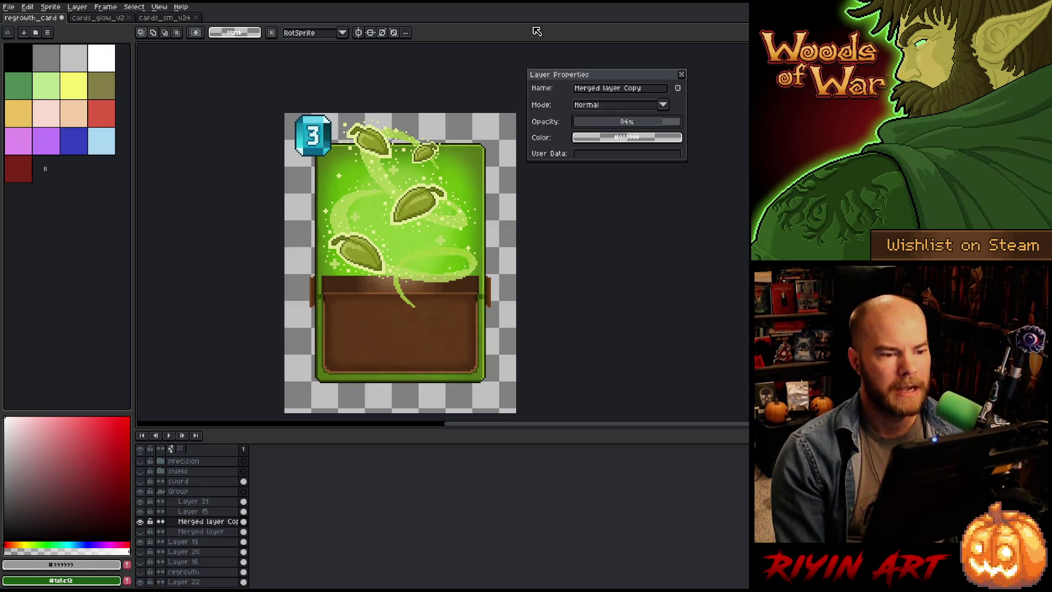
{"action": "left_click_drag", "start_coordinate": [615, 80], "coordinate": [630, 80]}
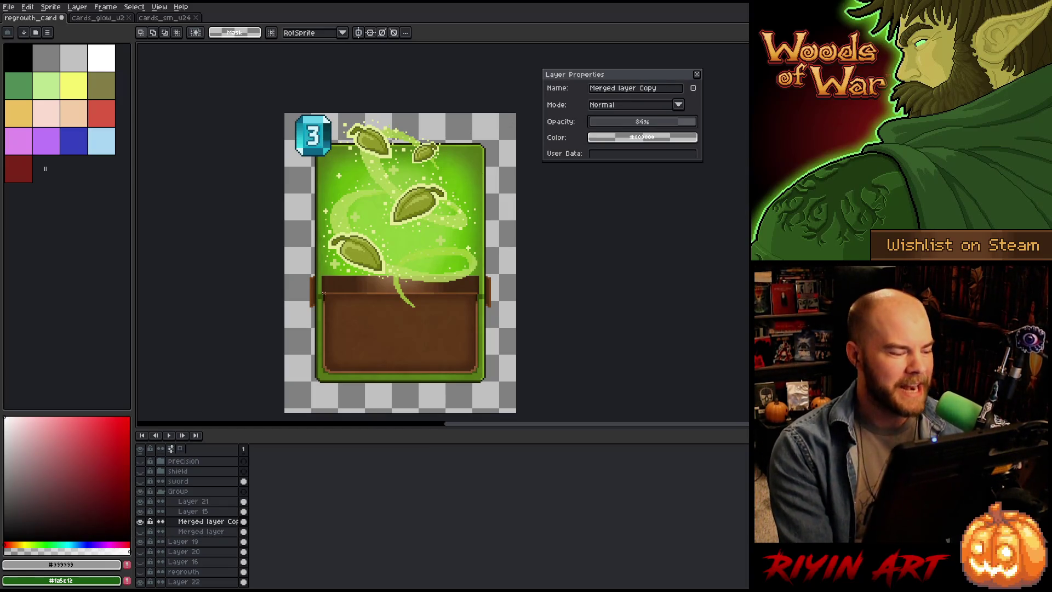
{"action": "left_click", "coordinate": [219, 531]}
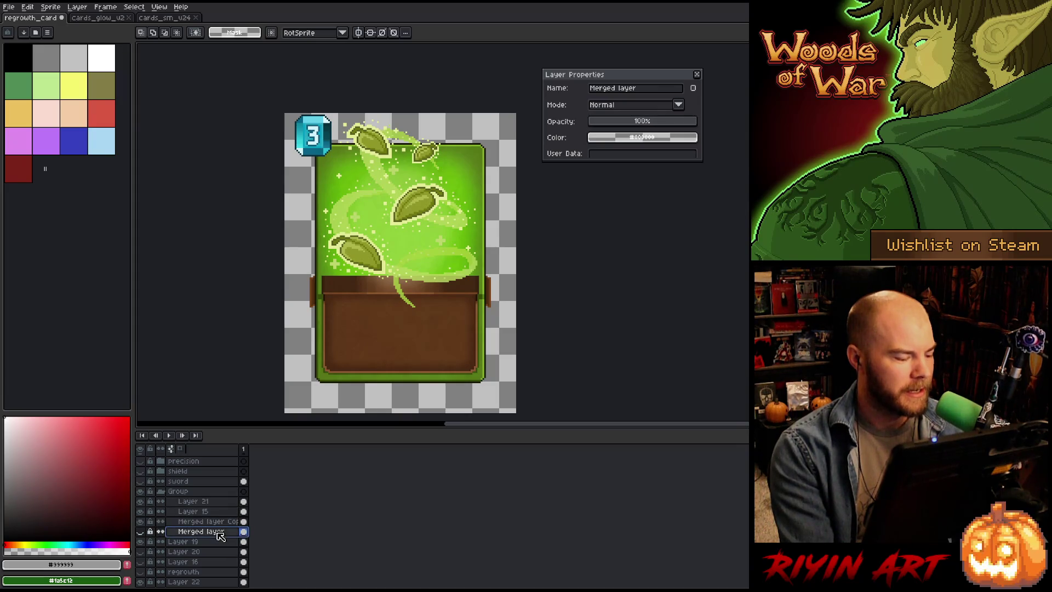
{"action": "left_click", "coordinate": [140, 531]}
{"action": "left_click", "coordinate": [141, 531]}
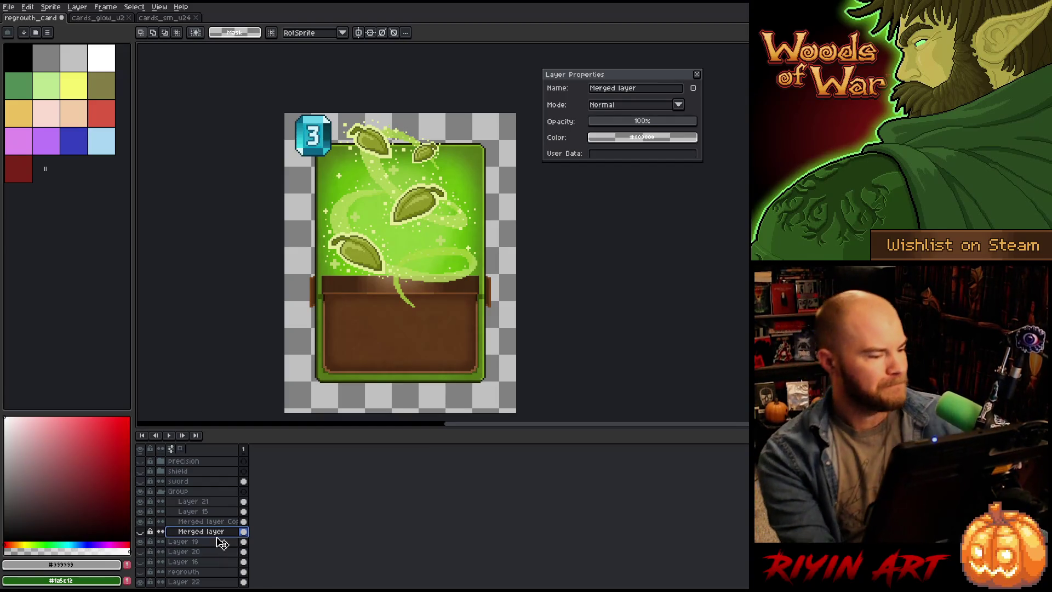
{"action": "left_click", "coordinate": [697, 75]}
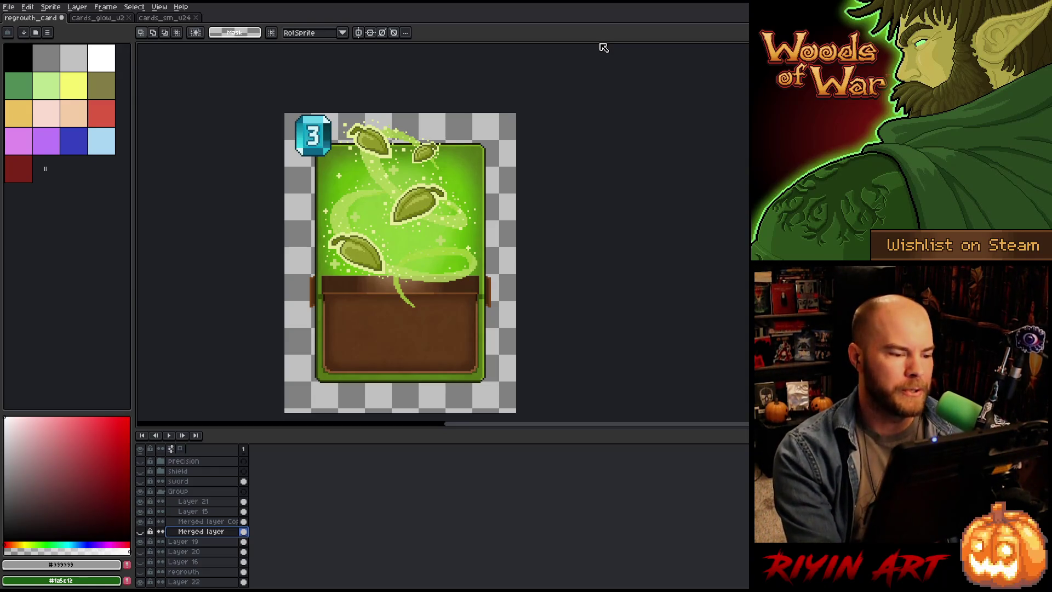
{"action": "scroll", "coordinate": [376, 230], "scroll_direction": "up", "scroll_amount": 1}
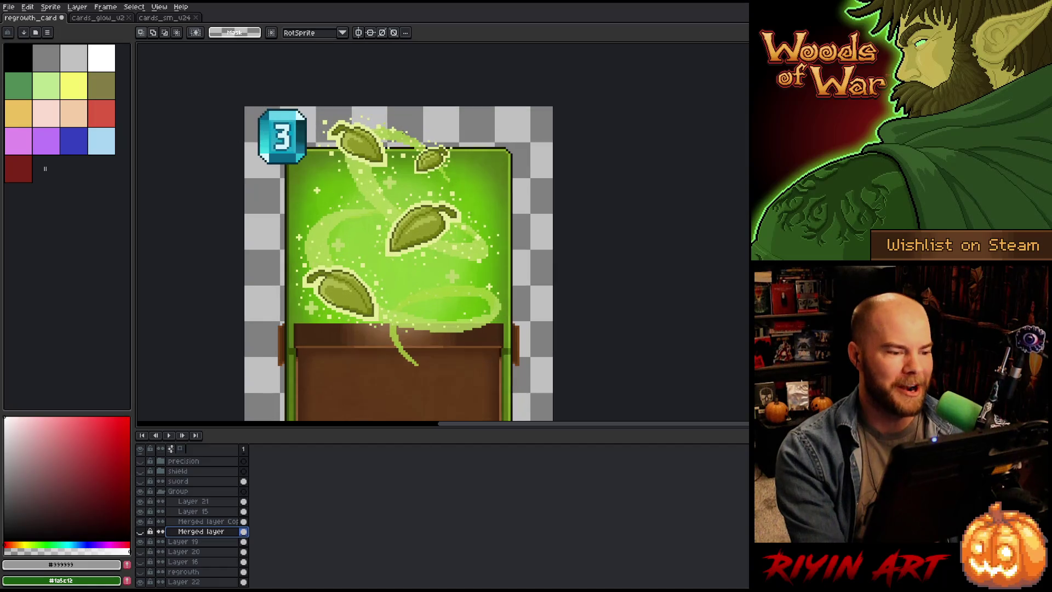
{"action": "scroll", "coordinate": [403, 153], "scroll_direction": "down", "scroll_amount": 1}
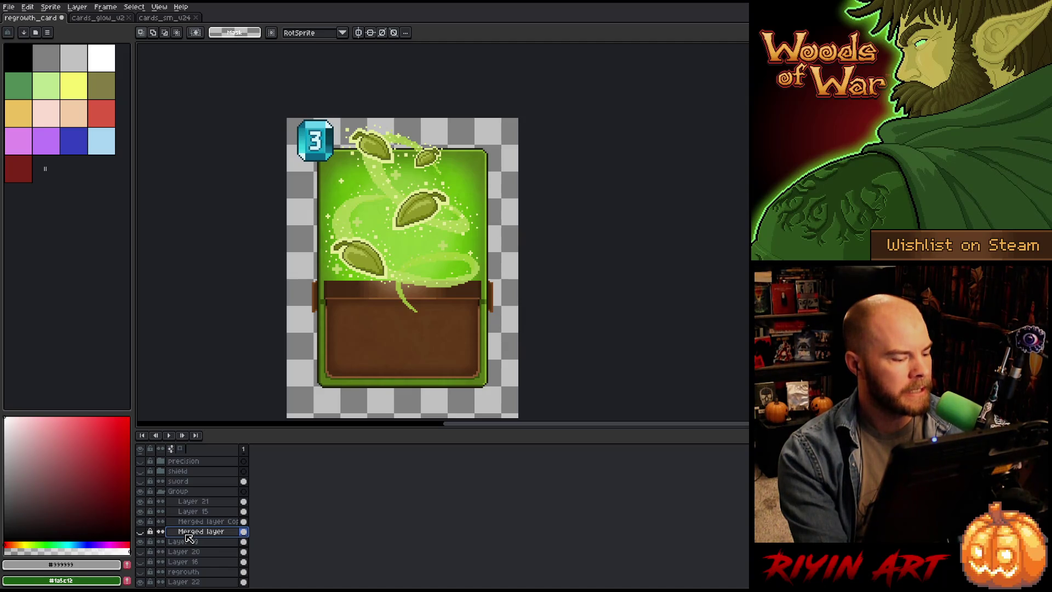
{"action": "scroll", "coordinate": [189, 538], "scroll_direction": "down", "scroll_amount": 2}
{"action": "left_click", "coordinate": [165, 521]}
{"action": "left_click", "coordinate": [141, 521]}
{"action": "left_click", "coordinate": [141, 521]}
{"action": "double_click", "coordinate": [196, 523]}
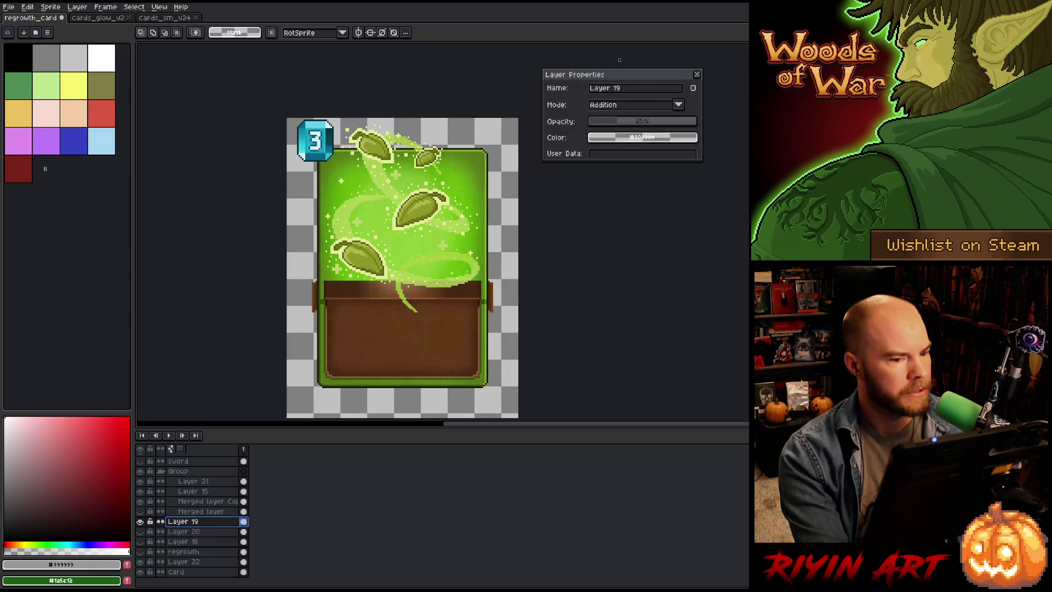
{"action": "left_click", "coordinate": [696, 75]}
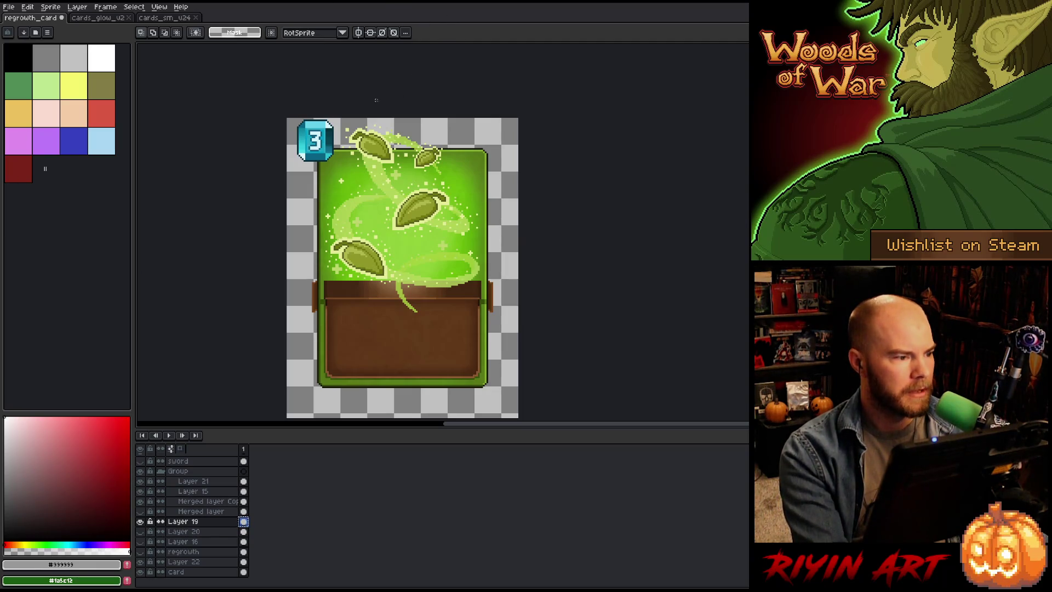
{"action": "left_click", "coordinate": [109, 18]}
Step: In regrowth_card, toggle Layer 19 to check its glow, then select the whole canvas with Ctrl+A
{"action": "left_click", "coordinate": [64, 19]}
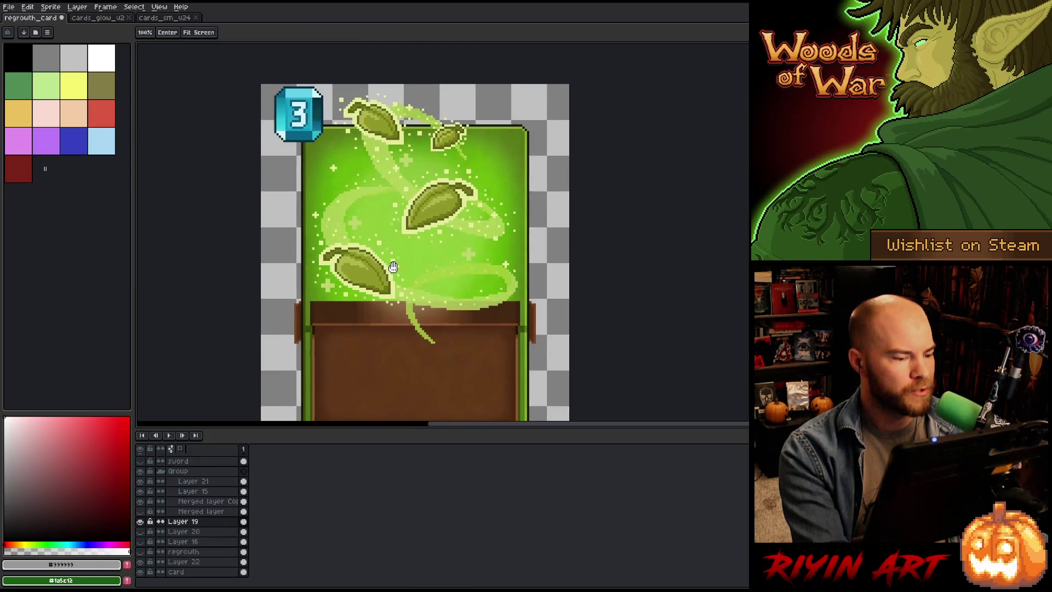
{"action": "scroll", "coordinate": [394, 246], "scroll_direction": "down", "scroll_amount": 3}
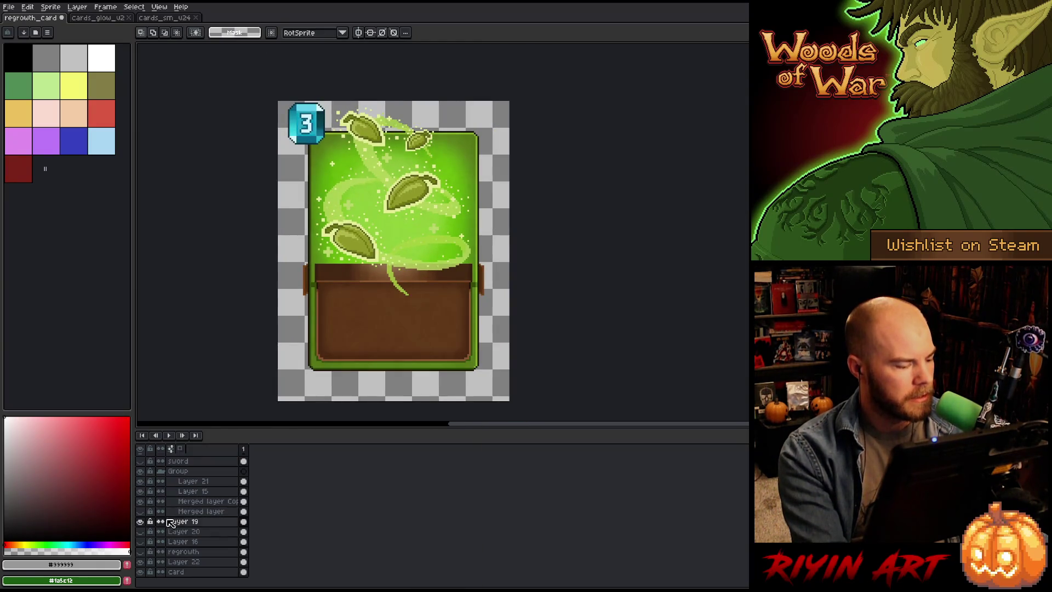
{"action": "left_click", "coordinate": [140, 521]}
{"action": "left_click", "coordinate": [141, 521]}
{"action": "left_click", "coordinate": [141, 522]}
{"action": "left_click", "coordinate": [141, 522]}
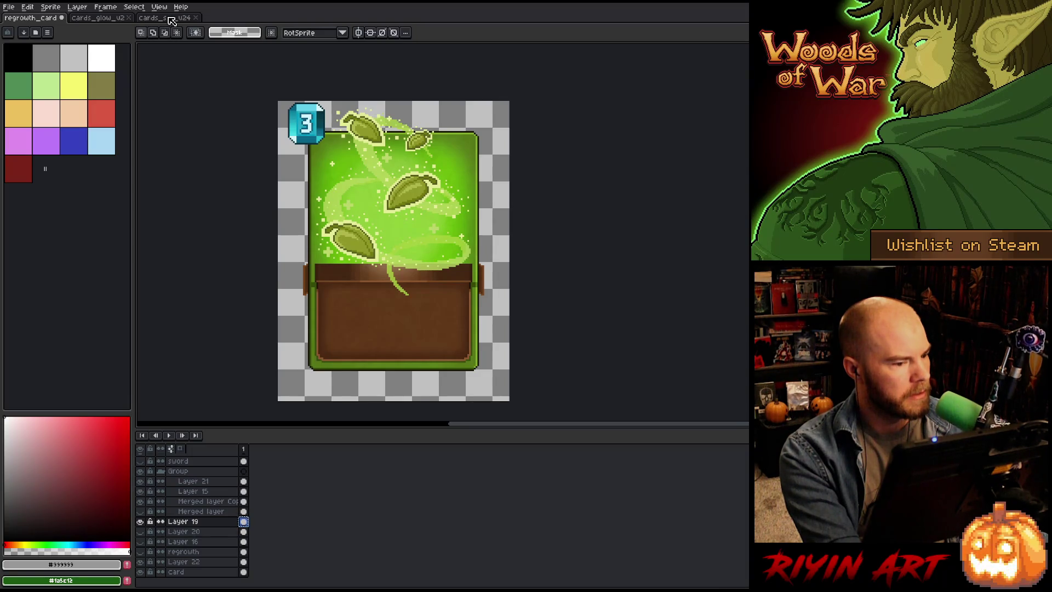
{"action": "key", "text": "ctrl+a"}
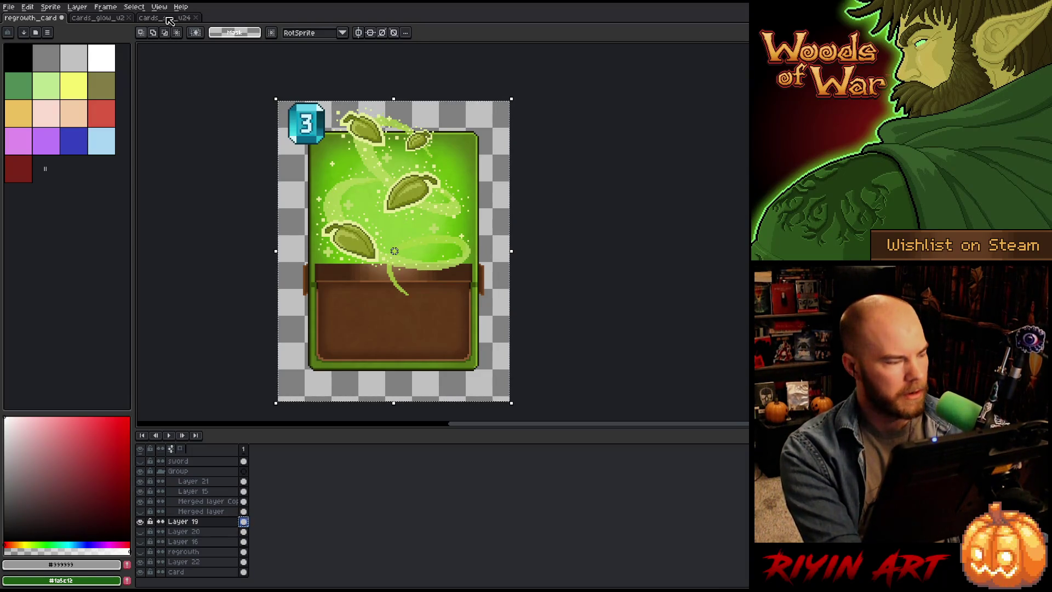
{"action": "left_click", "coordinate": [160, 18]}
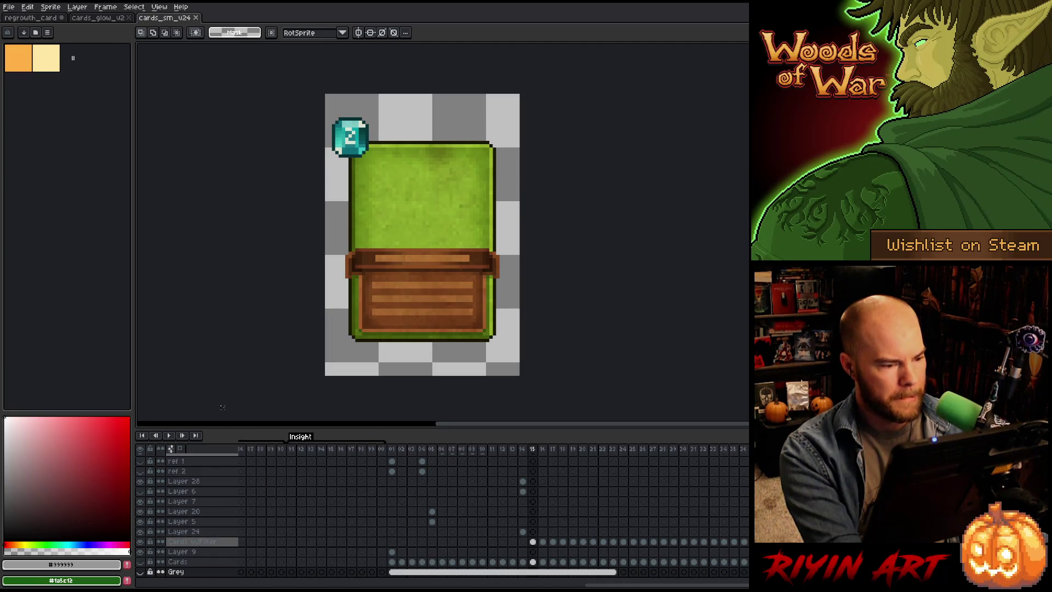
Step: In cards_glow_v2, compare frames 80 and 81, then add Layer 16 above the new banner layer
{"action": "left_click", "coordinate": [107, 22]}
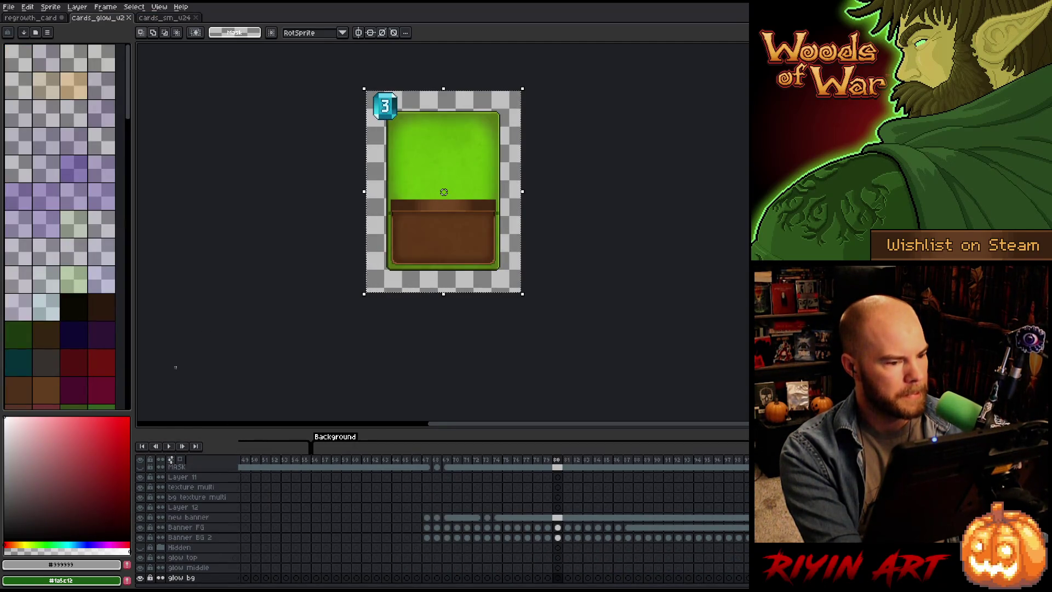
{"action": "scroll", "coordinate": [304, 556], "scroll_direction": "down", "scroll_amount": 1}
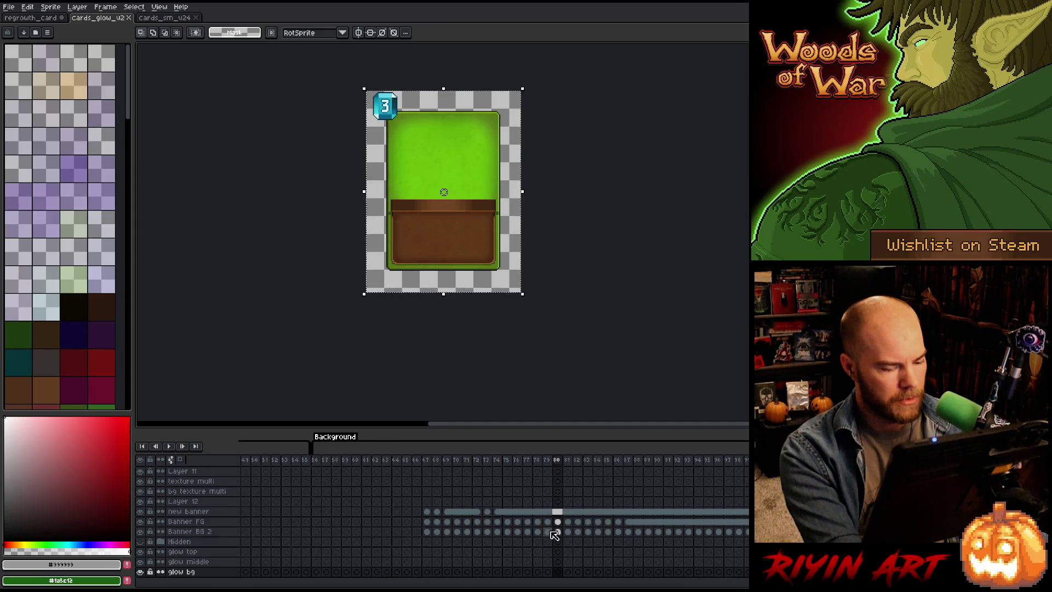
{"action": "left_click", "coordinate": [568, 460]}
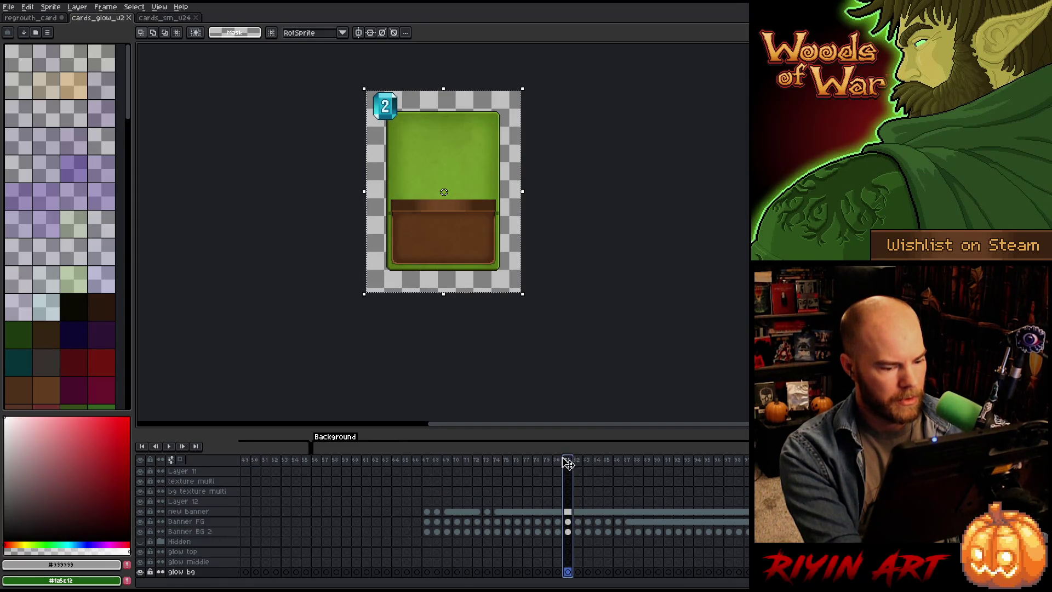
{"action": "left_click", "coordinate": [560, 460]}
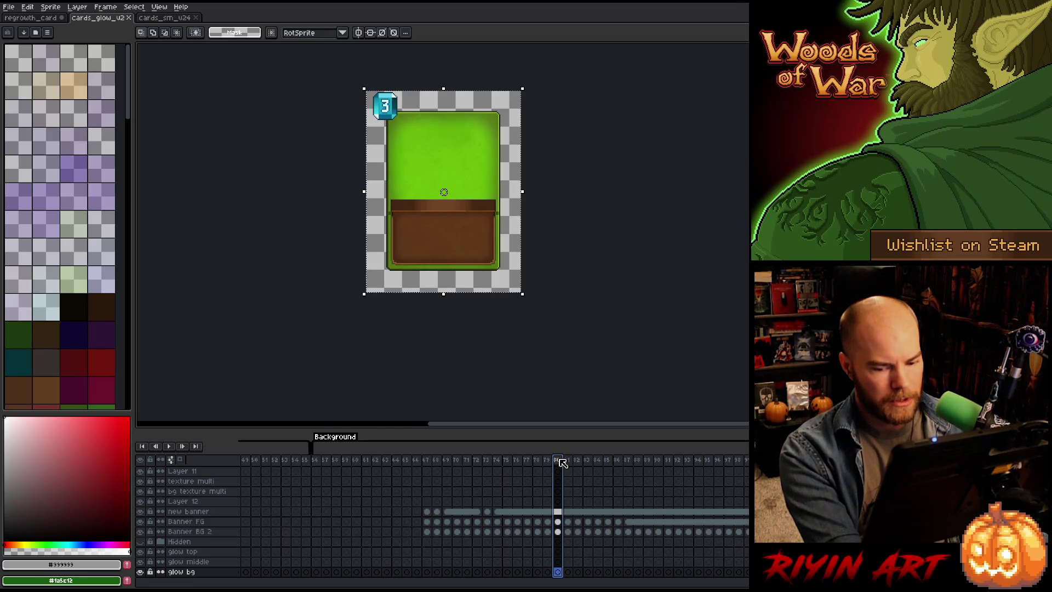
{"action": "scroll", "coordinate": [565, 485], "scroll_direction": "up", "scroll_amount": 5}
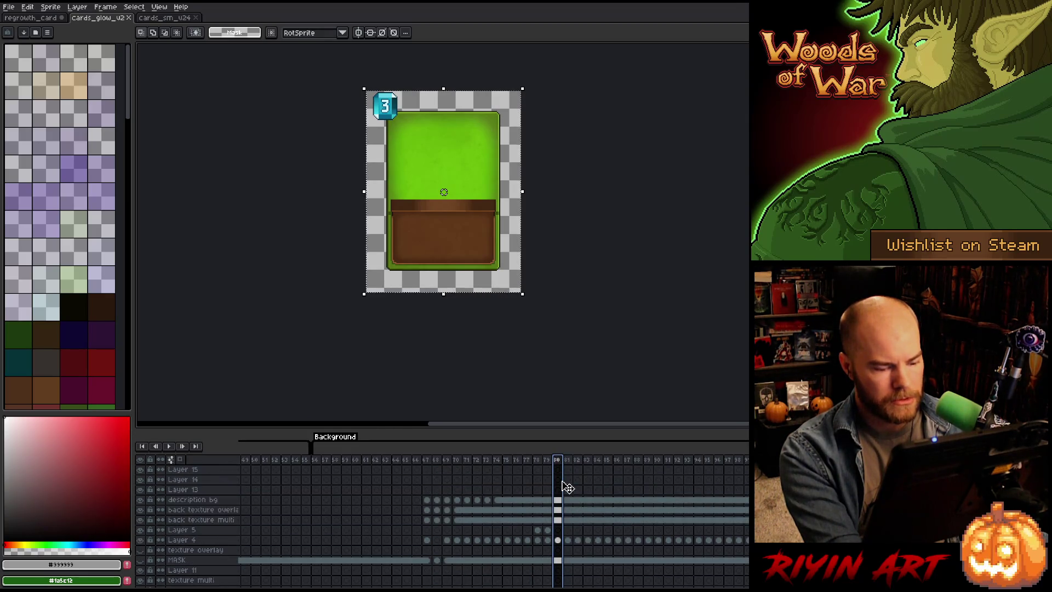
{"action": "scroll", "coordinate": [568, 488], "scroll_direction": "down", "scroll_amount": 2}
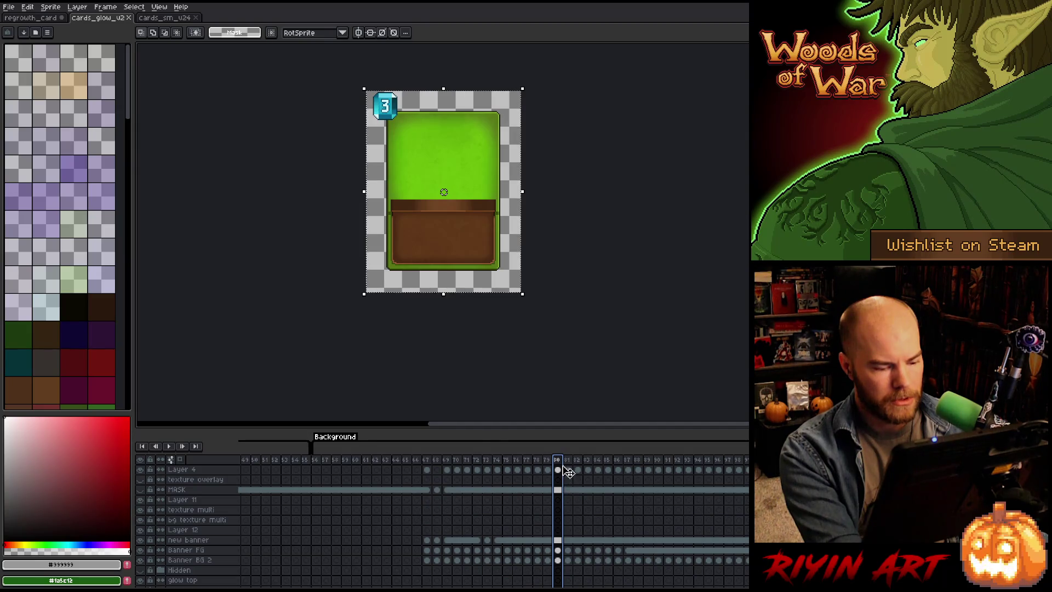
{"action": "scroll", "coordinate": [557, 465], "scroll_direction": "down", "scroll_amount": 2}
{"action": "left_click", "coordinate": [207, 514]}
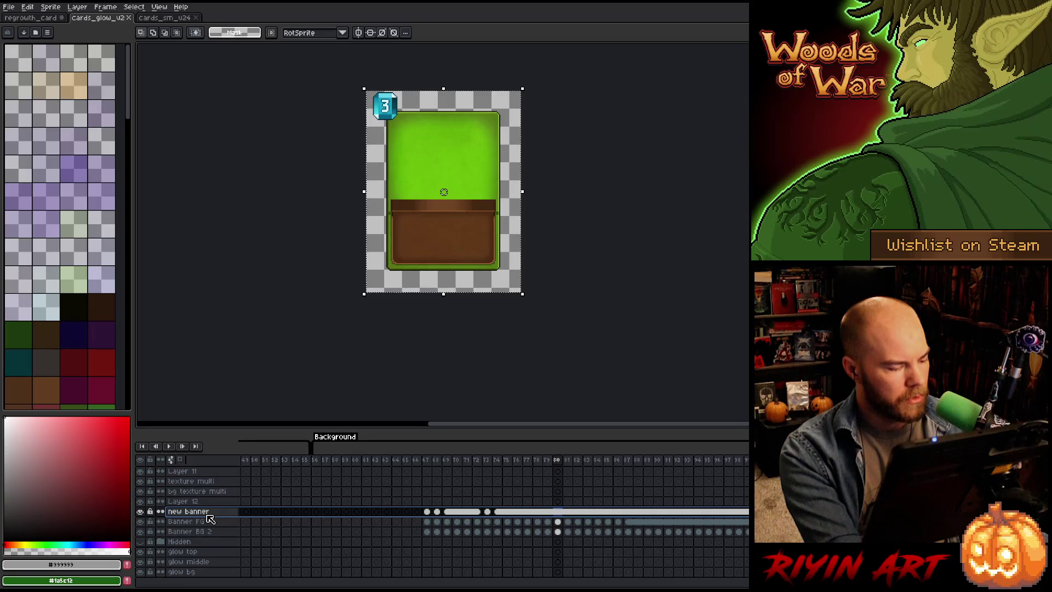
{"action": "key", "text": "shift+n"}
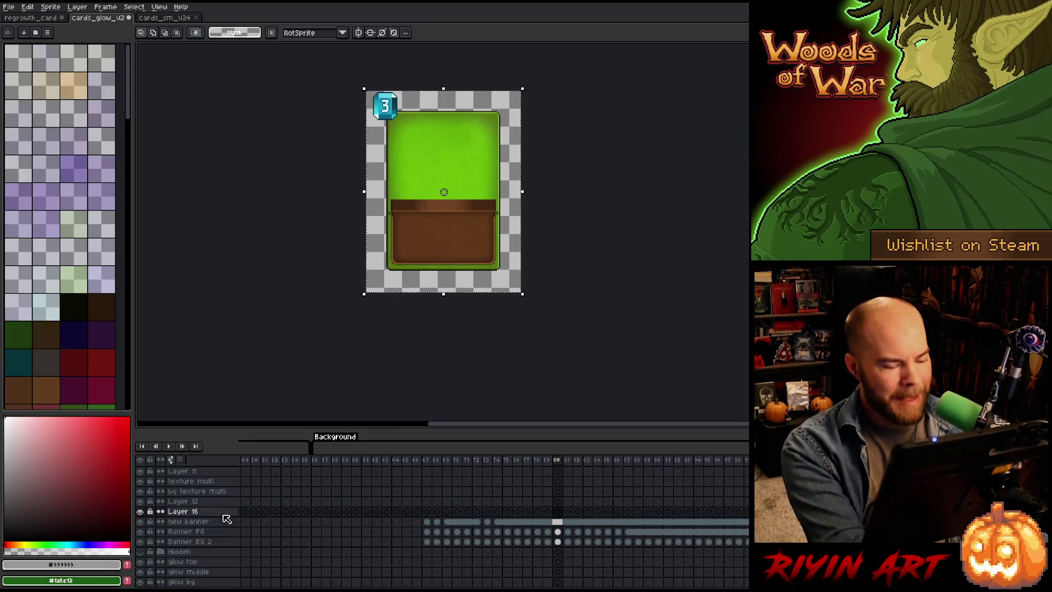
Step: Paste the soft glow circle into Layer 16's frame 81 cel
{"action": "left_click", "coordinate": [549, 514]}
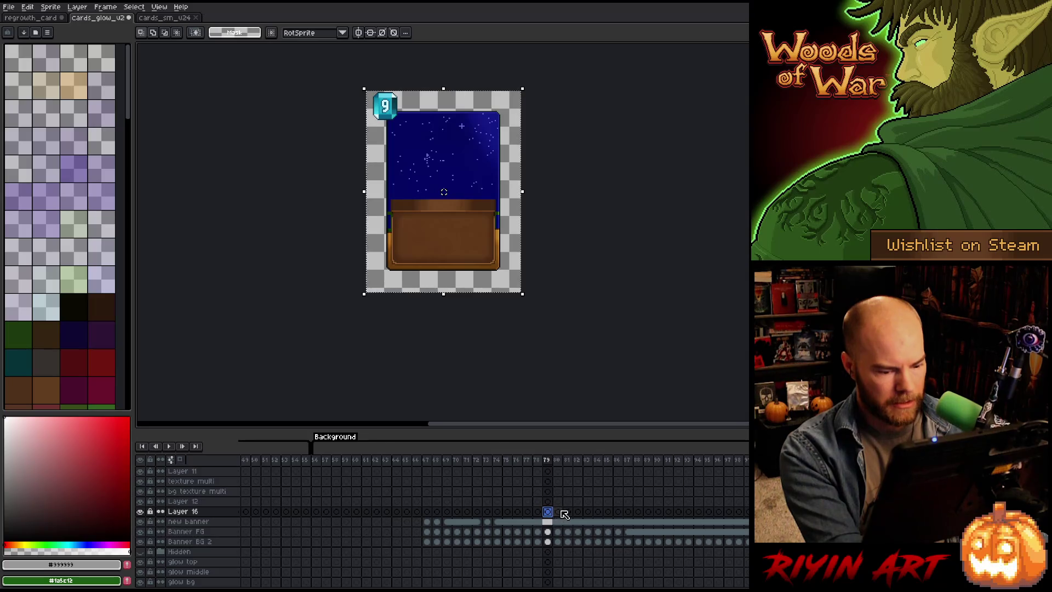
{"action": "left_click", "coordinate": [558, 512]}
{"action": "left_click", "coordinate": [568, 512]}
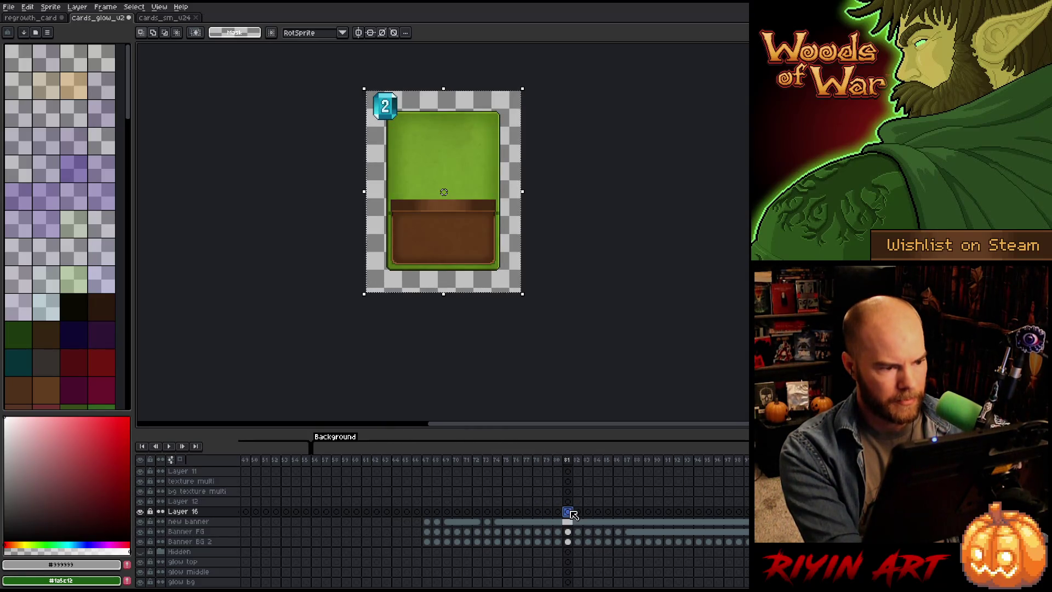
{"action": "key", "text": "ctrl+v"}
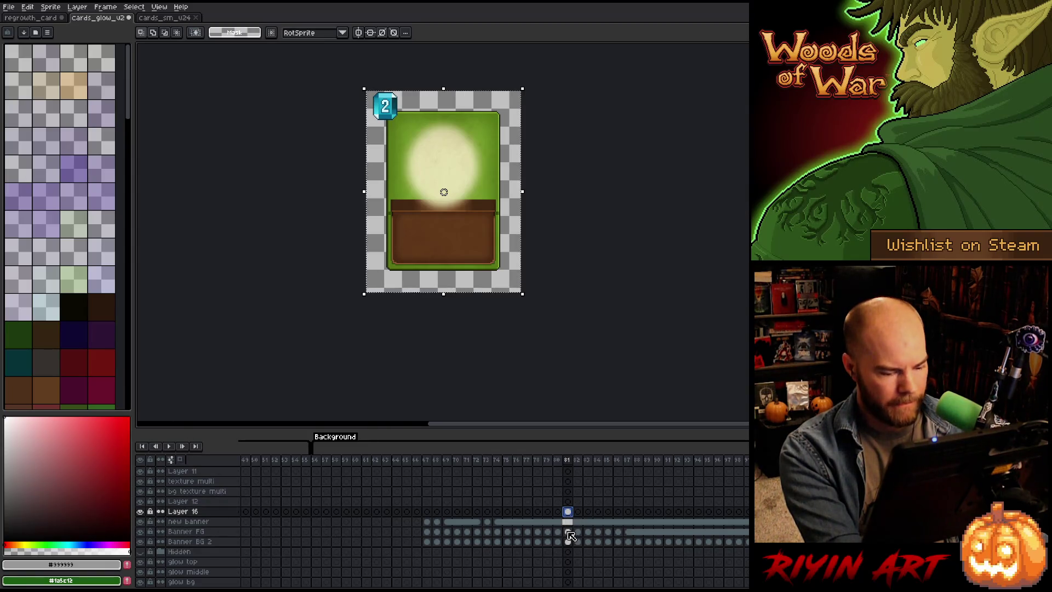
Step: Hide Banner FG and step through frames 80–82 to compare the pale glow
{"action": "left_click", "coordinate": [567, 533]}
{"action": "left_click", "coordinate": [560, 532]}
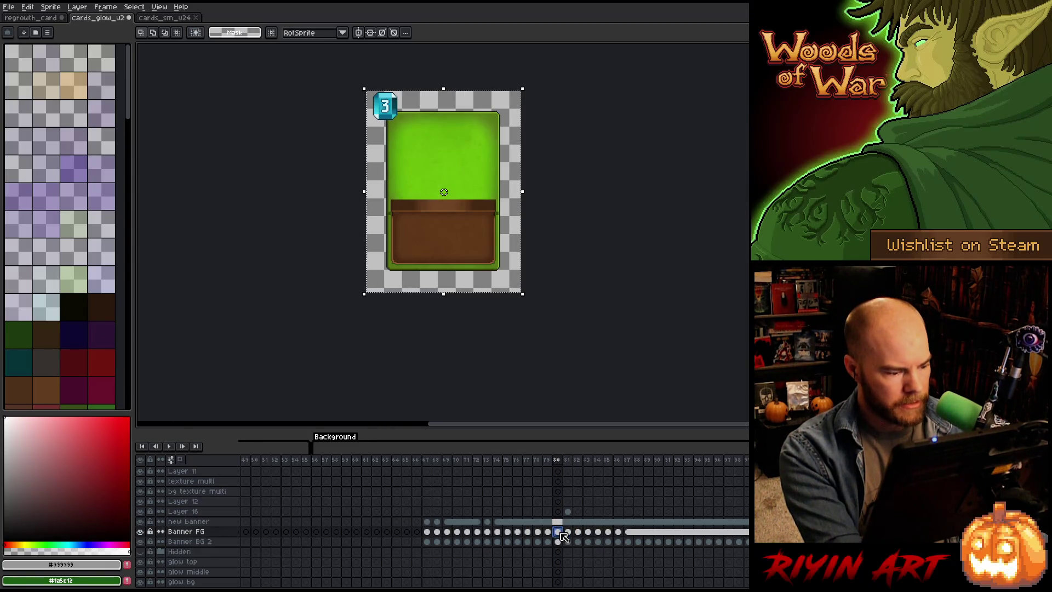
{"action": "left_click", "coordinate": [140, 531]}
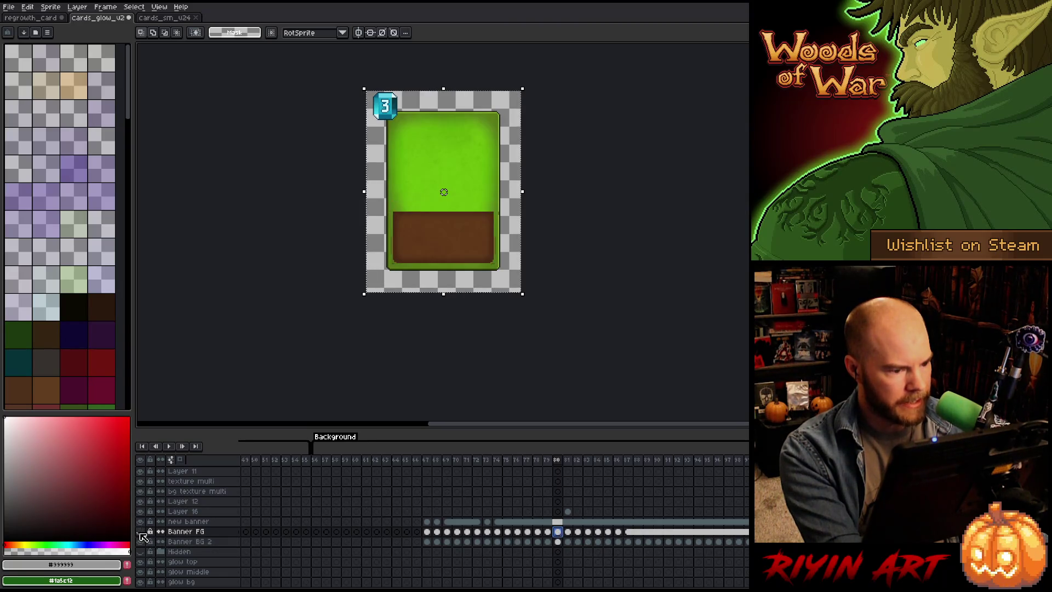
{"action": "left_click", "coordinate": [558, 542]}
{"action": "left_click_drag", "start_coordinate": [562, 542], "coordinate": [559, 533]}
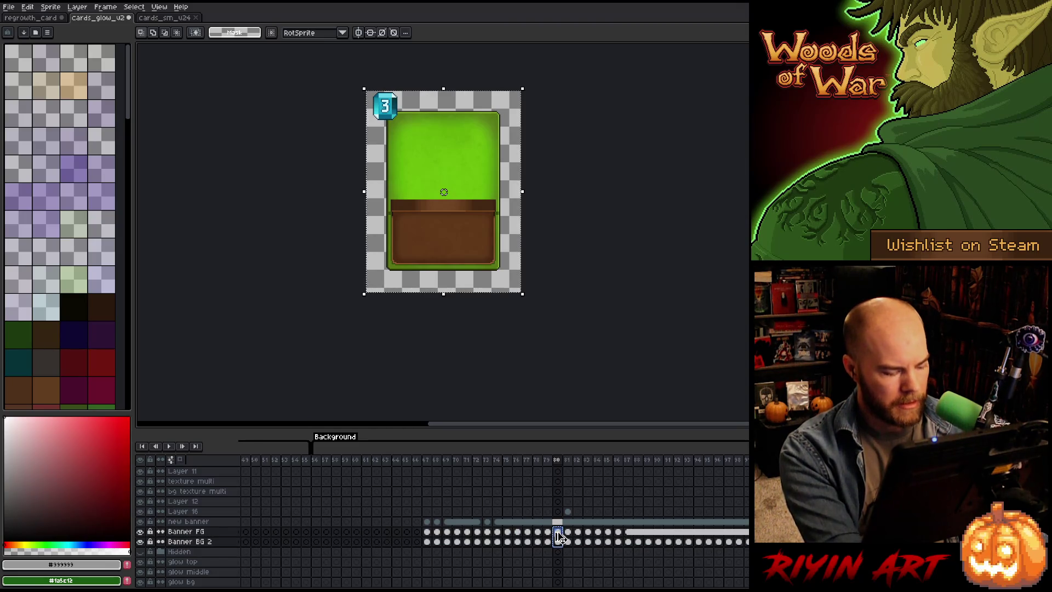
{"action": "left_click", "coordinate": [568, 532]}
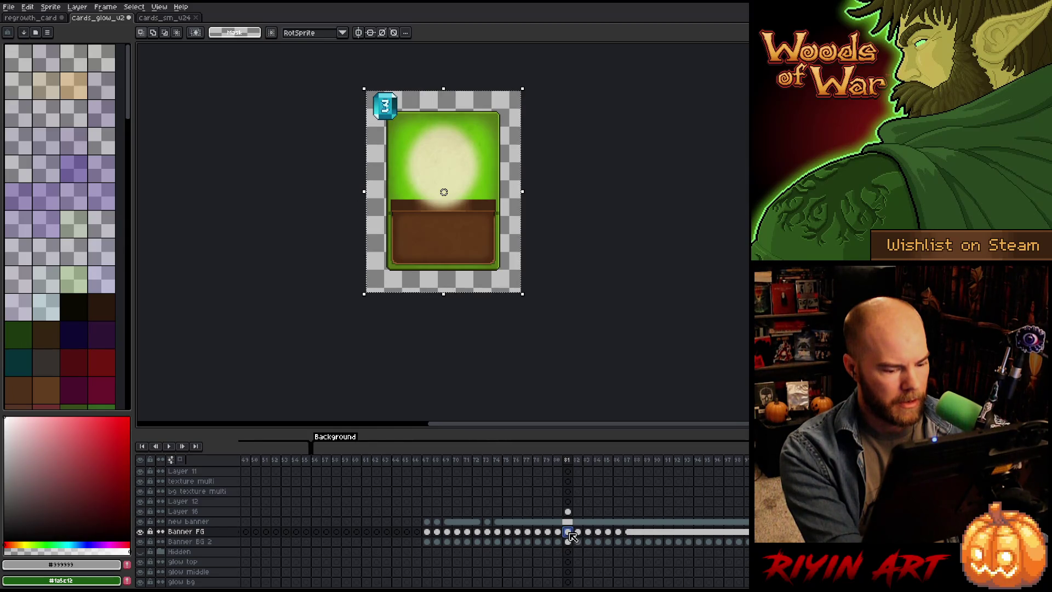
{"action": "left_click", "coordinate": [579, 532]}
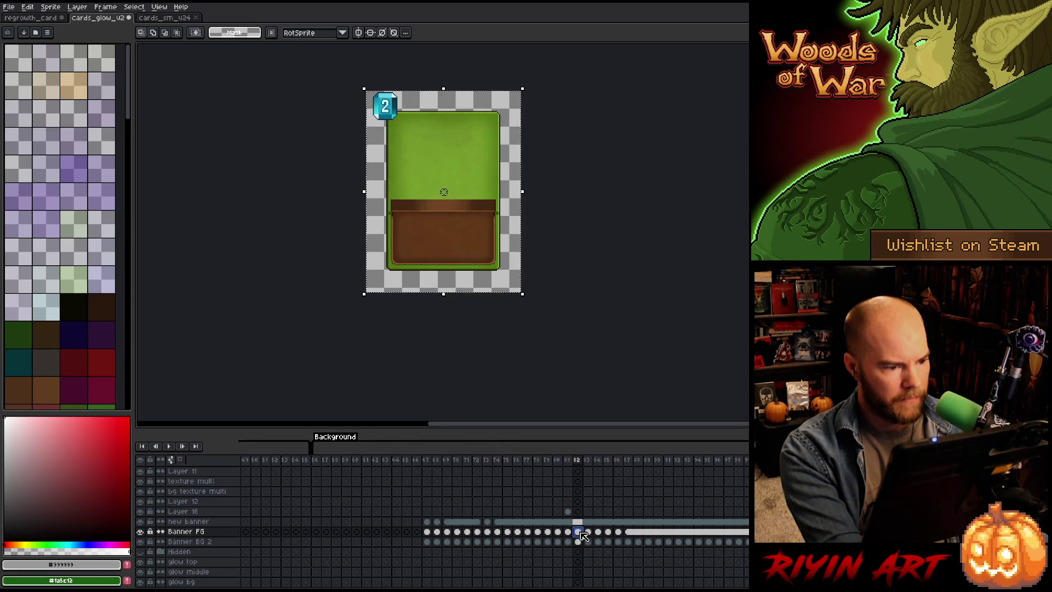
{"action": "left_click", "coordinate": [568, 532]}
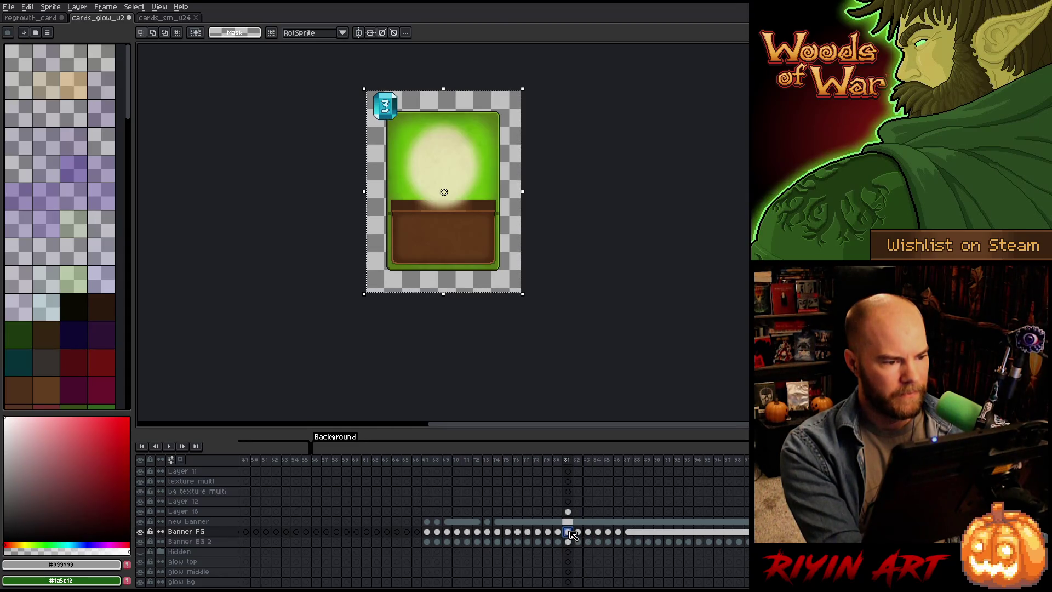
Step: Deselect the canvas, select Layer 16's frame 81 cel, and switch to the cards_sm_v24 sprite
{"action": "scroll", "coordinate": [325, 186], "scroll_direction": "up", "scroll_amount": 1}
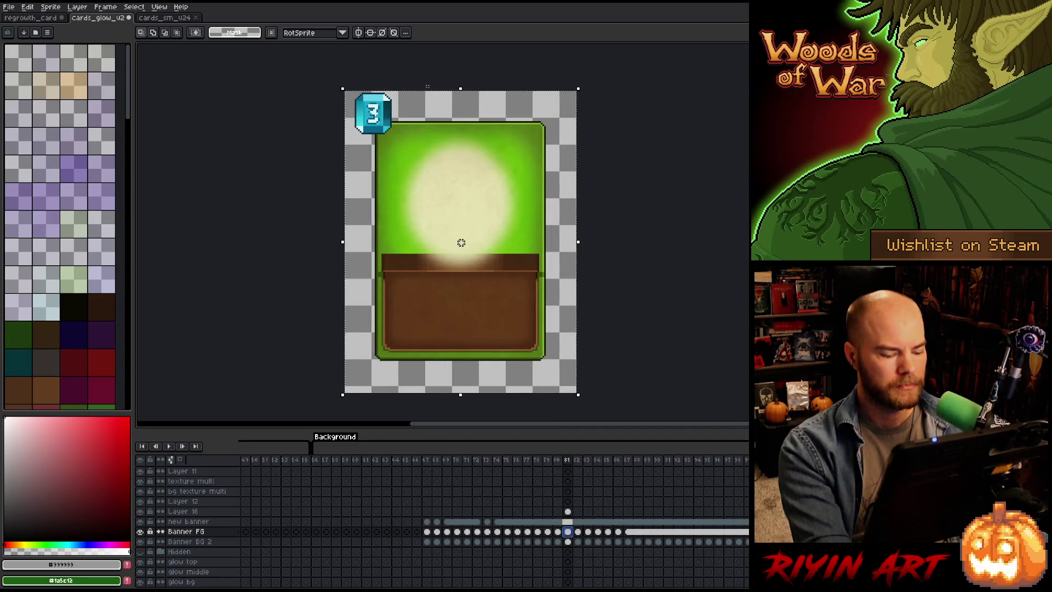
{"action": "left_click", "coordinate": [326, 187]}
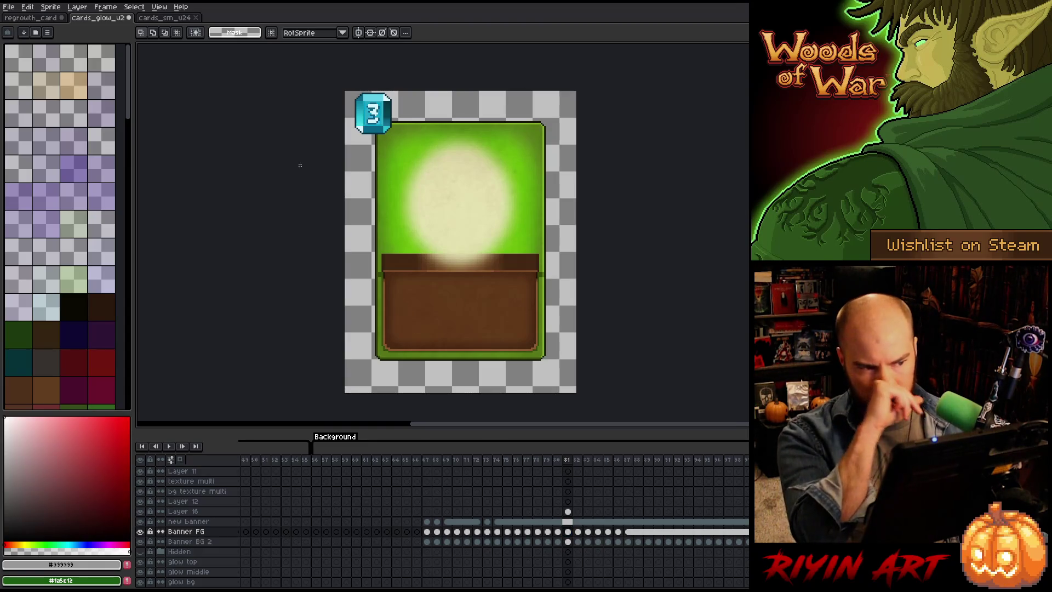
{"action": "scroll", "coordinate": [567, 496], "scroll_direction": "up", "scroll_amount": 2}
{"action": "left_click", "coordinate": [570, 532]}
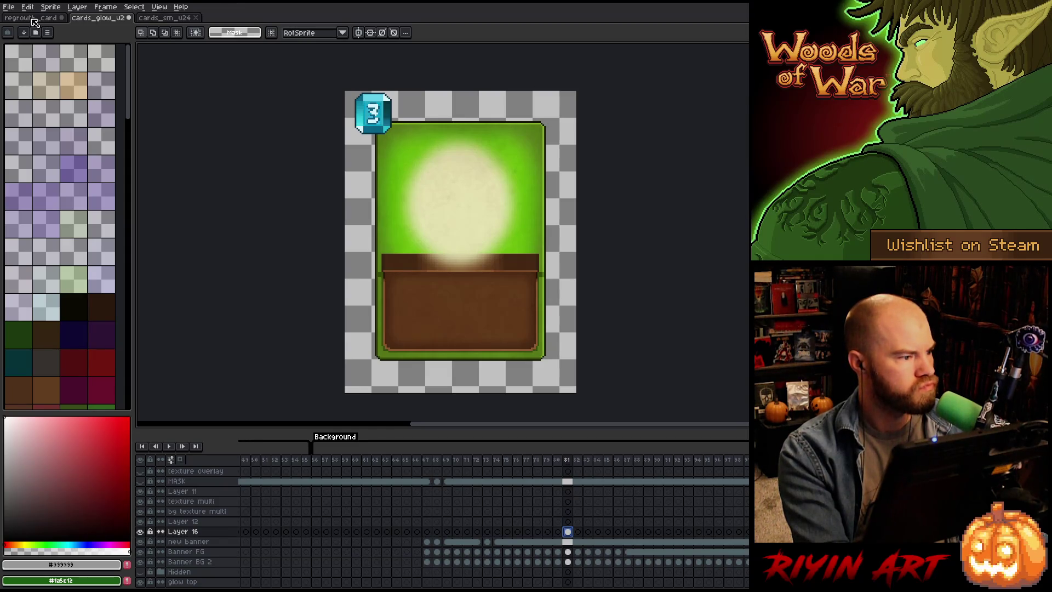
{"action": "left_click", "coordinate": [182, 19]}
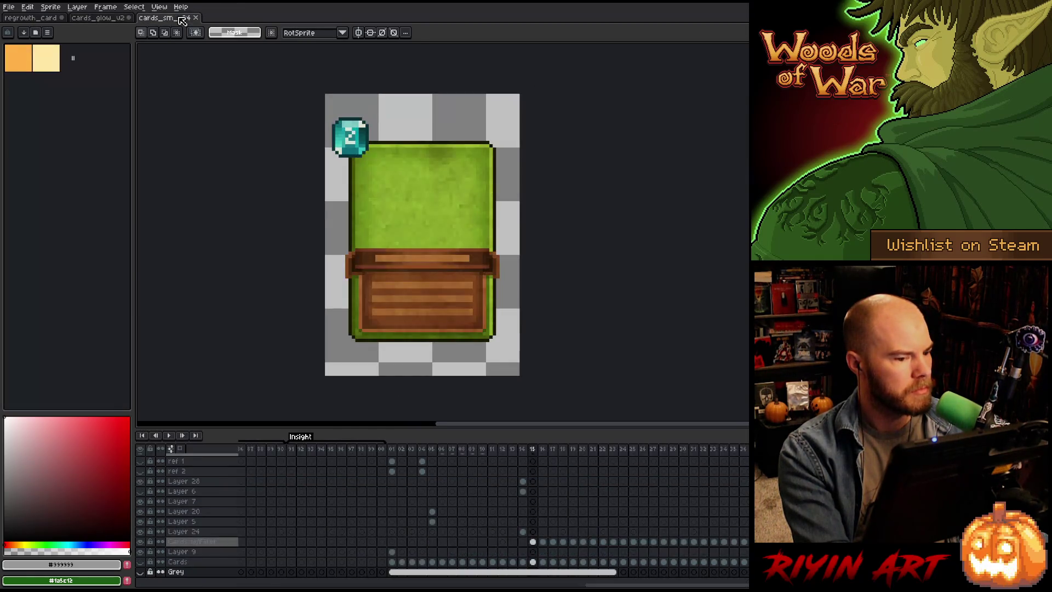
Step: Compare the elf card on frame 14 with its neighbouring frames and blank frame 15
{"action": "left_click", "coordinate": [524, 449]}
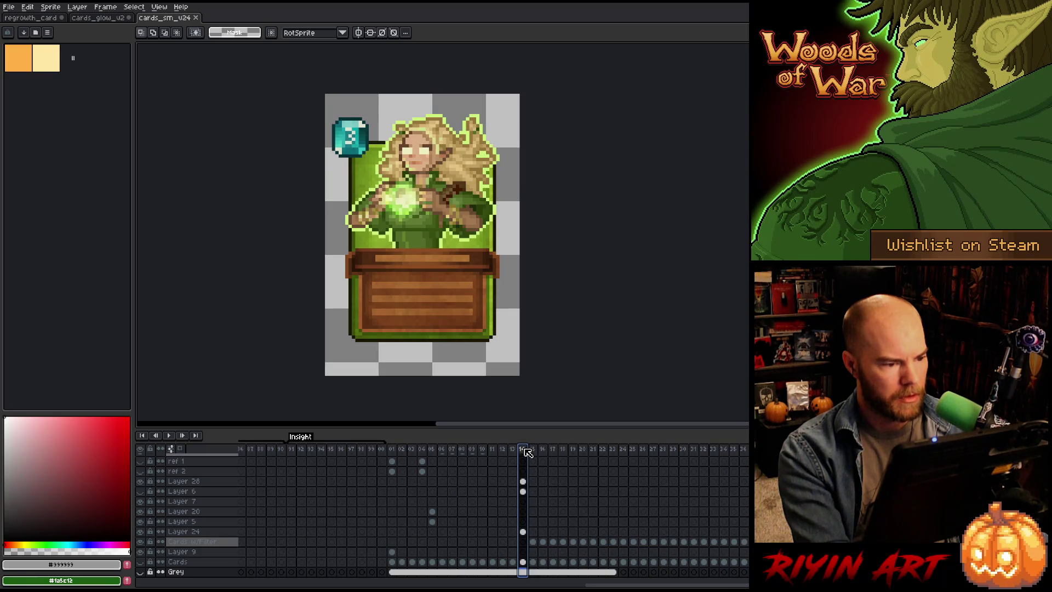
{"action": "left_click", "coordinate": [512, 449]}
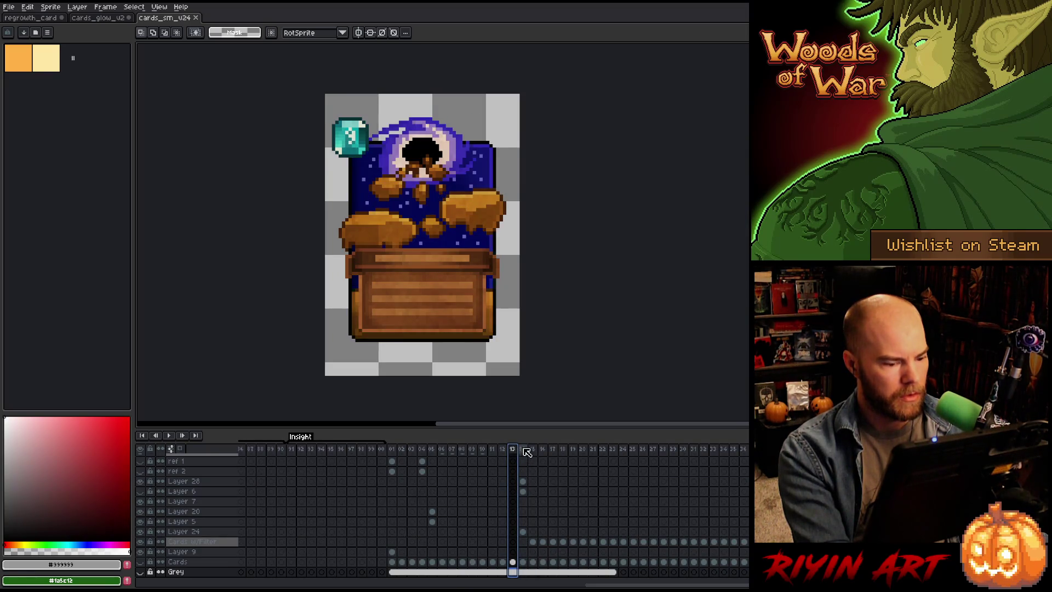
{"action": "left_click", "coordinate": [523, 449]}
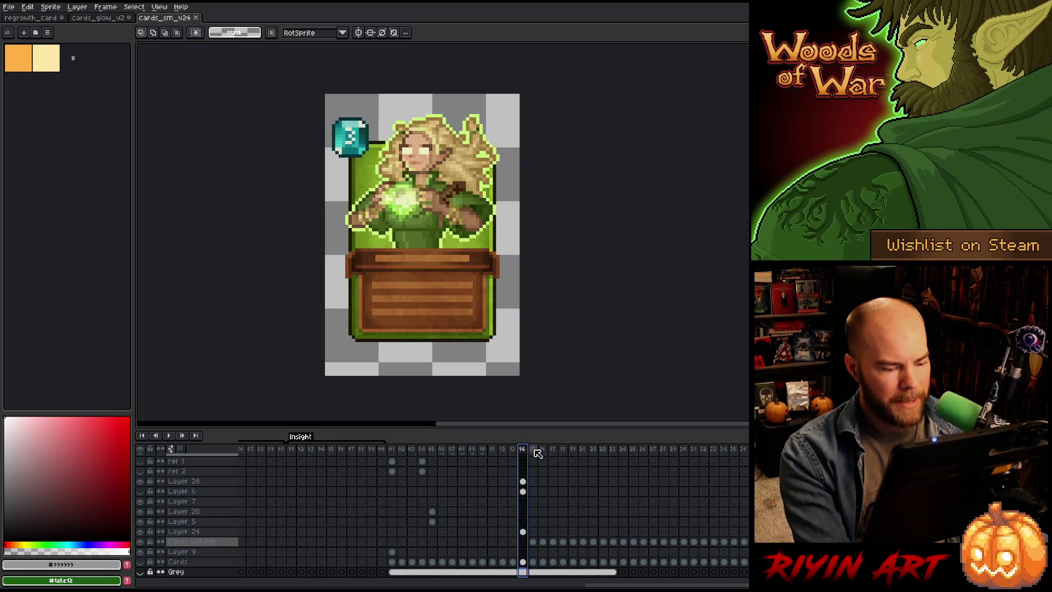
{"action": "left_click", "coordinate": [534, 450]}
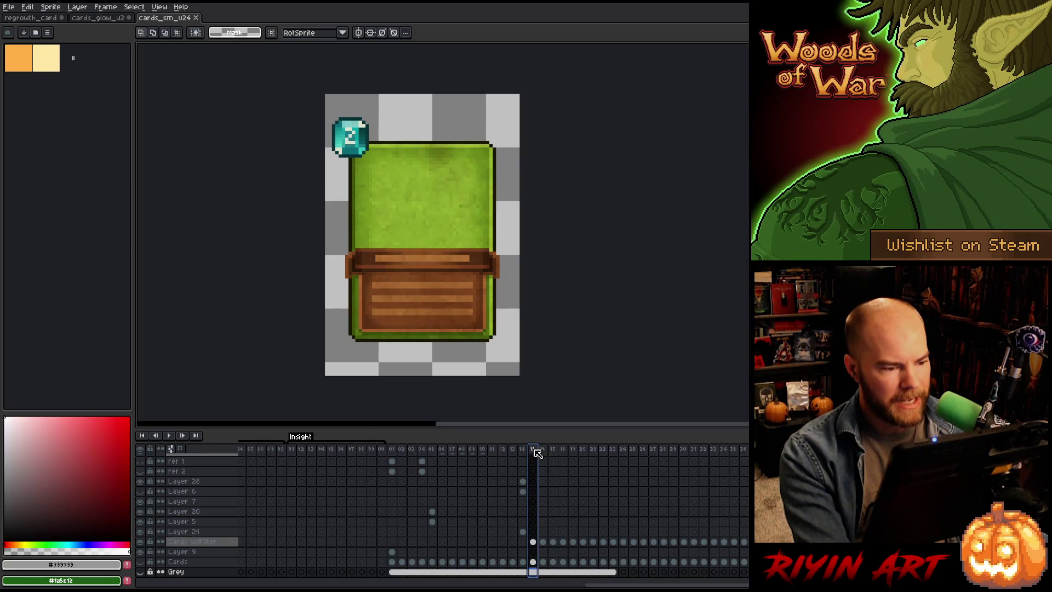
Step: Select frame 14 cels on Cards and Layer 24, toggling layer visibility to check the elf art
{"action": "left_click", "coordinate": [524, 562]}
{"action": "left_click", "coordinate": [522, 542]}
{"action": "left_click", "coordinate": [523, 532]}
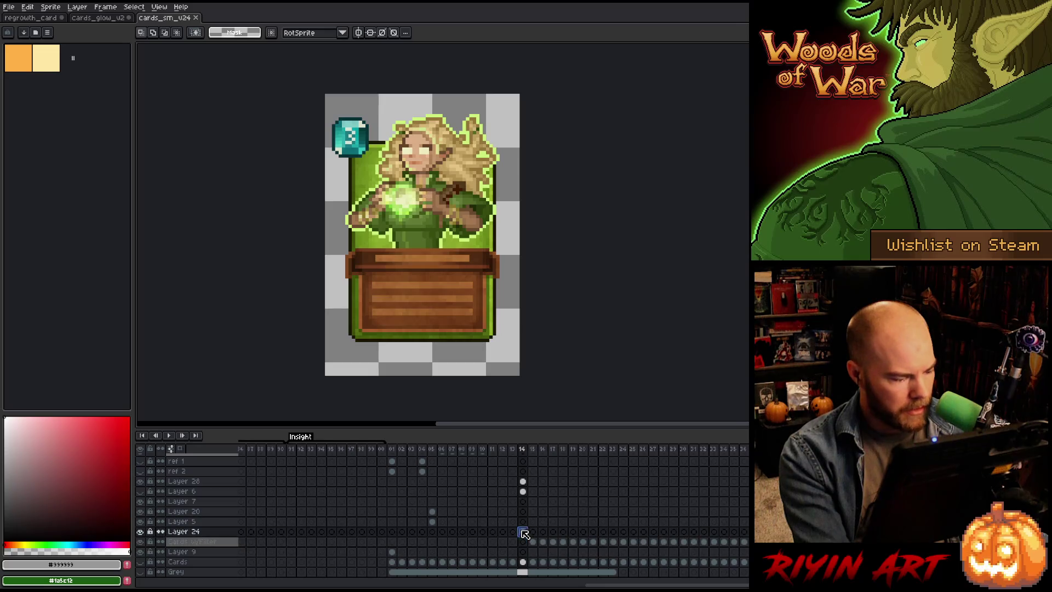
{"action": "left_click", "coordinate": [141, 531]}
{"action": "left_click", "coordinate": [141, 532]}
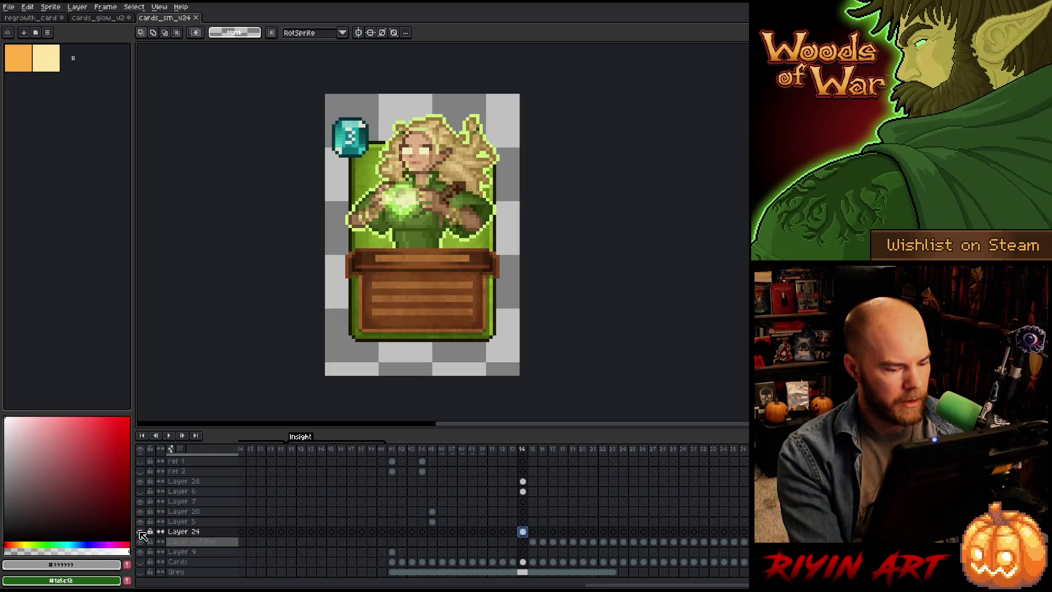
{"action": "left_click", "coordinate": [533, 532]}
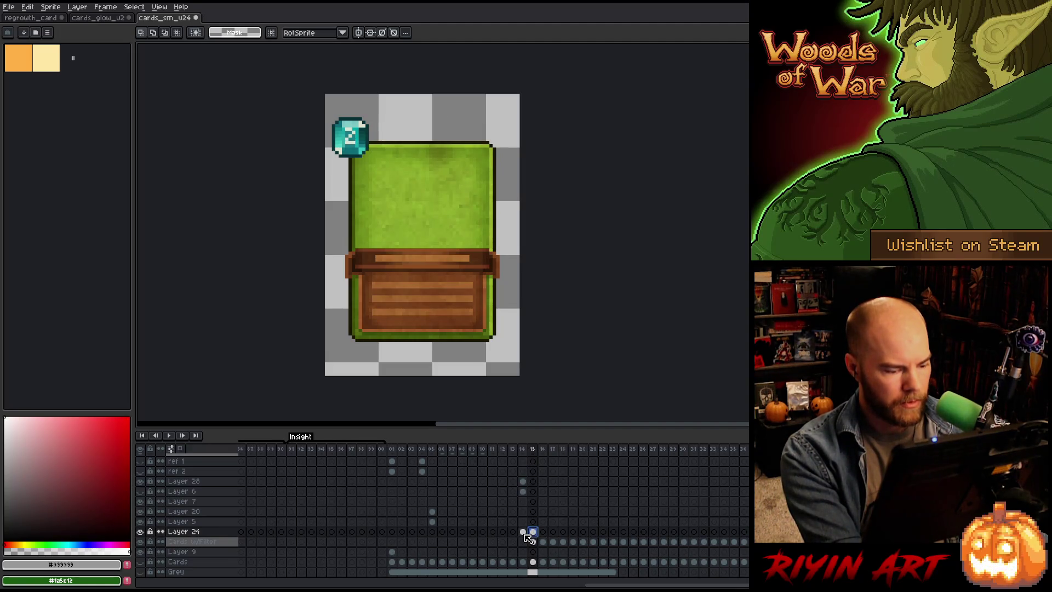
{"action": "left_click", "coordinate": [523, 562]}
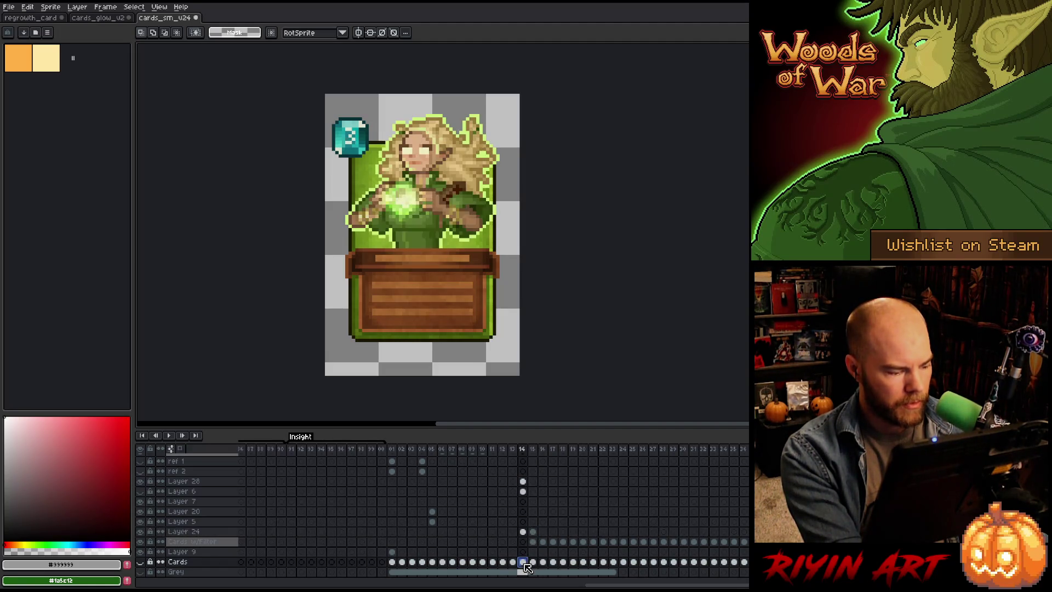
{"action": "scroll", "coordinate": [524, 567], "scroll_direction": "up", "scroll_amount": 2}
Step: Copy Layer 28's frame 14 elf cel into frame 15, undo it, and reselect frame 14 cels
{"action": "left_click", "coordinate": [523, 502]}
{"action": "key", "text": "ctrl+c"}
{"action": "left_click", "coordinate": [532, 502]}
{"action": "key", "text": "ctrl+v"}
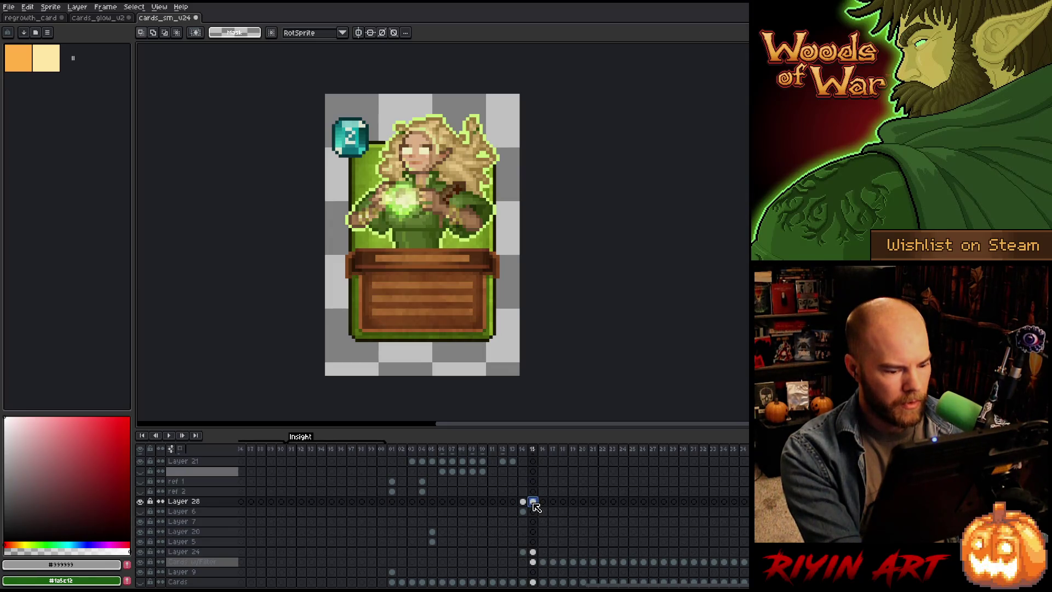
{"action": "key", "text": "ctrl+z"}
{"action": "left_click", "coordinate": [524, 552]}
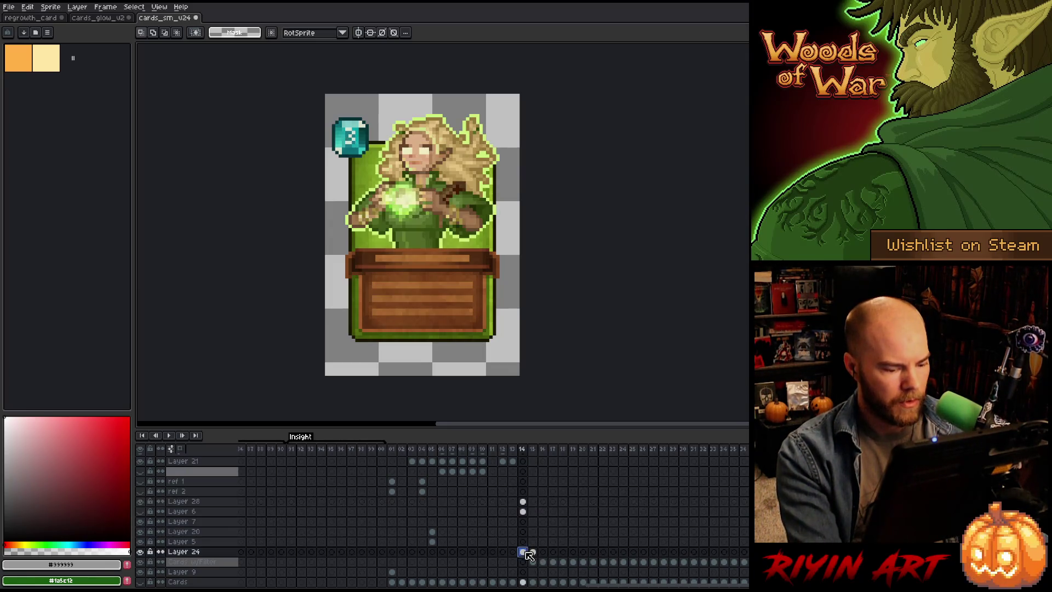
{"action": "scroll", "coordinate": [525, 553], "scroll_direction": "up", "scroll_amount": 3}
{"action": "left_click", "coordinate": [523, 482]}
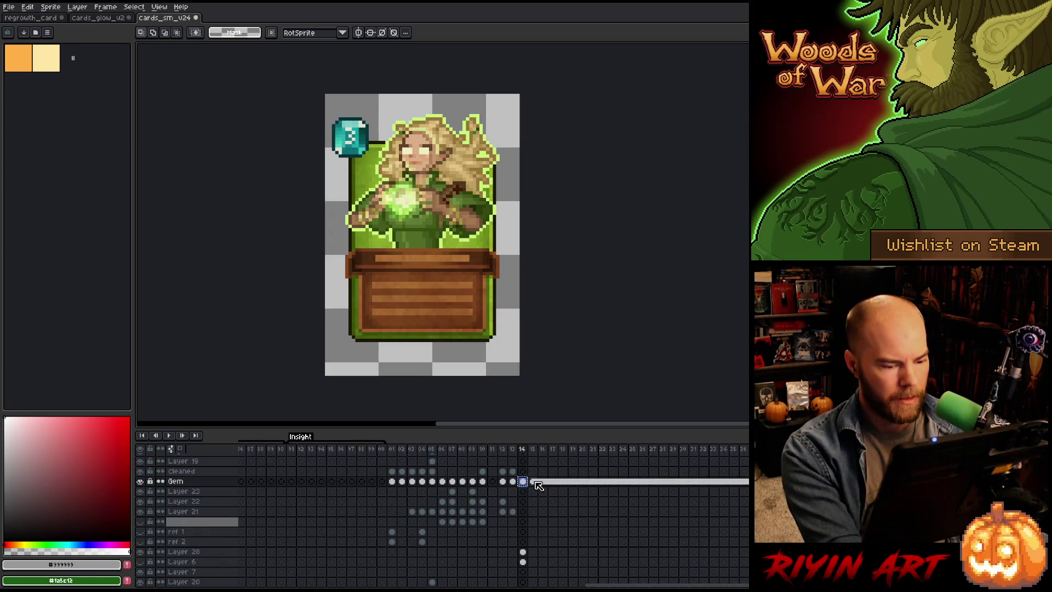
{"action": "left_click", "coordinate": [534, 482]}
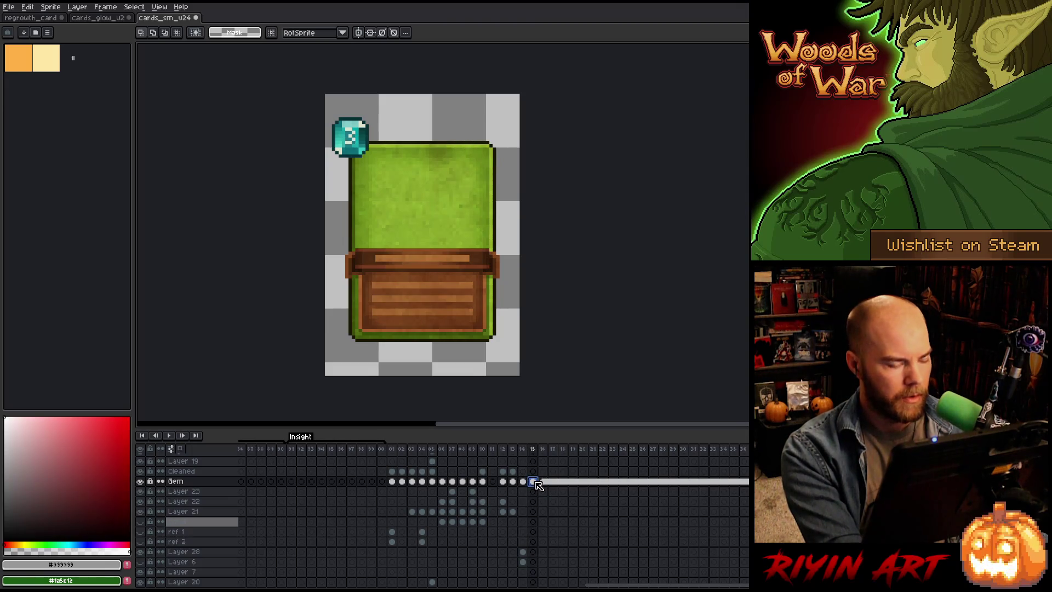
{"action": "scroll", "coordinate": [479, 241], "scroll_direction": "down", "scroll_amount": 1}
{"action": "scroll", "coordinate": [480, 241], "scroll_direction": "up", "scroll_amount": 2}
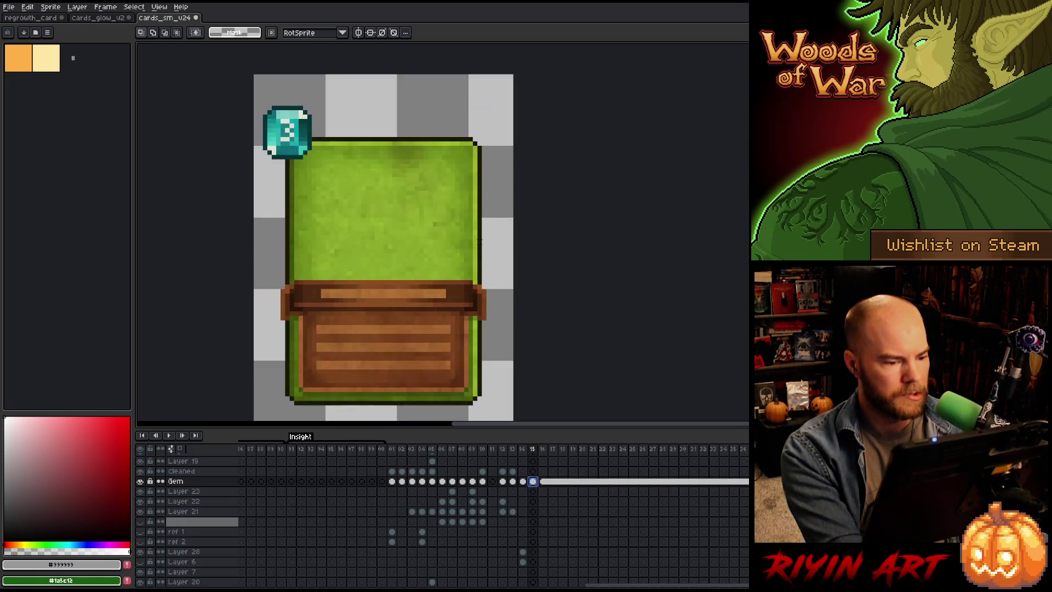
{"action": "scroll", "coordinate": [479, 241], "scroll_direction": "down", "scroll_amount": 1}
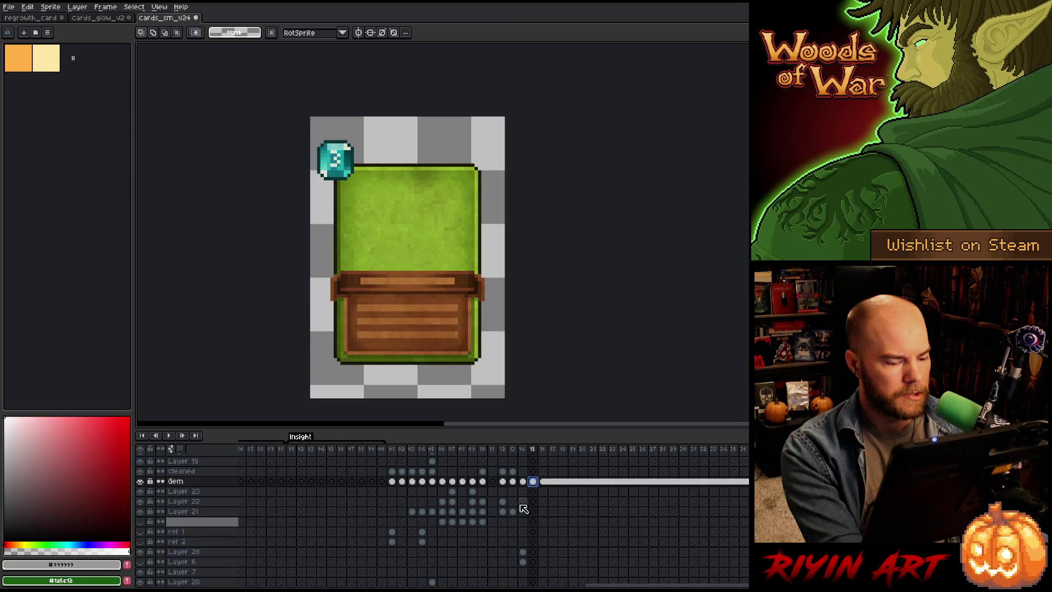
{"action": "left_click", "coordinate": [502, 481]}
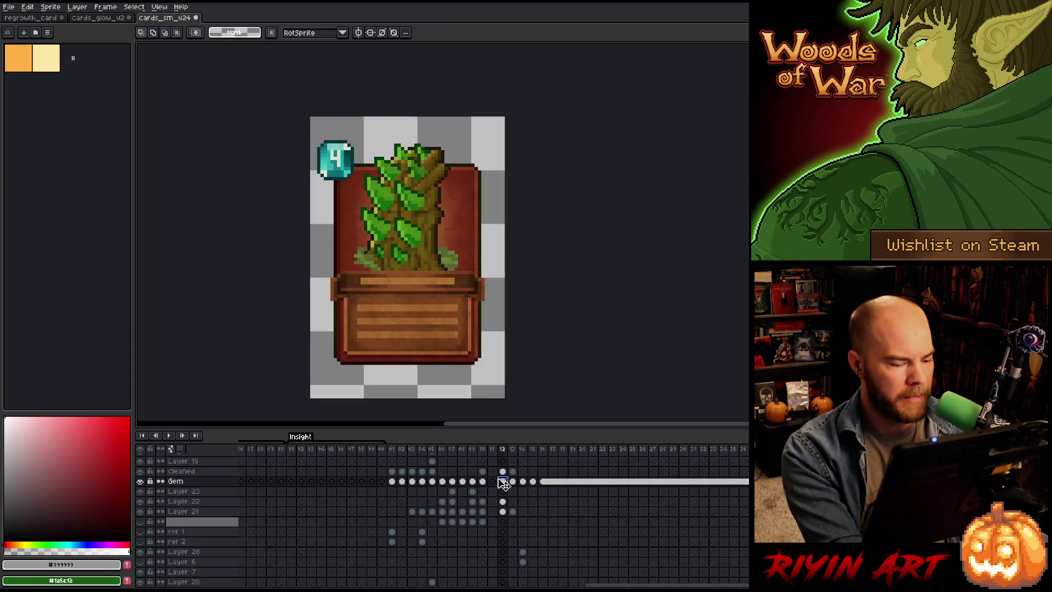
{"action": "left_click", "coordinate": [482, 481]}
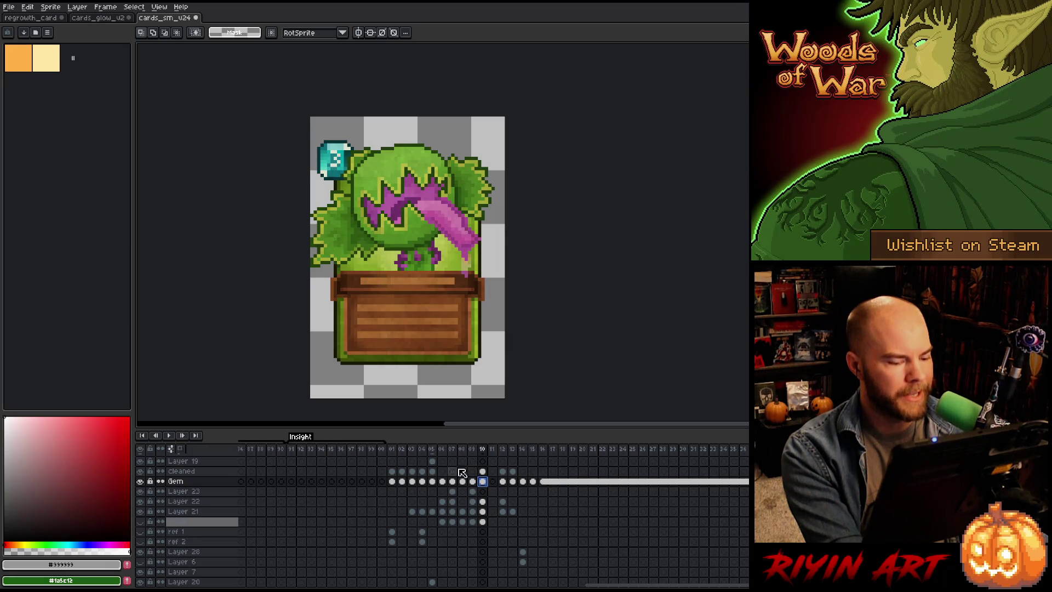
{"action": "left_click", "coordinate": [435, 482]}
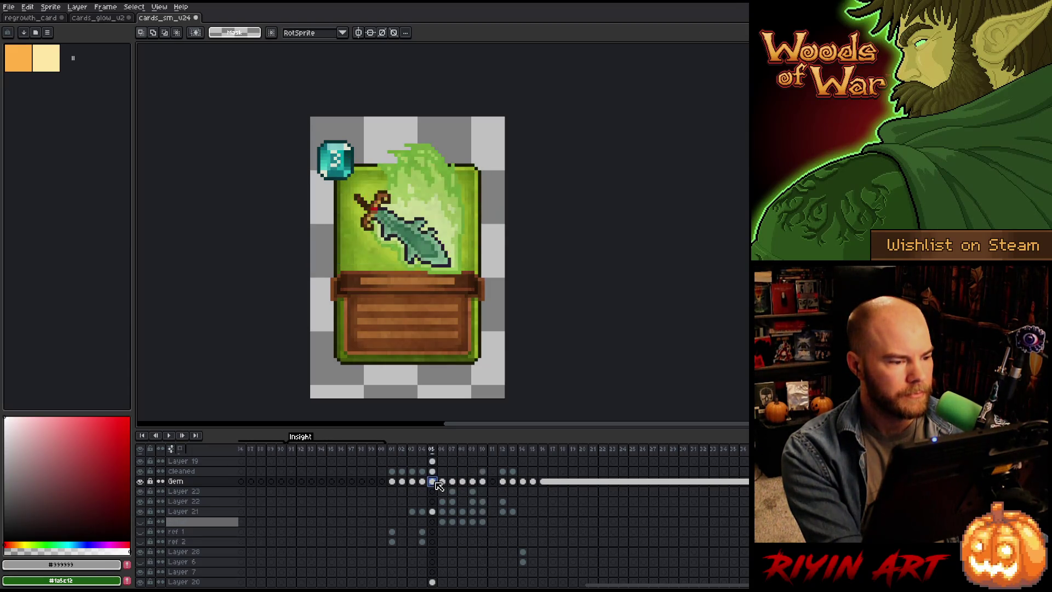
{"action": "left_click", "coordinate": [423, 483]}
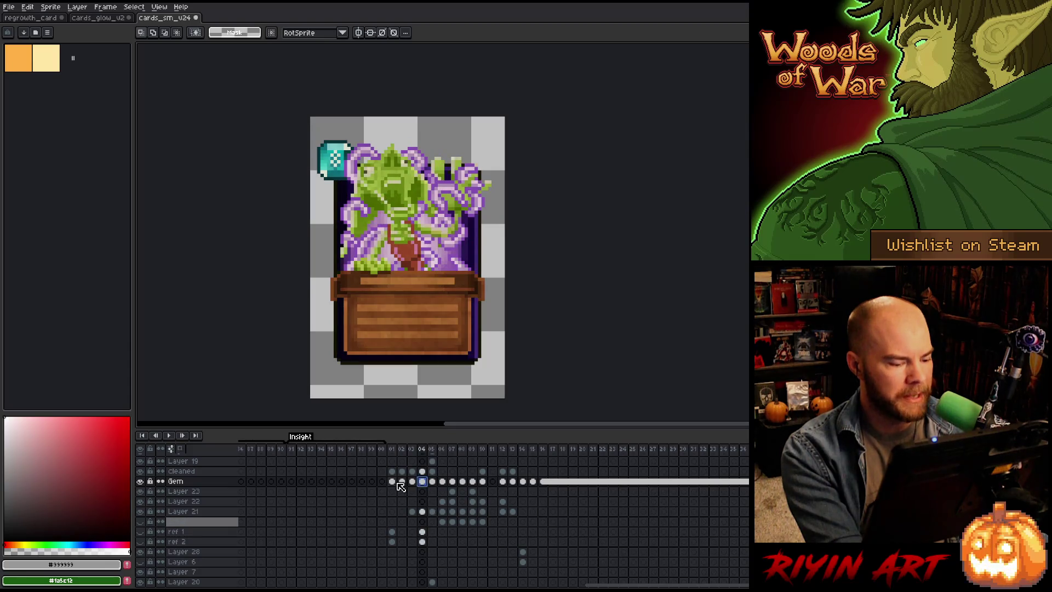
{"action": "left_click", "coordinate": [396, 485]}
{"action": "left_click", "coordinate": [456, 483]}
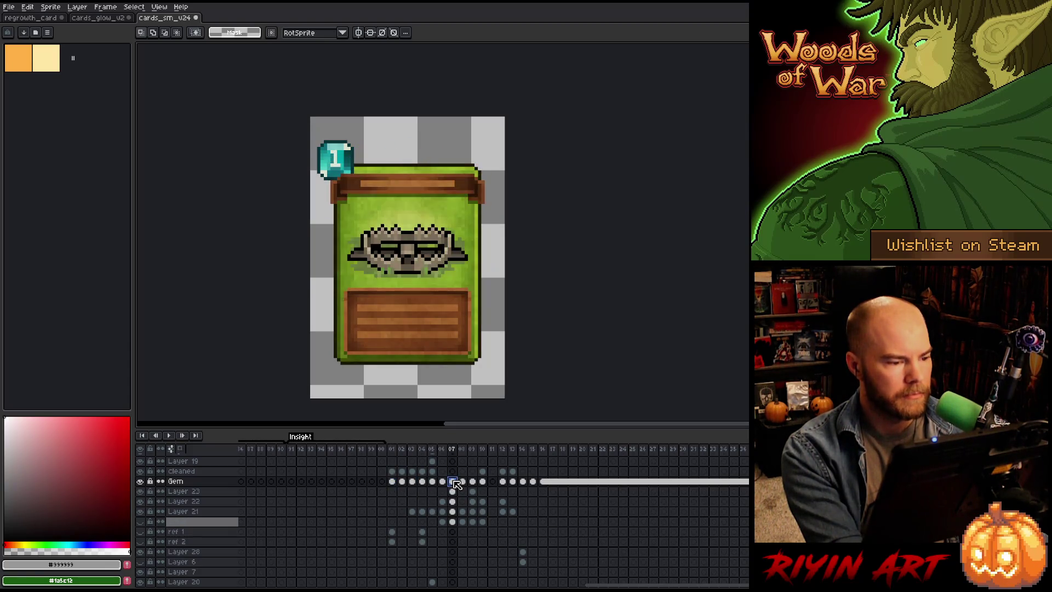
{"action": "left_click", "coordinate": [463, 482]}
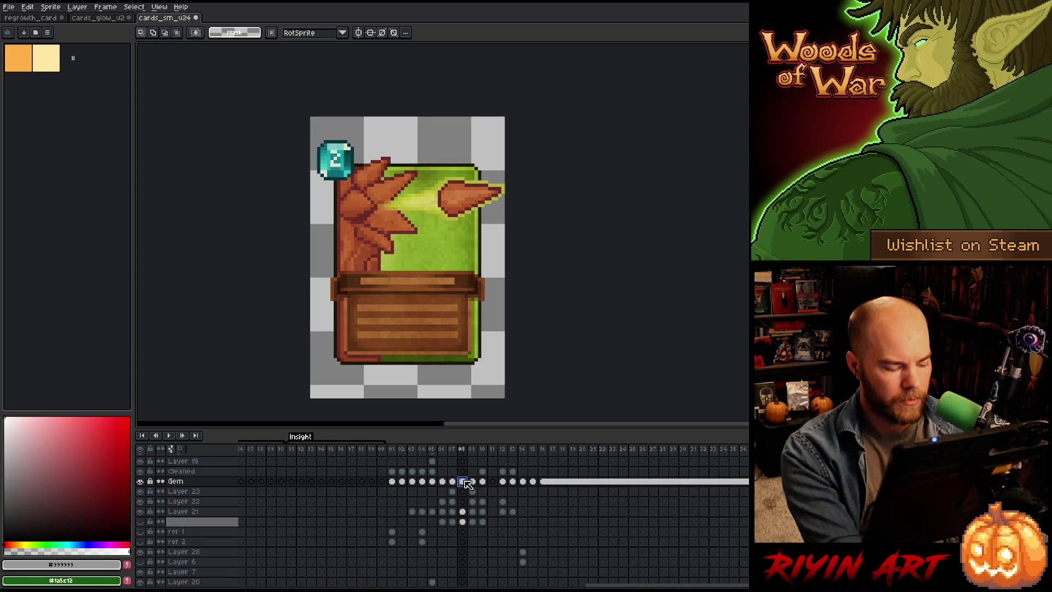
{"action": "left_click", "coordinate": [532, 482]}
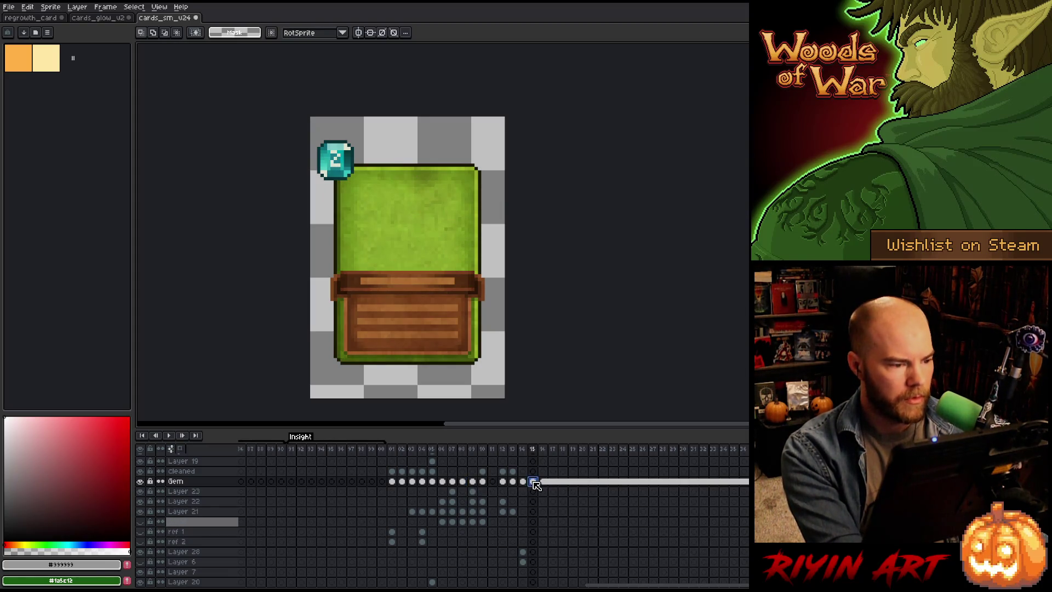
{"action": "left_click", "coordinate": [524, 482]}
{"action": "left_click", "coordinate": [533, 483]}
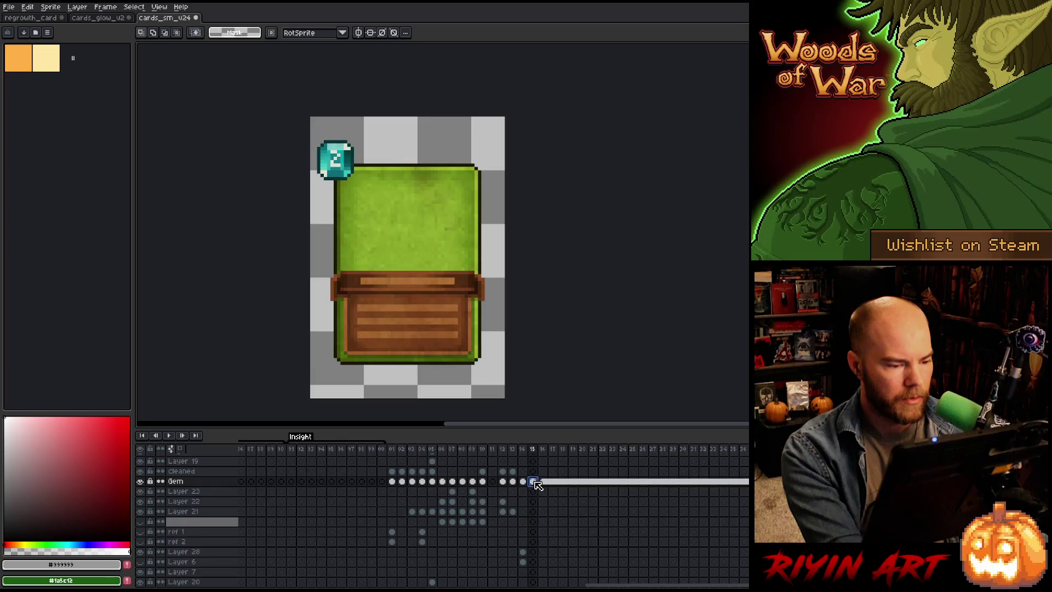
{"action": "scroll", "coordinate": [539, 493], "scroll_direction": "down", "scroll_amount": 3}
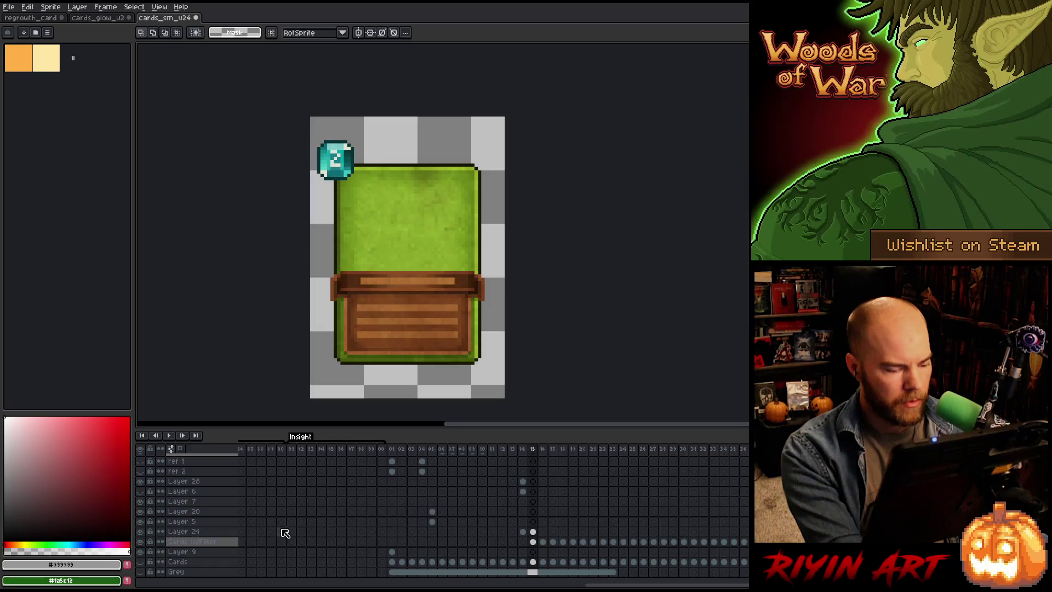
{"action": "left_click", "coordinate": [141, 531]}
{"action": "left_click", "coordinate": [140, 531]}
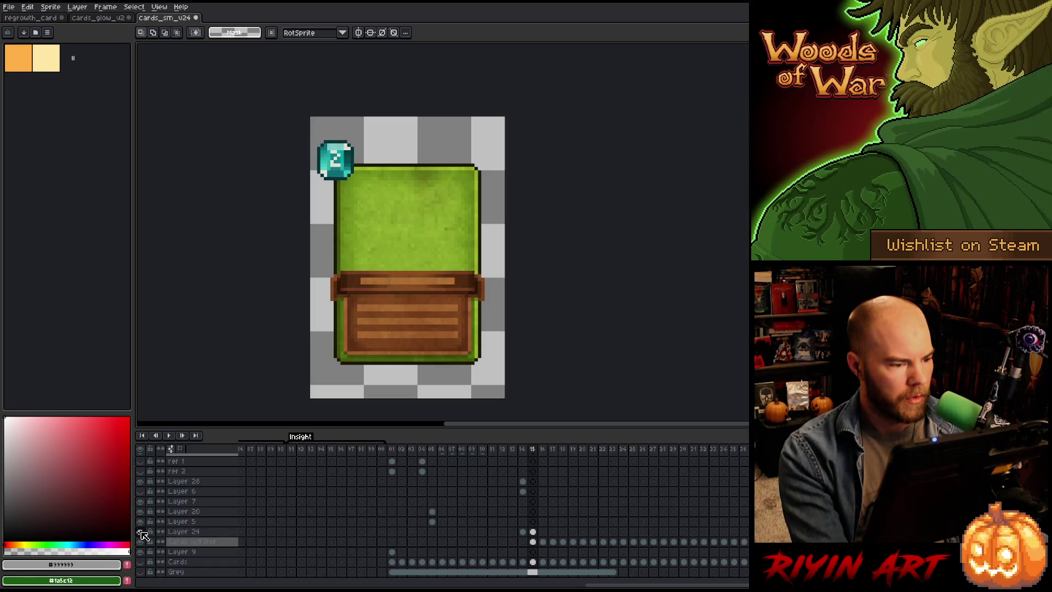
{"action": "left_click", "coordinate": [200, 533]}
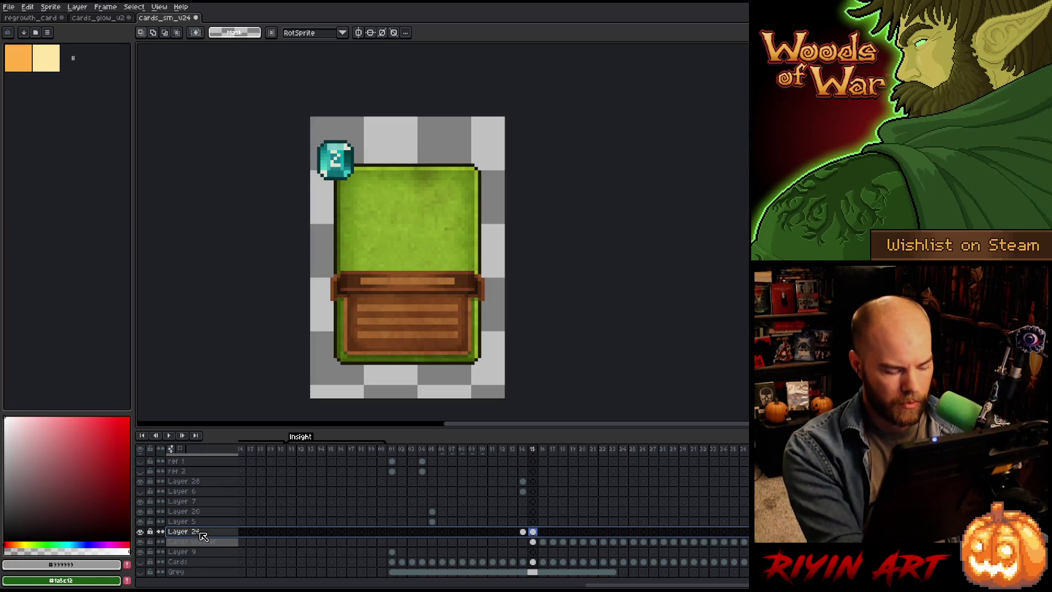
Step: Add a new layer above Layer 24 in cards_sm_v24 and paste the copied regrowth glow art
{"action": "key", "text": "shift+n"}
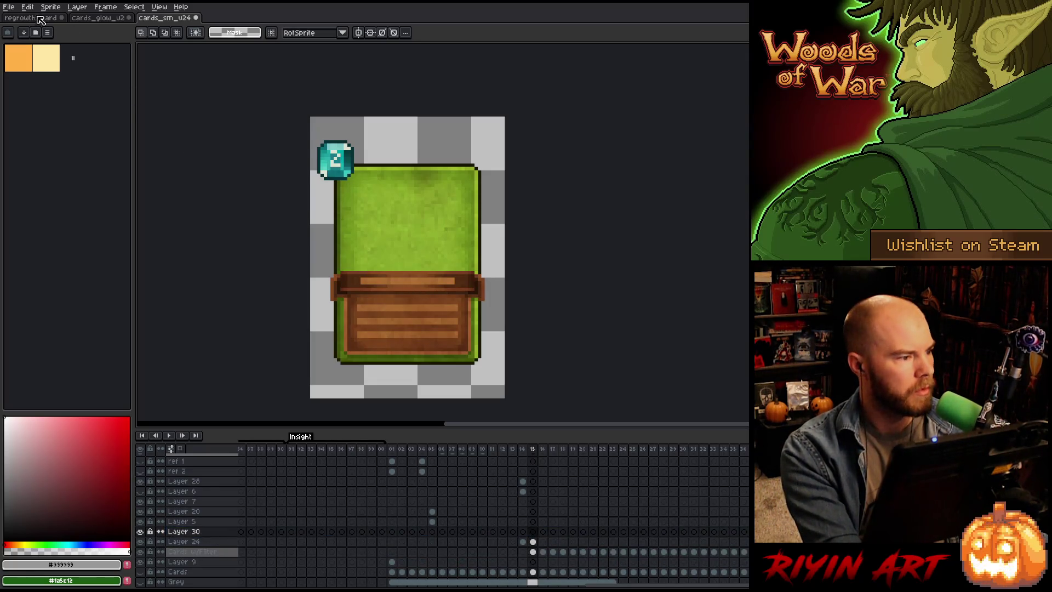
{"action": "left_click", "coordinate": [45, 20]}
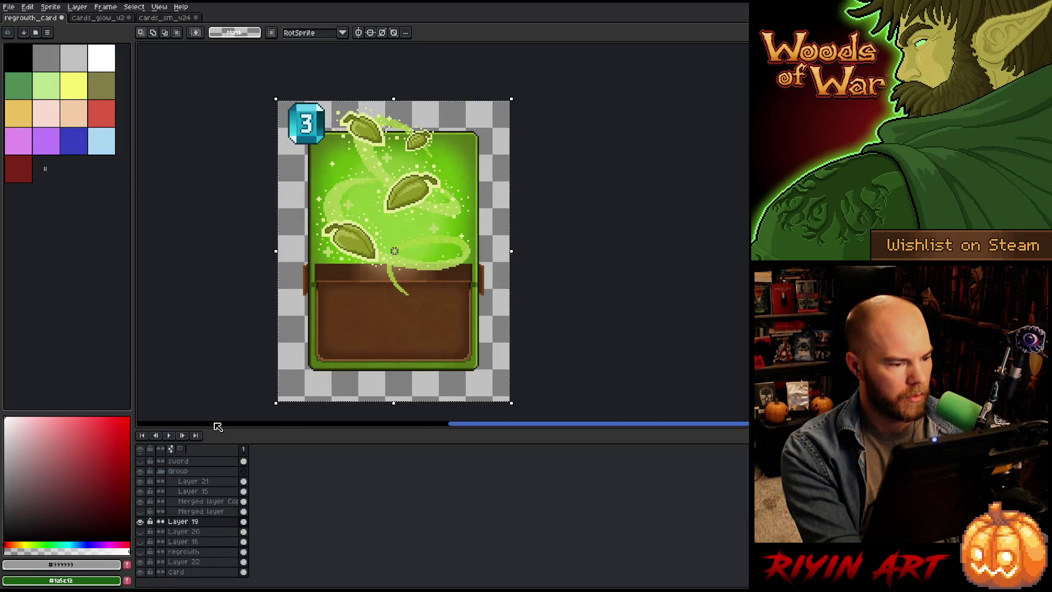
{"action": "left_click", "coordinate": [181, 21]}
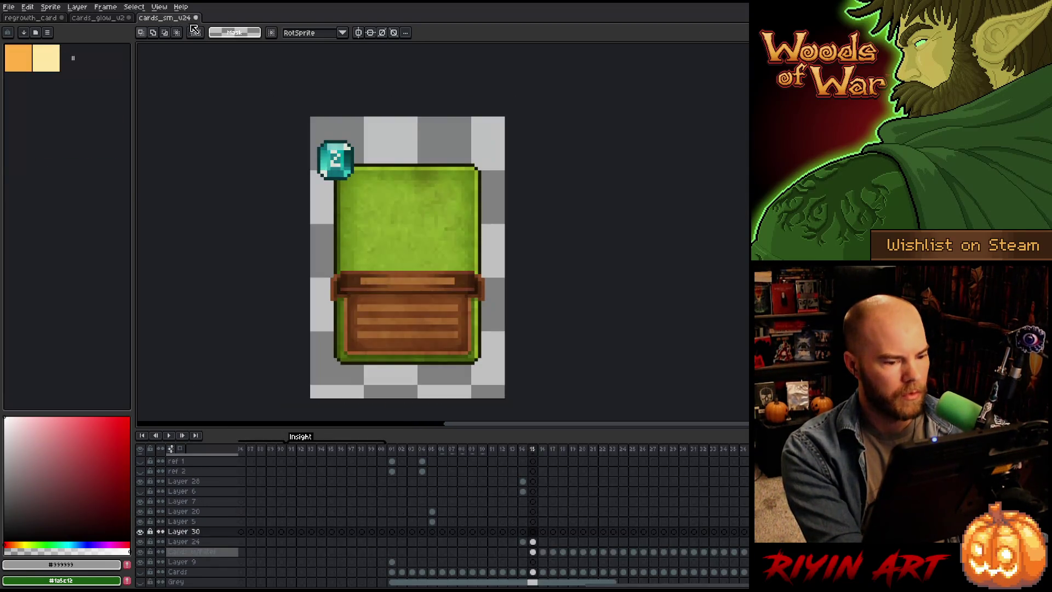
{"action": "key", "text": "ctrl+v"}
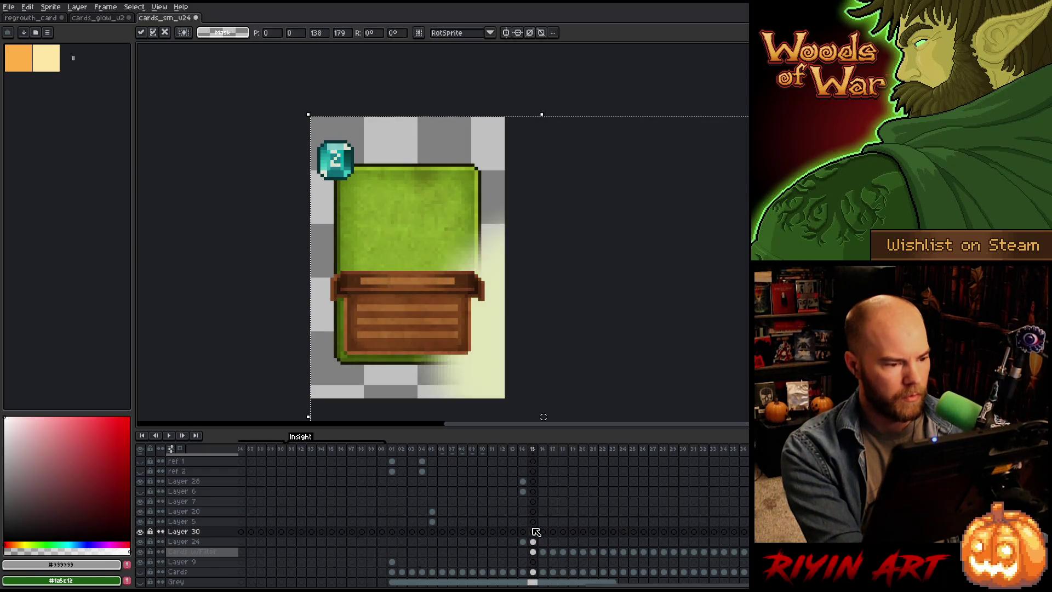
Step: Scale the pasted glow to about 55x71 at position 2,9 and commit it
{"action": "scroll", "coordinate": [570, 378], "scroll_direction": "down", "scroll_amount": 3}
{"action": "left_click_drag", "start_coordinate": [581, 319], "coordinate": [500, 235]}
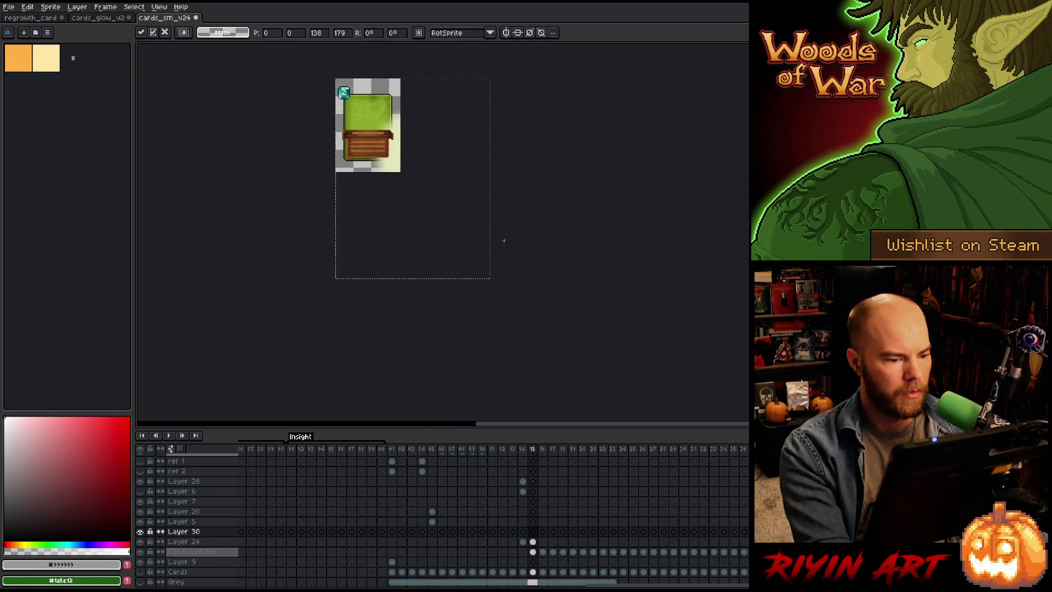
{"action": "left_click_drag", "start_coordinate": [491, 277], "coordinate": [489, 311]}
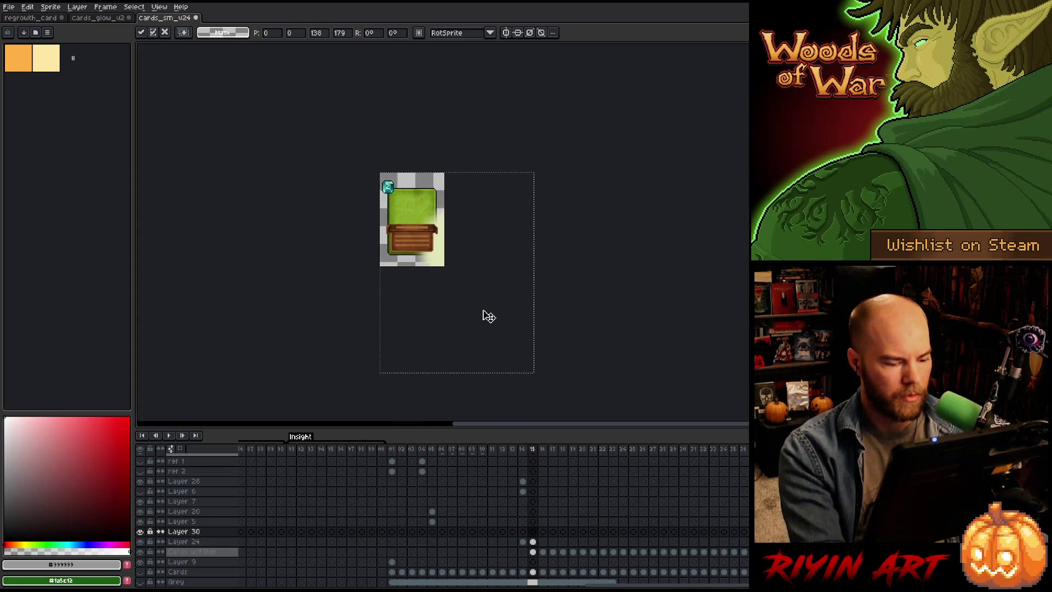
{"action": "left_click_drag", "start_coordinate": [535, 374], "coordinate": [446, 265]}
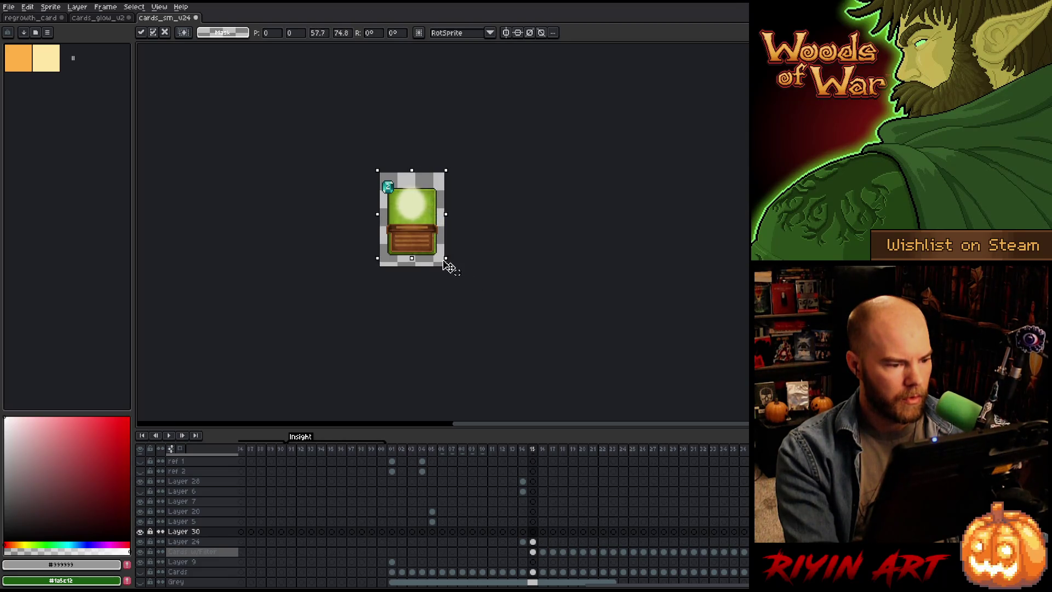
{"action": "scroll", "coordinate": [413, 216], "scroll_direction": "up", "scroll_amount": 3}
{"action": "left_click_drag", "start_coordinate": [420, 166], "coordinate": [429, 191]}
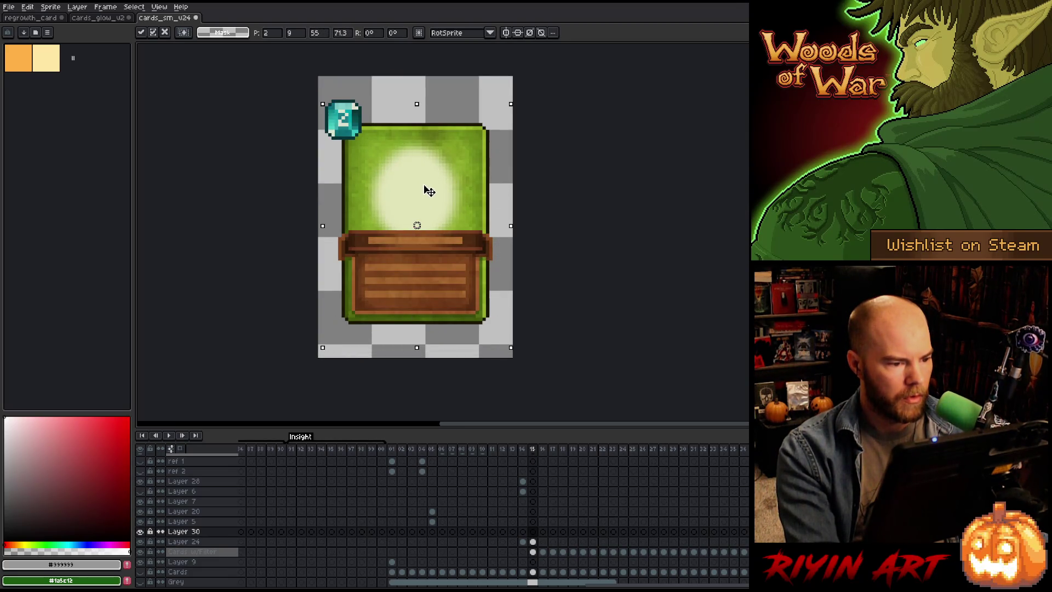
{"action": "key", "text": "Return"}
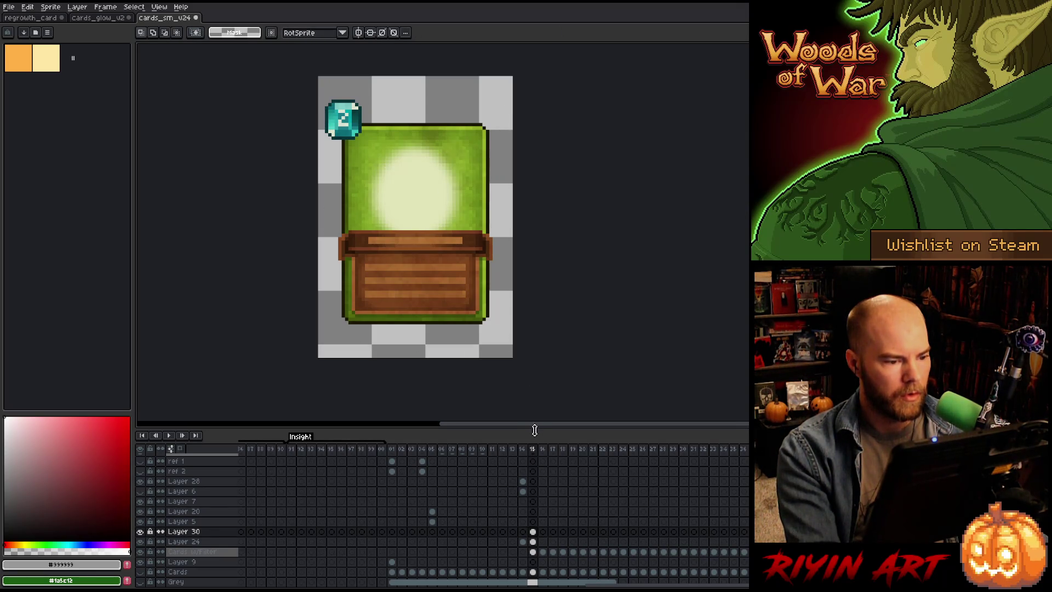
Step: Check Layer 19's blend settings in the regrowth_card document
{"action": "left_click", "coordinate": [95, 19]}
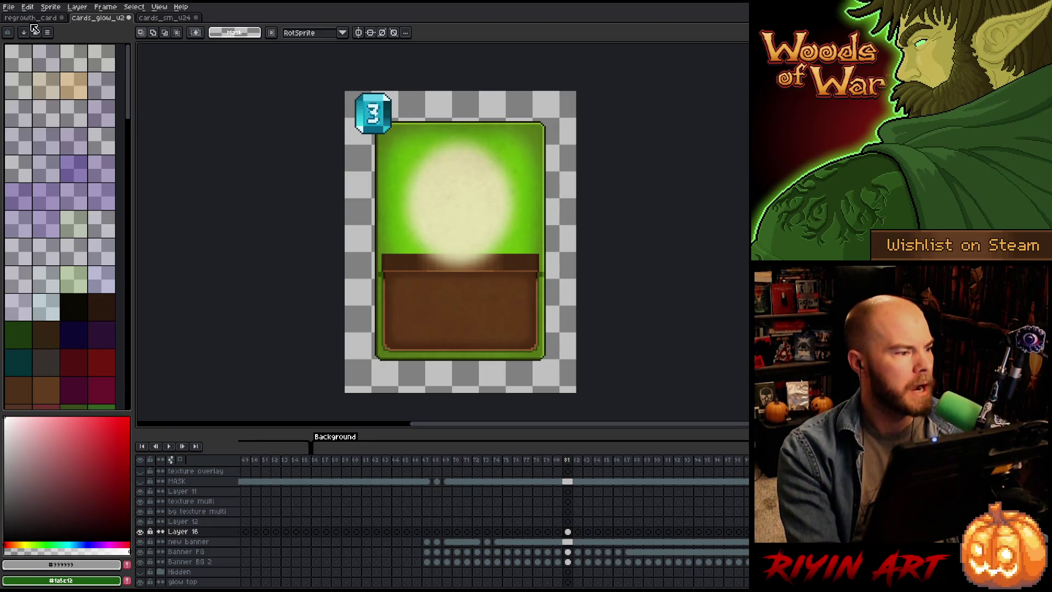
{"action": "left_click", "coordinate": [32, 17]}
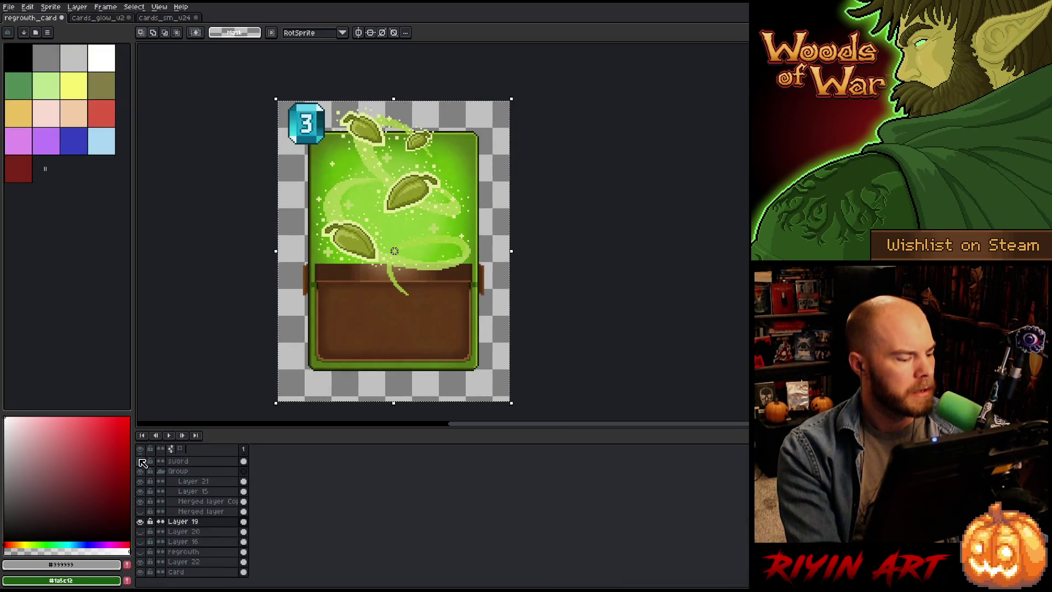
{"action": "double_click", "coordinate": [193, 522]}
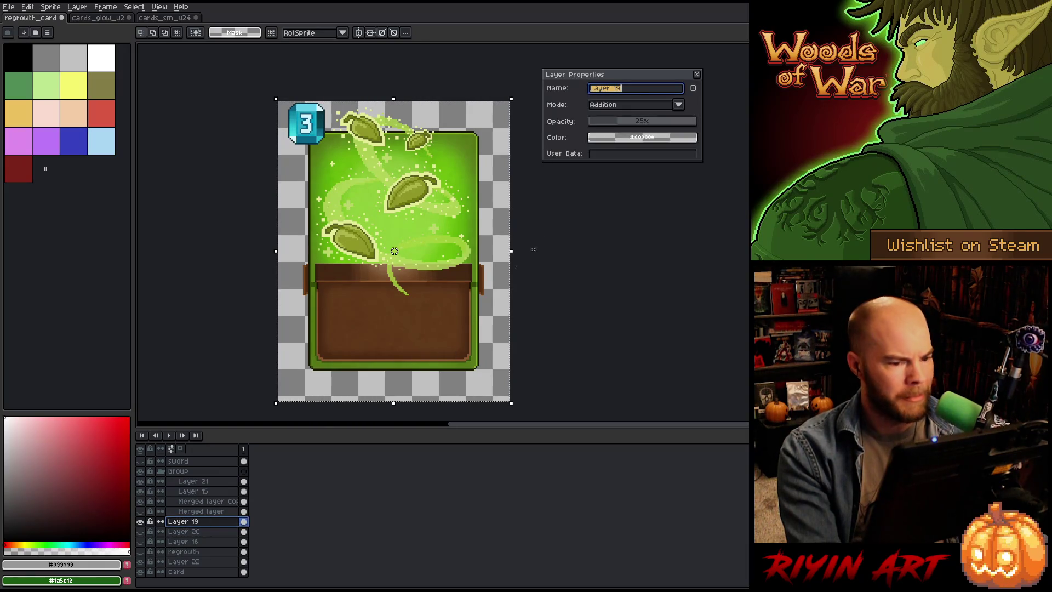
{"action": "left_click", "coordinate": [697, 75]}
Step: Set Layer 16 in cards_glow_v2 to Addition blend mode
{"action": "left_click", "coordinate": [110, 19]}
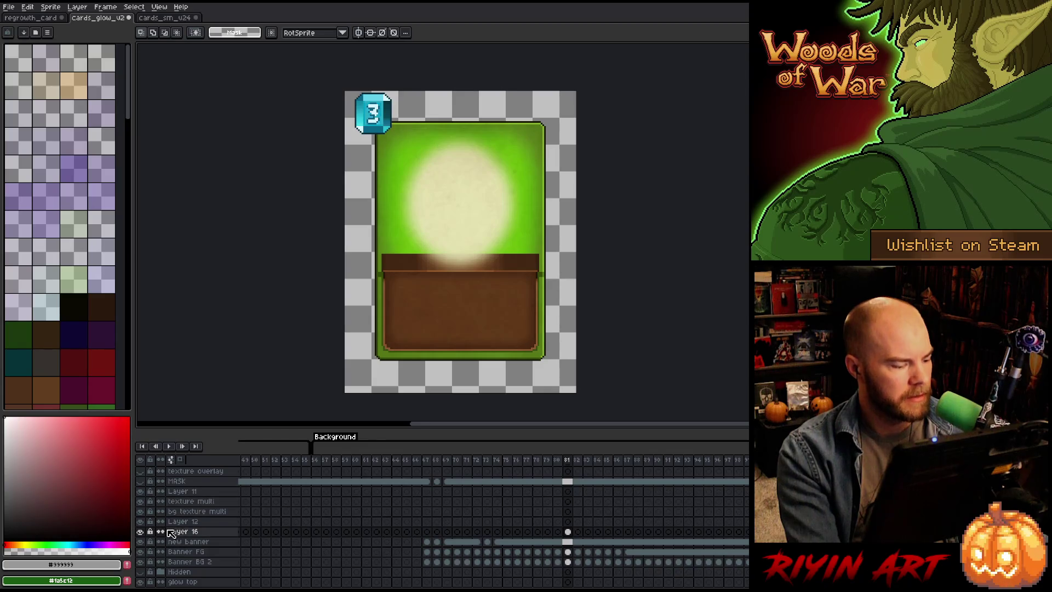
{"action": "double_click", "coordinate": [176, 531]}
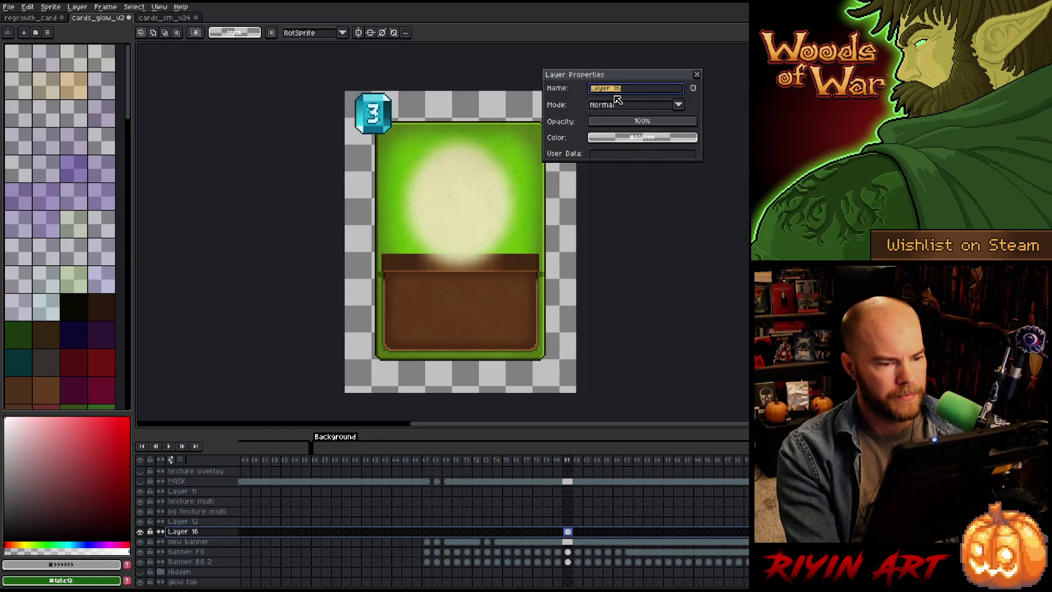
{"action": "left_click", "coordinate": [630, 106]}
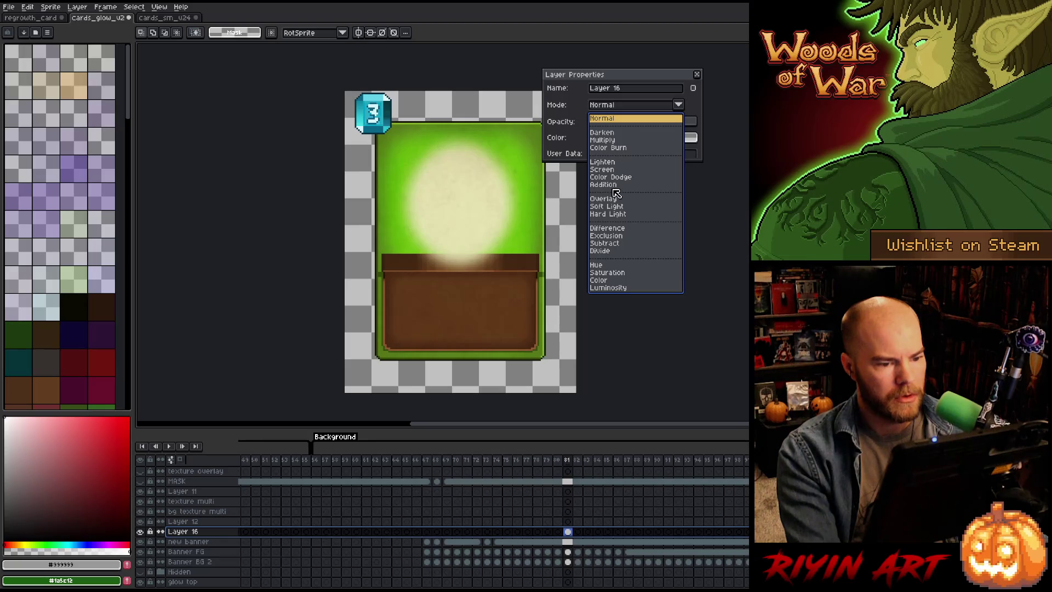
{"action": "left_click", "coordinate": [615, 186]}
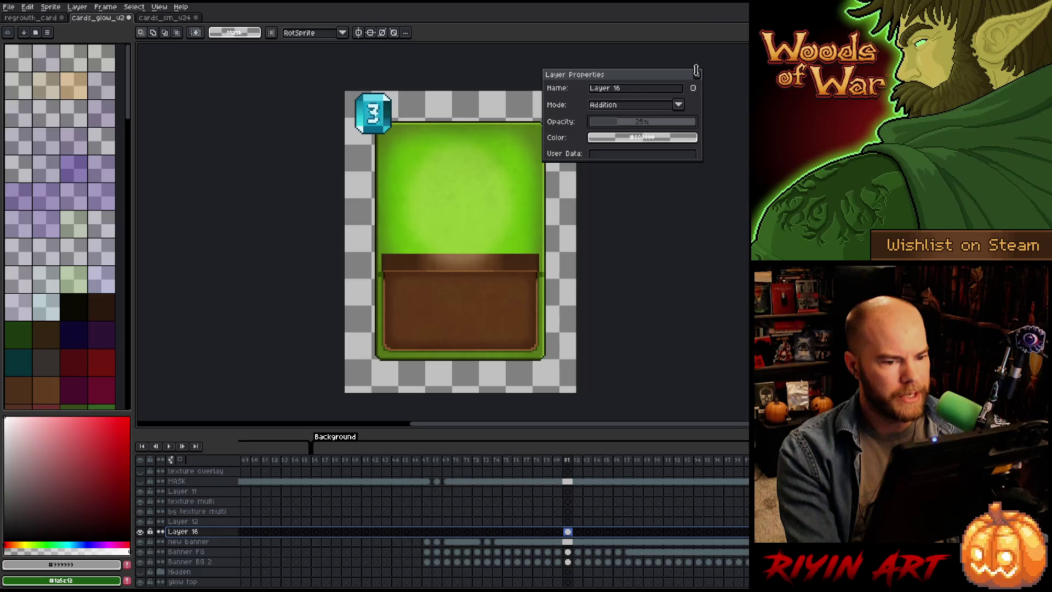
{"action": "left_click", "coordinate": [695, 71]}
Step: Set Layer 30 in cards_sm_v24 to Addition at 21% opacity, deselect, and save the file
{"action": "left_click", "coordinate": [164, 17]}
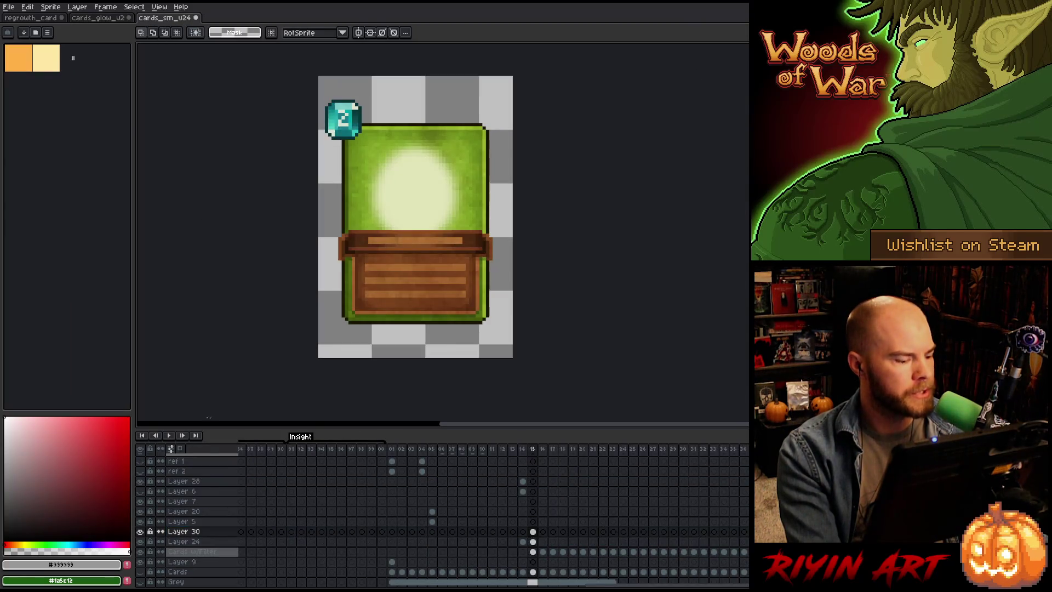
{"action": "left_click", "coordinate": [185, 531]}
{"action": "double_click", "coordinate": [185, 532]}
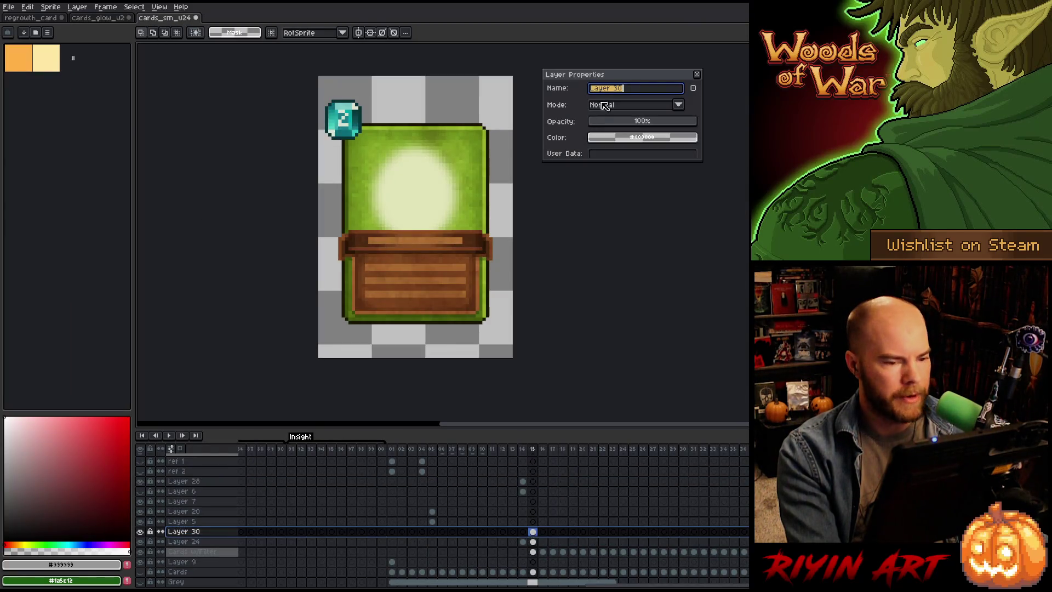
{"action": "left_click", "coordinate": [631, 103]}
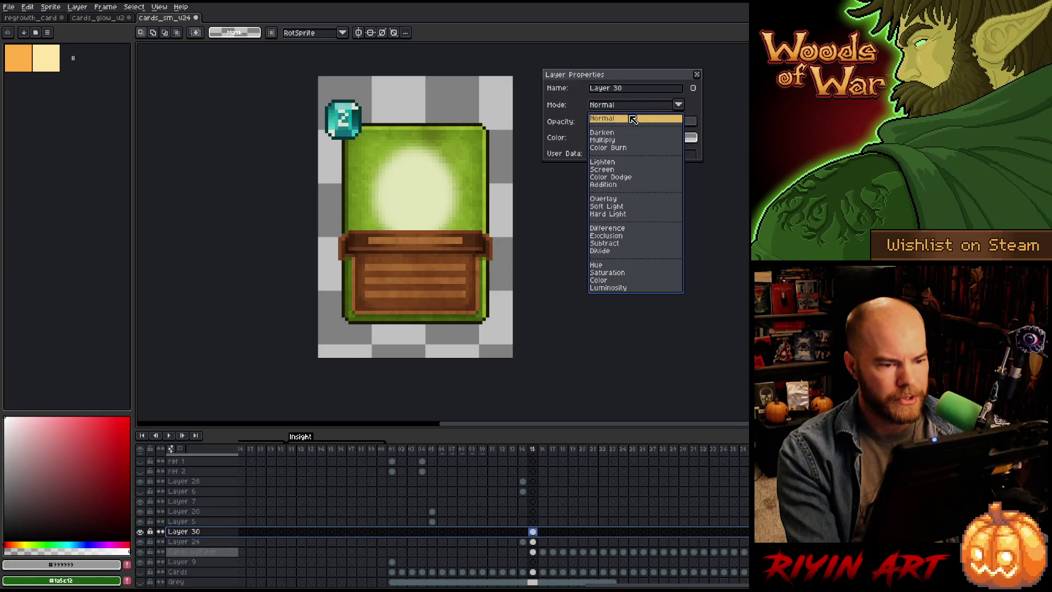
{"action": "left_click", "coordinate": [611, 187]}
{"action": "left_click_drag", "start_coordinate": [621, 131], "coordinate": [618, 127]}
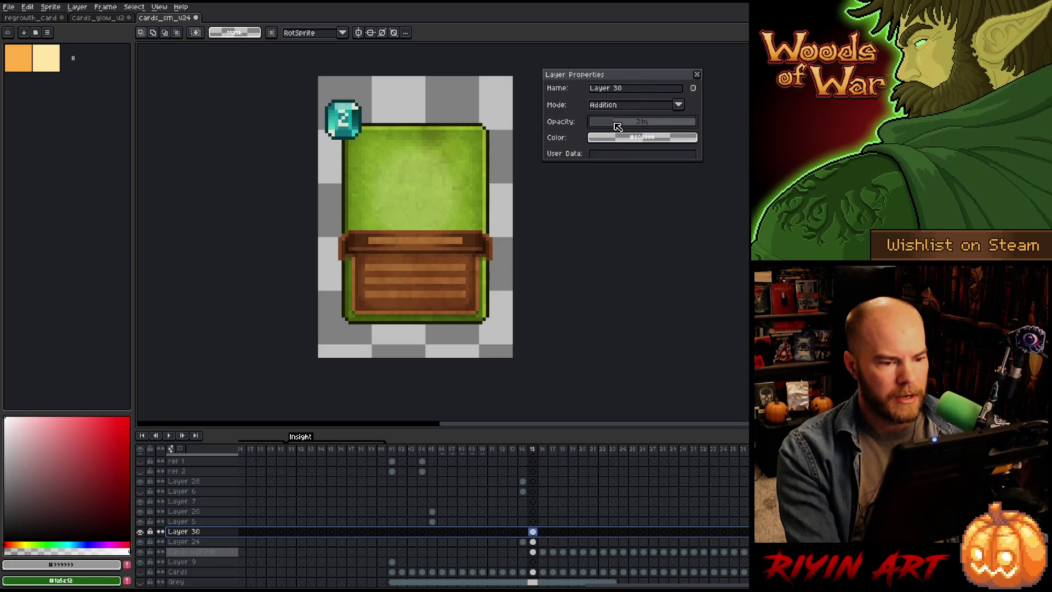
{"action": "left_click", "coordinate": [696, 74]}
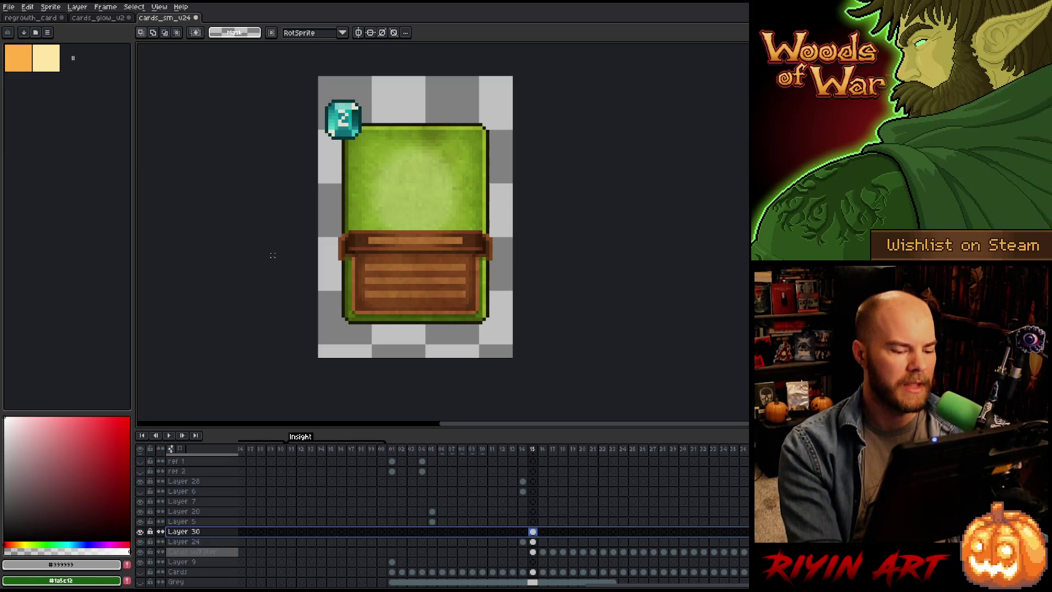
{"action": "key", "text": "Return"}
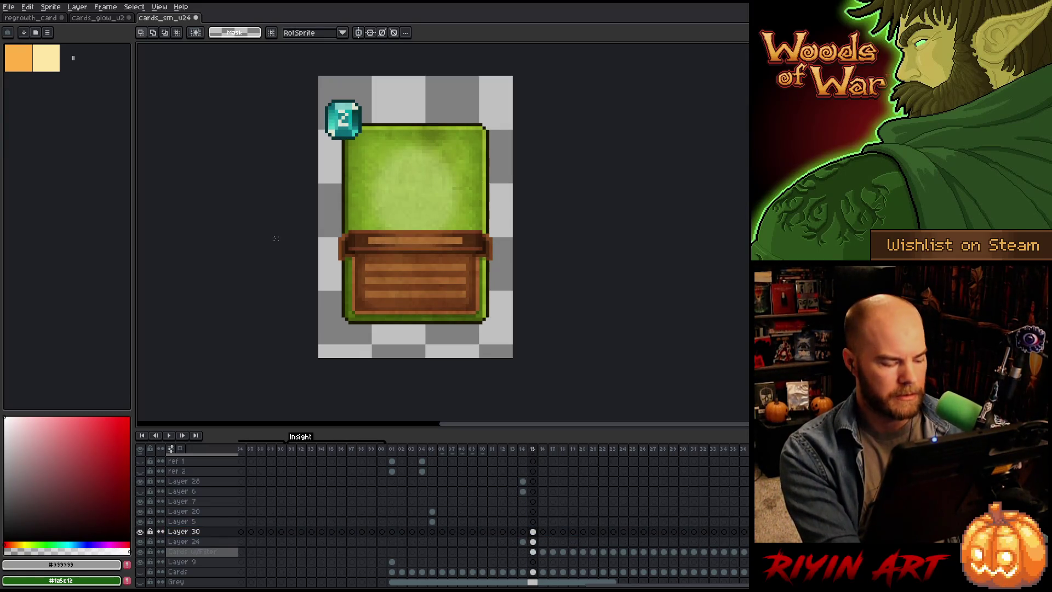
{"action": "key", "text": "ctrl+s"}
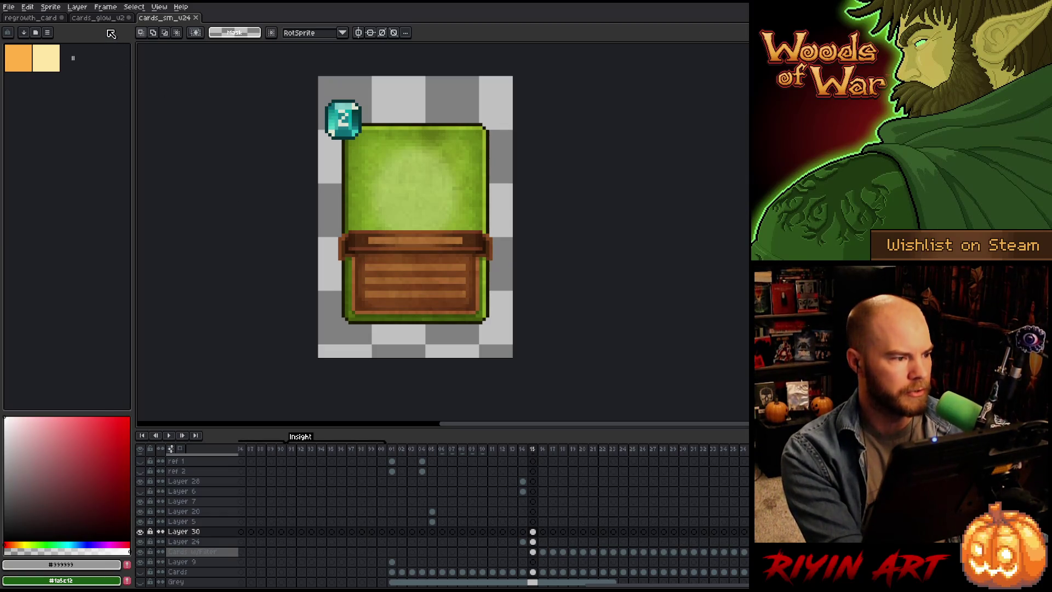
{"action": "left_click", "coordinate": [99, 18]}
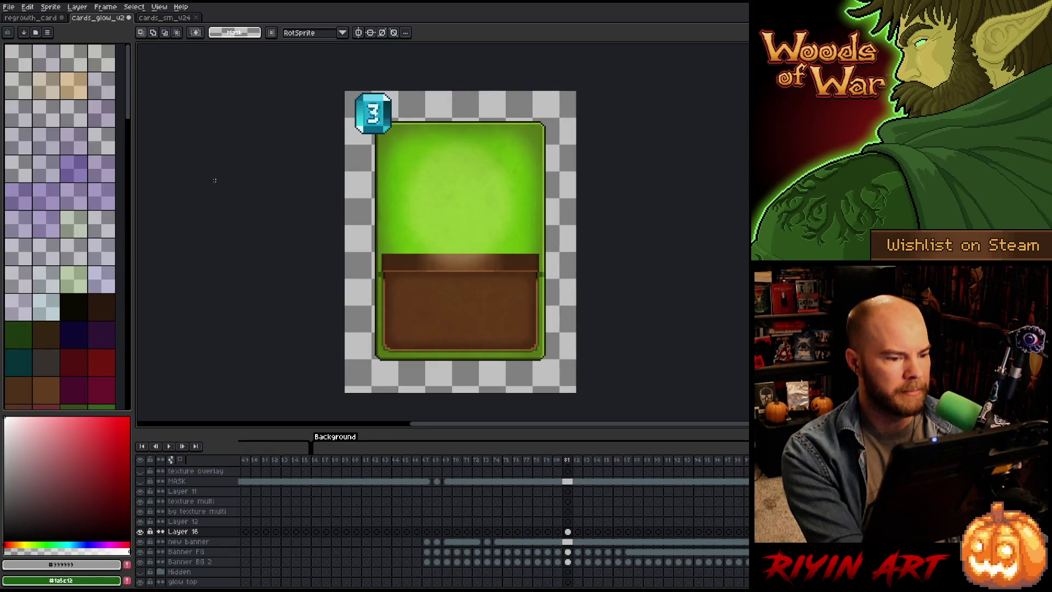
Step: Save cards_glow_v2 and pick the card layer with the Move tool
{"action": "key", "text": "ctrl+s"}
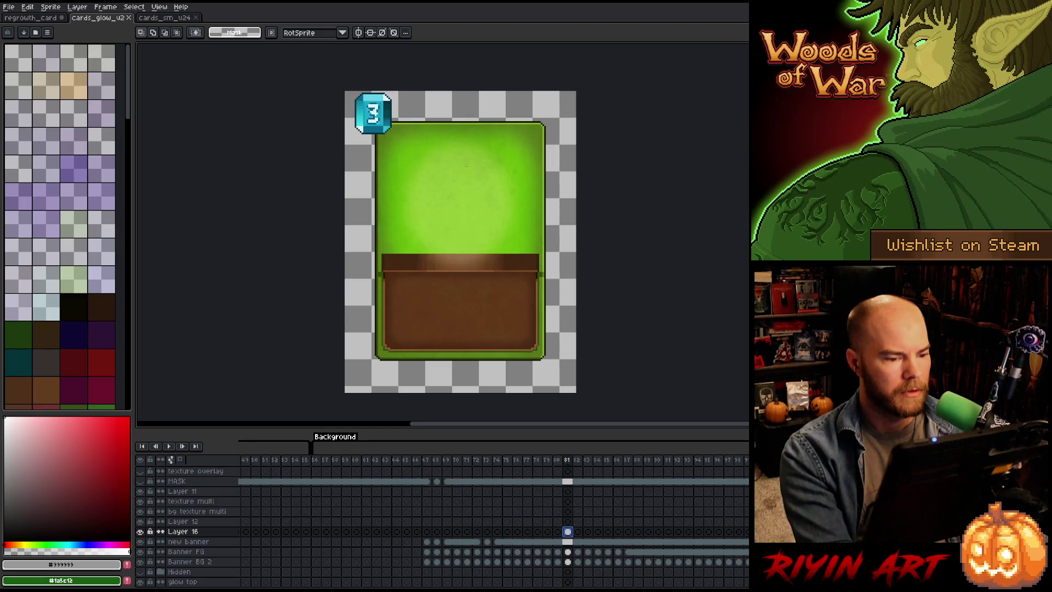
{"action": "key", "text": "v"}
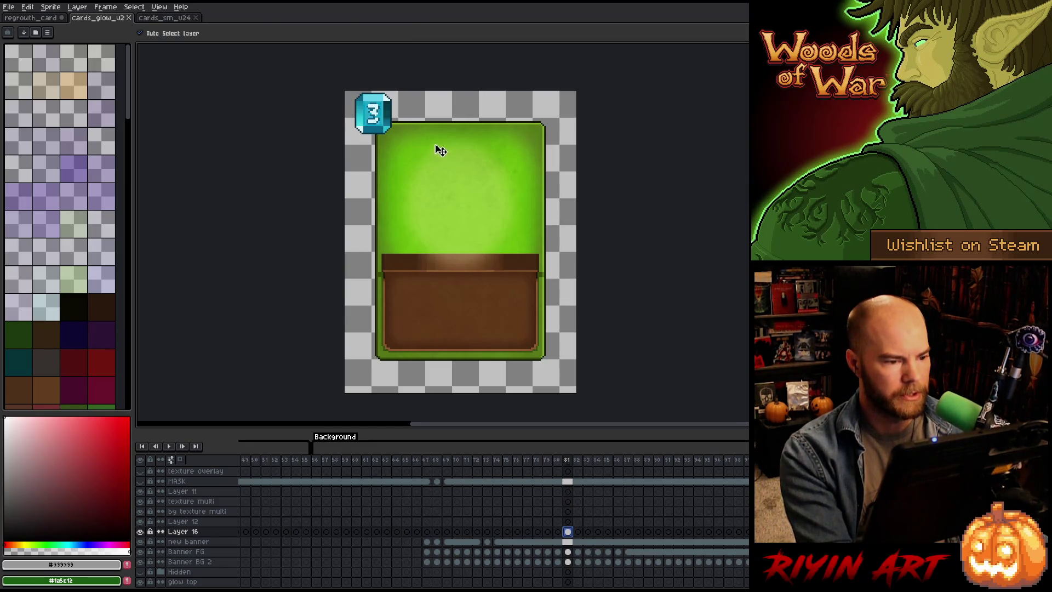
{"action": "left_click", "coordinate": [415, 154]}
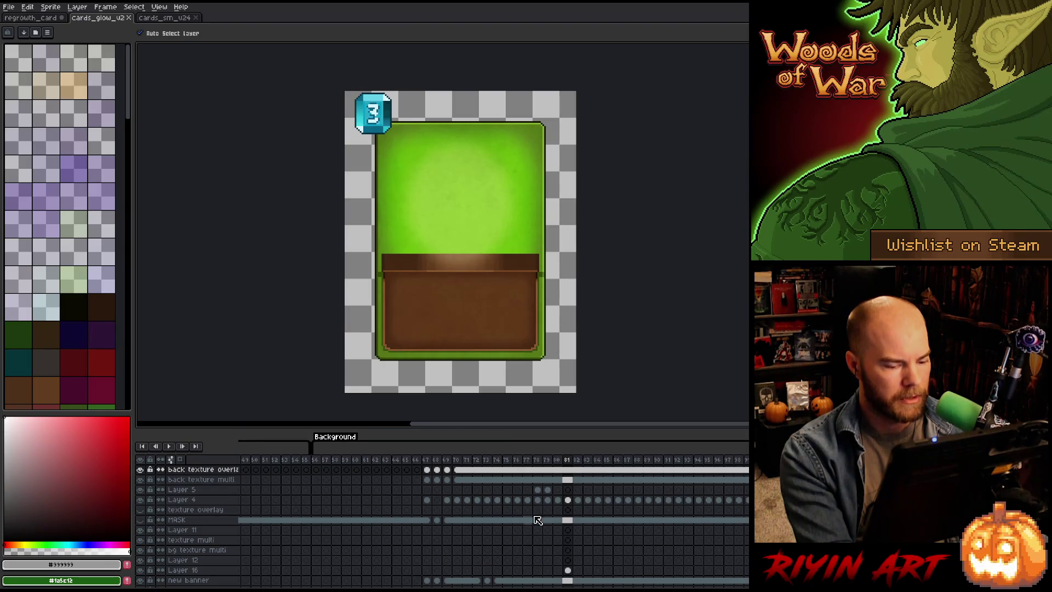
Step: Toggle the back texture overlay layer repeatedly to compare the glow with and without it
{"action": "scroll", "coordinate": [531, 519], "scroll_direction": "up", "scroll_amount": 2}
{"action": "left_click", "coordinate": [140, 490]}
{"action": "left_click", "coordinate": [140, 490]}
{"action": "left_click", "coordinate": [141, 490]}
{"action": "left_click", "coordinate": [140, 490]}
{"action": "left_click", "coordinate": [140, 490]}
{"action": "left_click", "coordinate": [140, 490]}
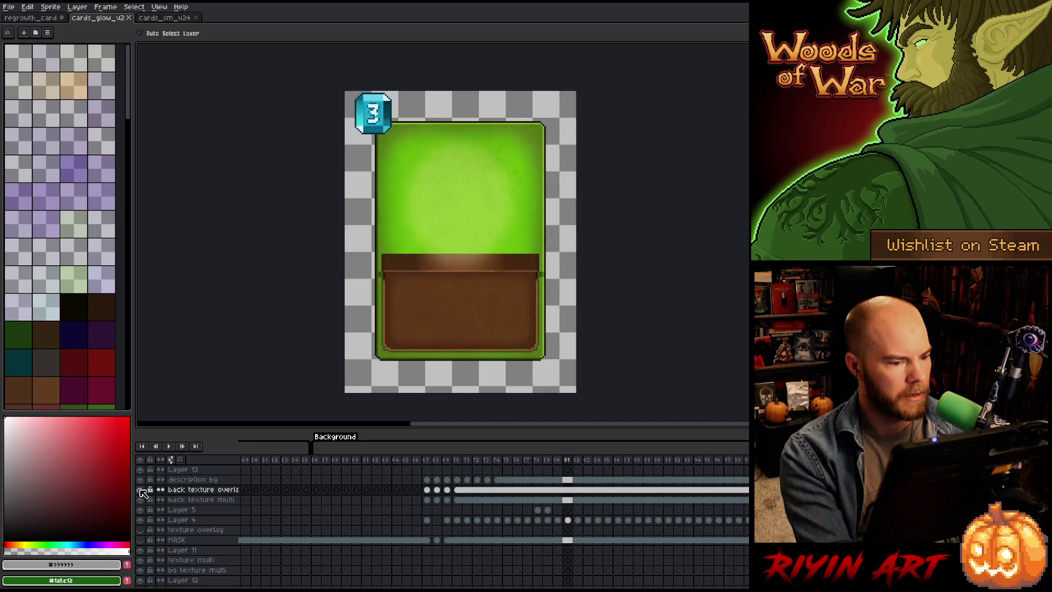
Step: Select the whole Layer 16 row and move it below the new banner layer
{"action": "scroll", "coordinate": [548, 529], "scroll_direction": "down", "scroll_amount": 6}
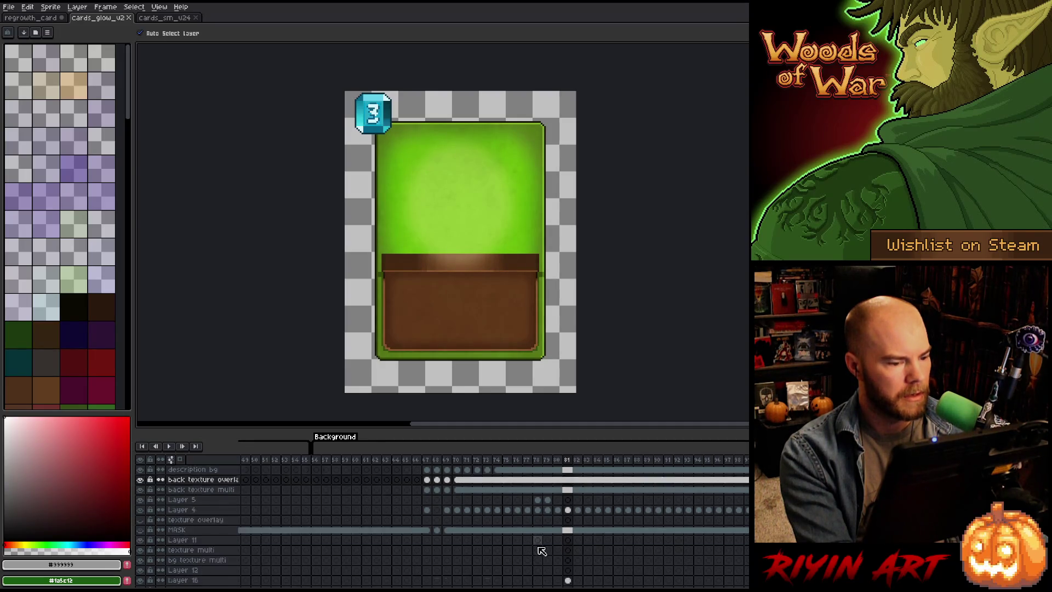
{"action": "left_click", "coordinate": [569, 531]}
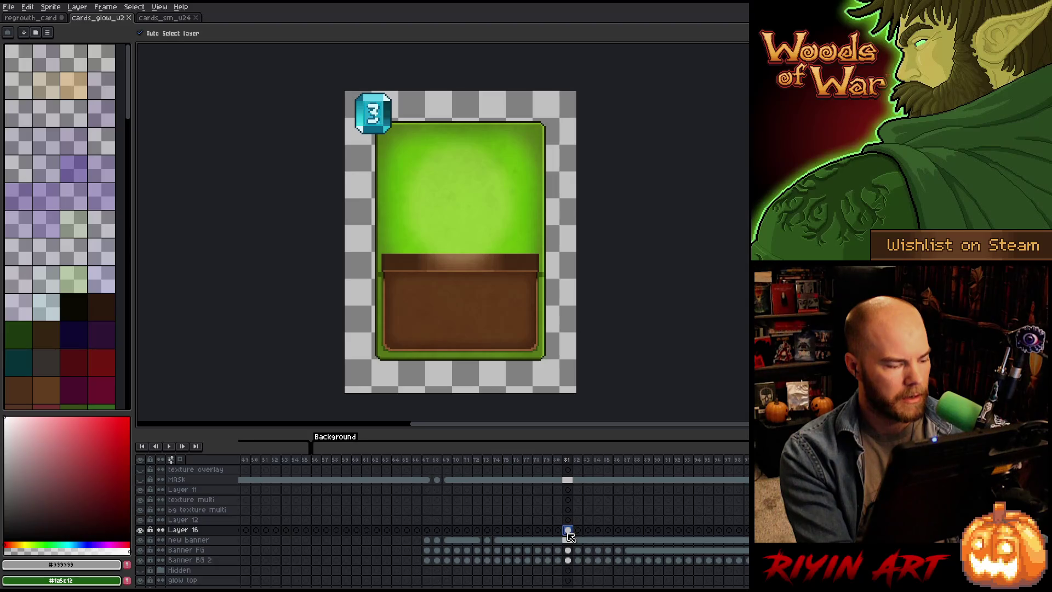
{"action": "left_click", "coordinate": [181, 529]}
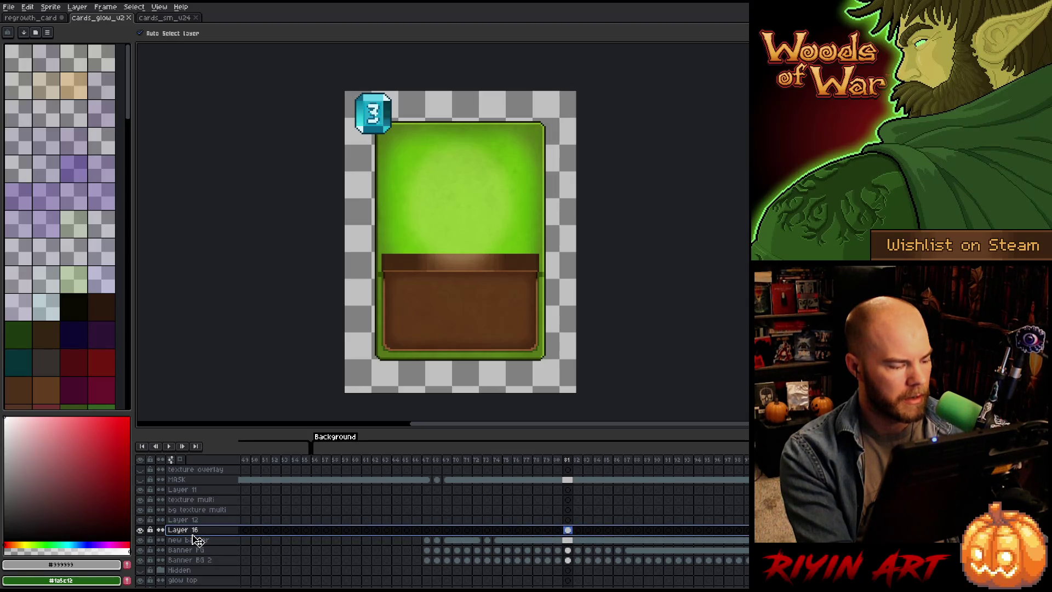
{"action": "left_click_drag", "start_coordinate": [198, 549], "coordinate": [197, 548]}
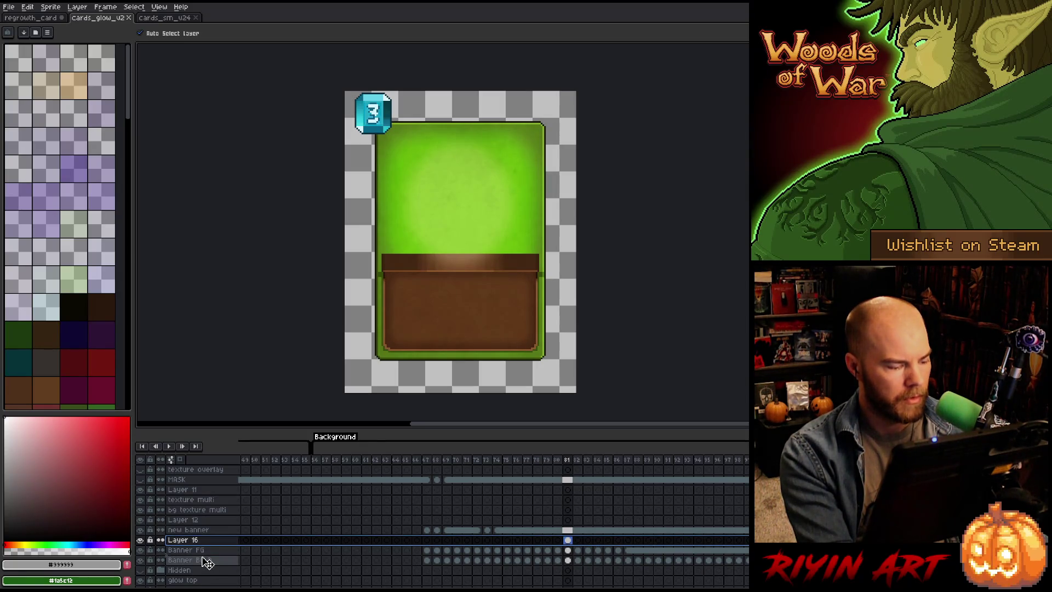
Step: Move Layer 16 below the Banner FG layer
{"action": "left_click_drag", "start_coordinate": [205, 561], "coordinate": [205, 560]}
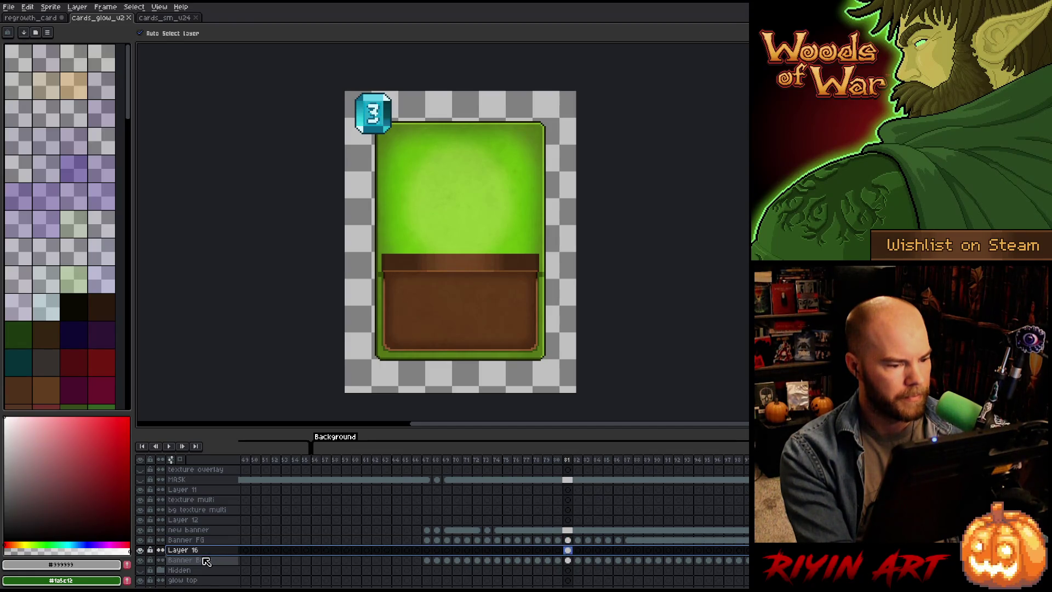
{"action": "scroll", "coordinate": [406, 230], "scroll_direction": "down", "scroll_amount": 2}
{"action": "scroll", "coordinate": [465, 212], "scroll_direction": "up", "scroll_amount": 2}
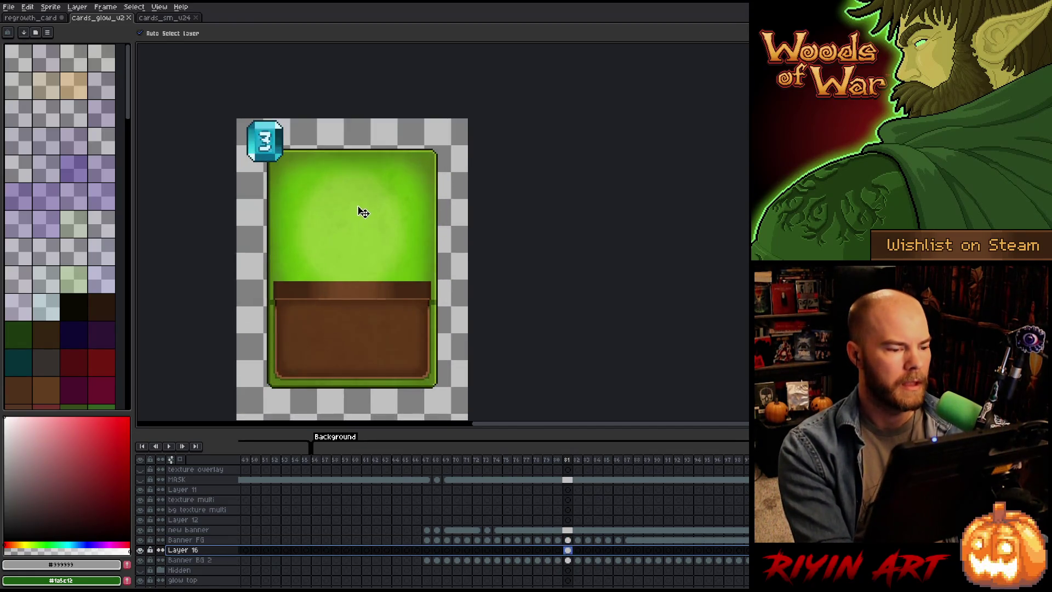
{"action": "scroll", "coordinate": [363, 212], "scroll_direction": "left", "scroll_amount": 3}
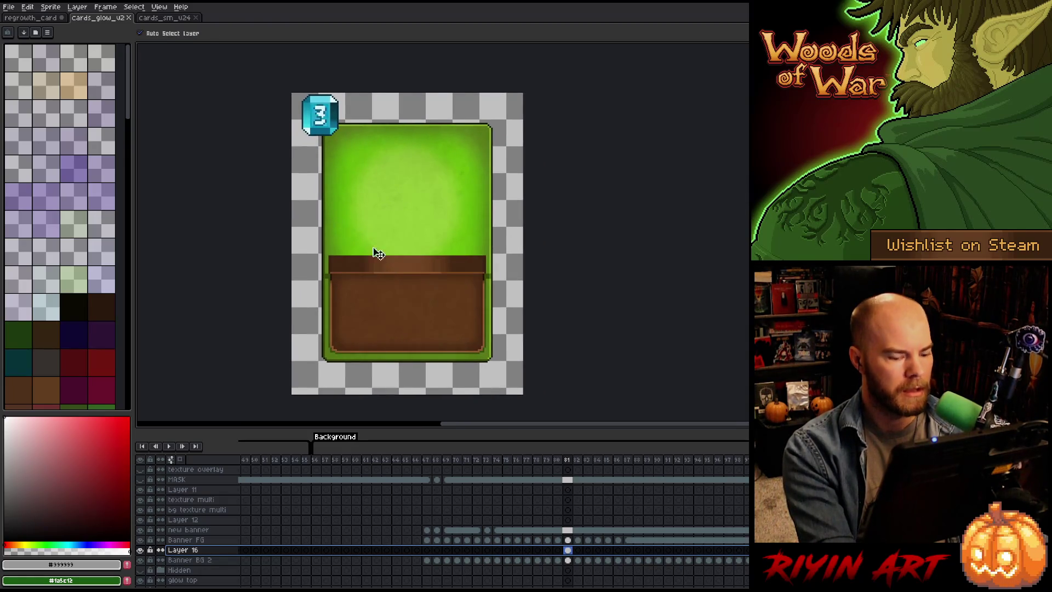
{"action": "scroll", "coordinate": [565, 514], "scroll_direction": "up", "scroll_amount": 3}
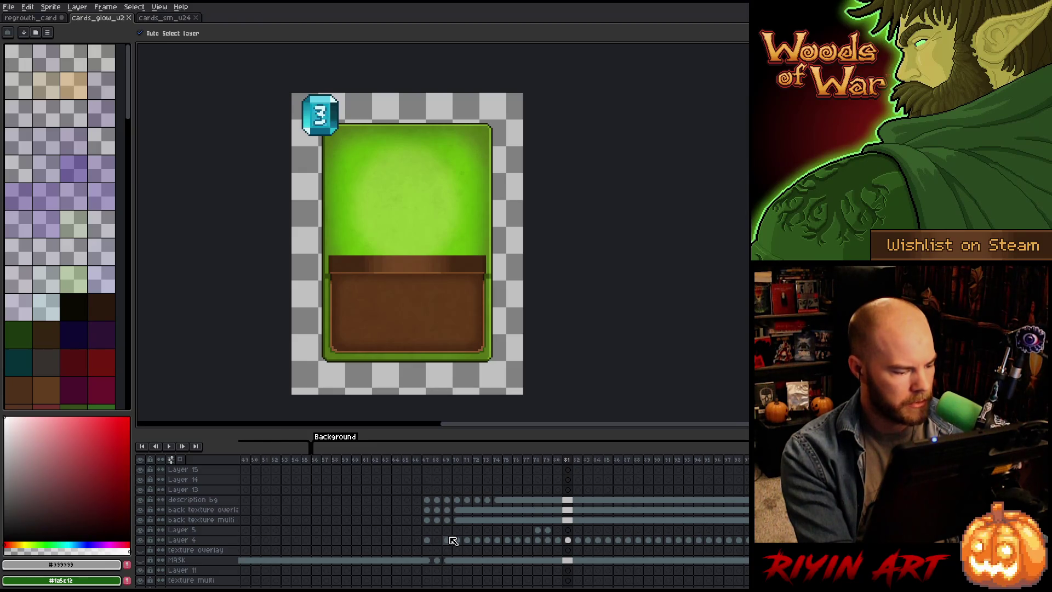
{"action": "scroll", "coordinate": [453, 541], "scroll_direction": "down", "scroll_amount": 3}
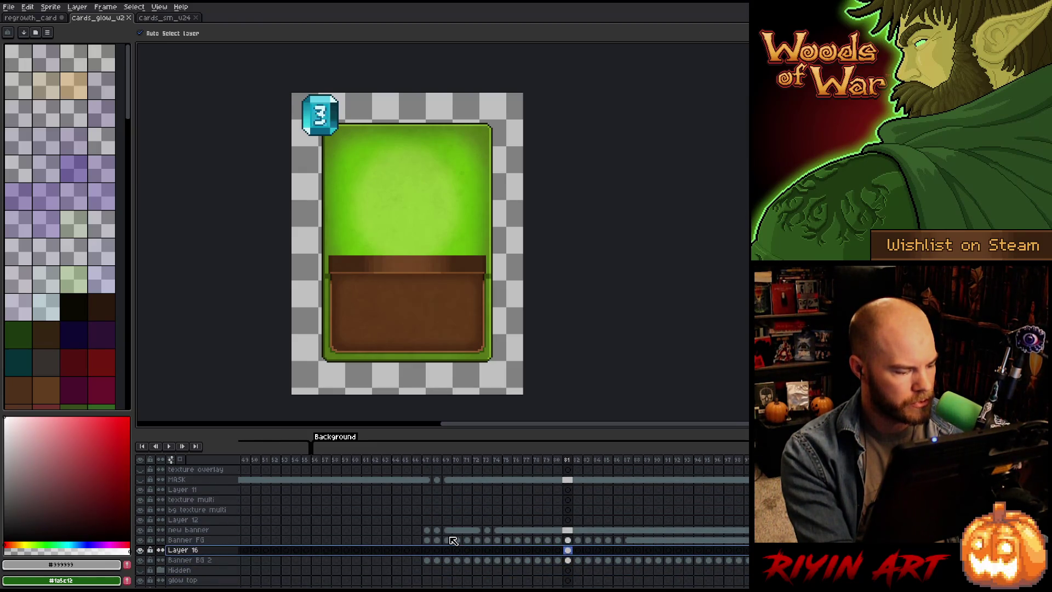
Step: Inspect the banner cels at frames 71 and 67, expanding the Hidden group and toggling Layer 4
{"action": "left_click", "coordinate": [469, 540]}
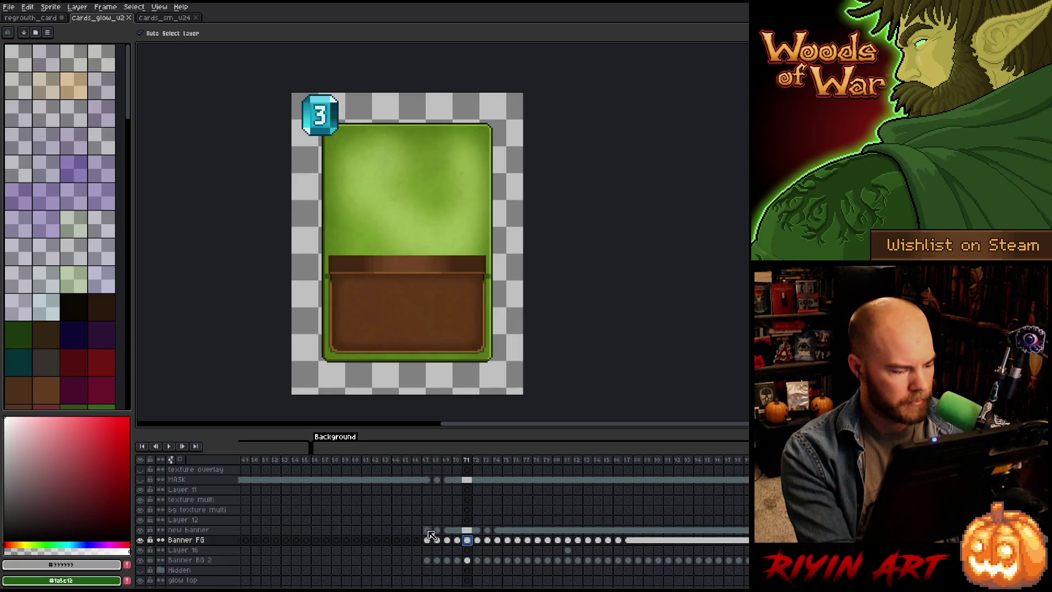
{"action": "left_click", "coordinate": [427, 529]}
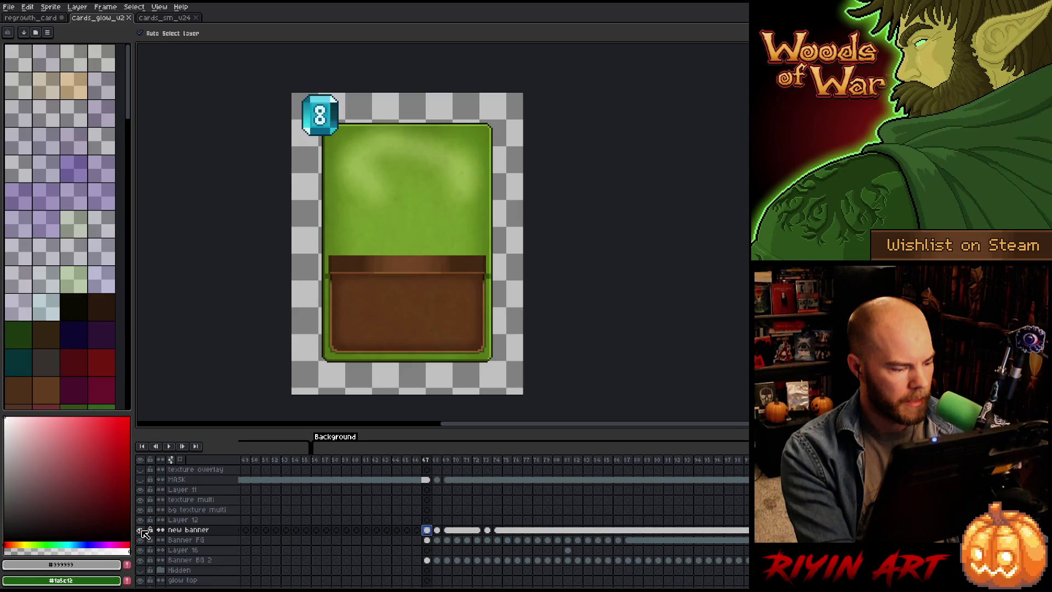
{"action": "scroll", "coordinate": [390, 552], "scroll_direction": "down", "scroll_amount": 1}
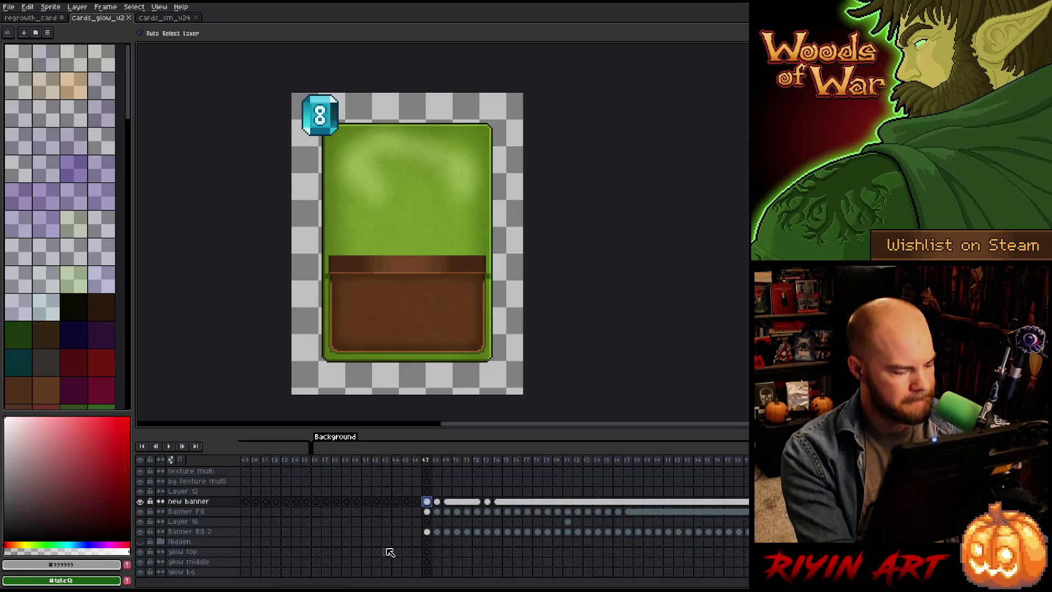
{"action": "left_click", "coordinate": [162, 542]}
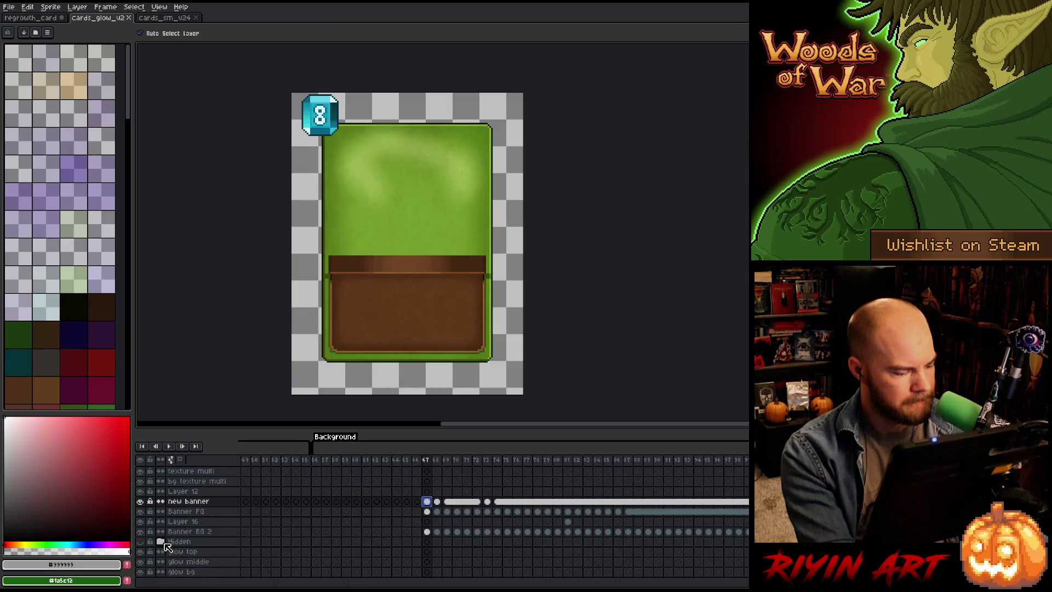
{"action": "scroll", "coordinate": [324, 529], "scroll_direction": "up", "scroll_amount": 2}
{"action": "scroll", "coordinate": [326, 530], "scroll_direction": "up", "scroll_amount": 1}
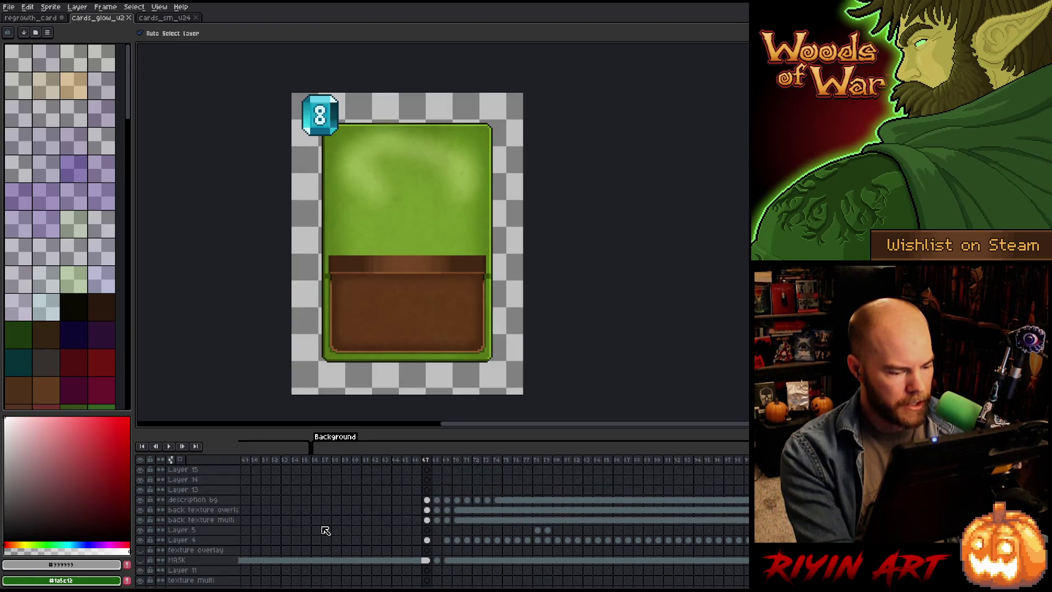
{"action": "left_click", "coordinate": [141, 540]}
{"action": "left_click", "coordinate": [141, 540]}
Step: Step through the card frames from 69 to the bright green '3' card at frame 81
{"action": "left_click", "coordinate": [447, 541]}
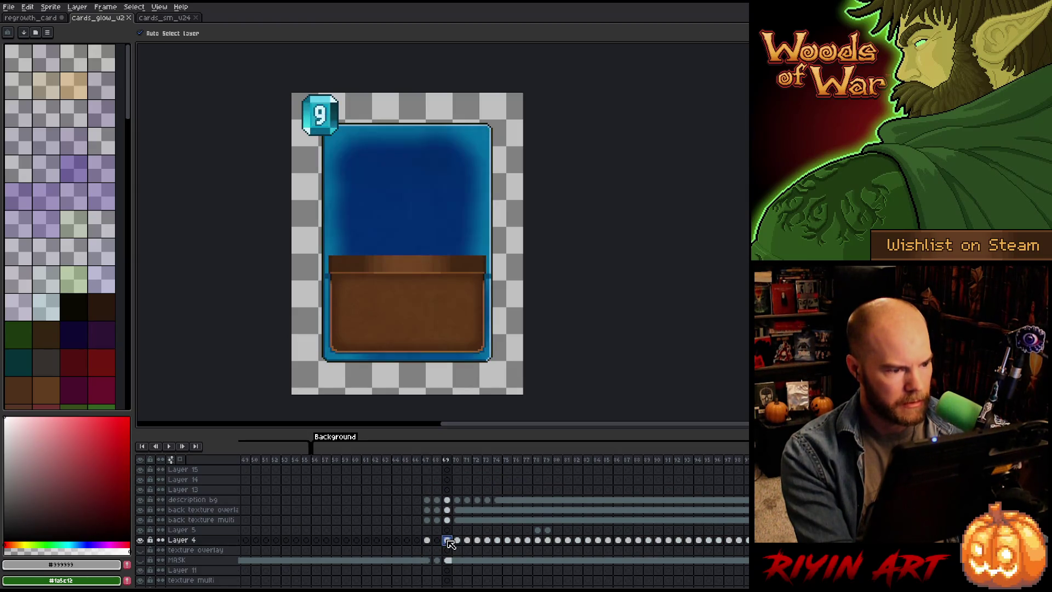
{"action": "key", "text": "Right"}
{"action": "key", "text": "Right"}
{"action": "key", "text": "Right"}
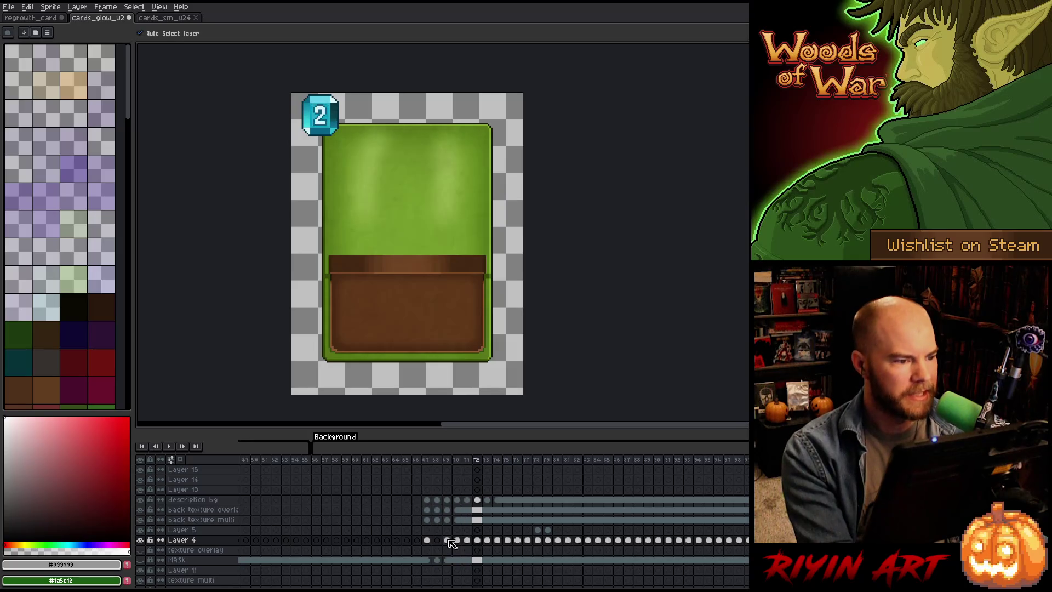
{"action": "left_click", "coordinate": [477, 540]}
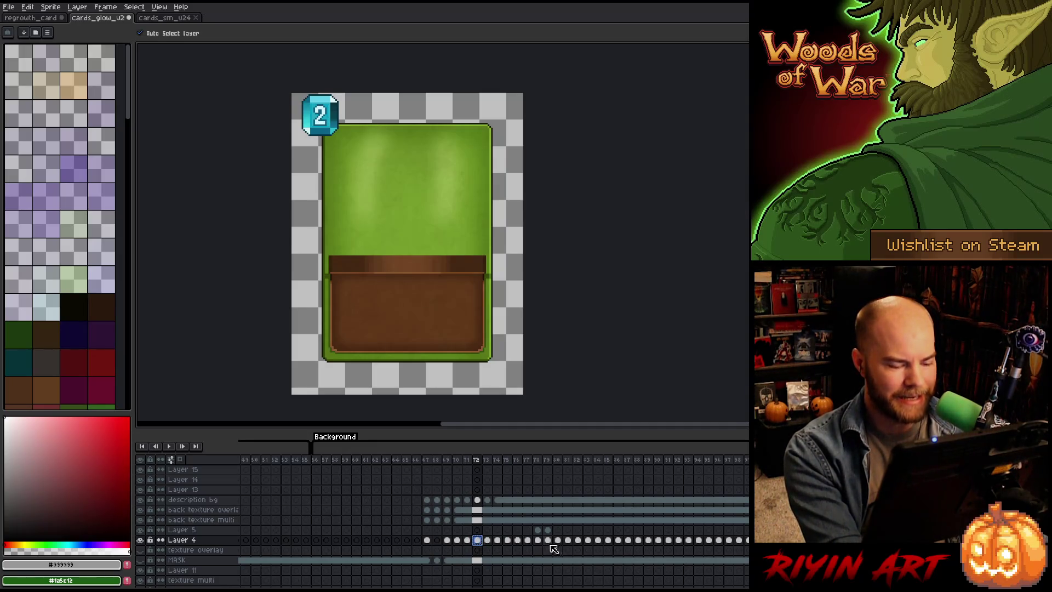
{"action": "left_click", "coordinate": [544, 541]}
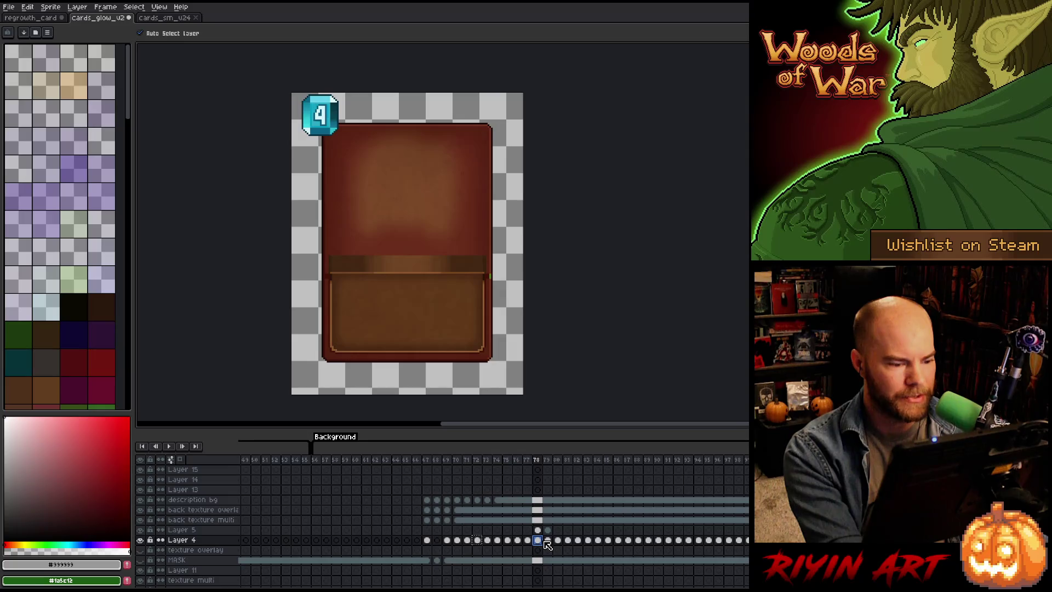
{"action": "left_click", "coordinate": [547, 540]}
{"action": "left_click", "coordinate": [558, 540]}
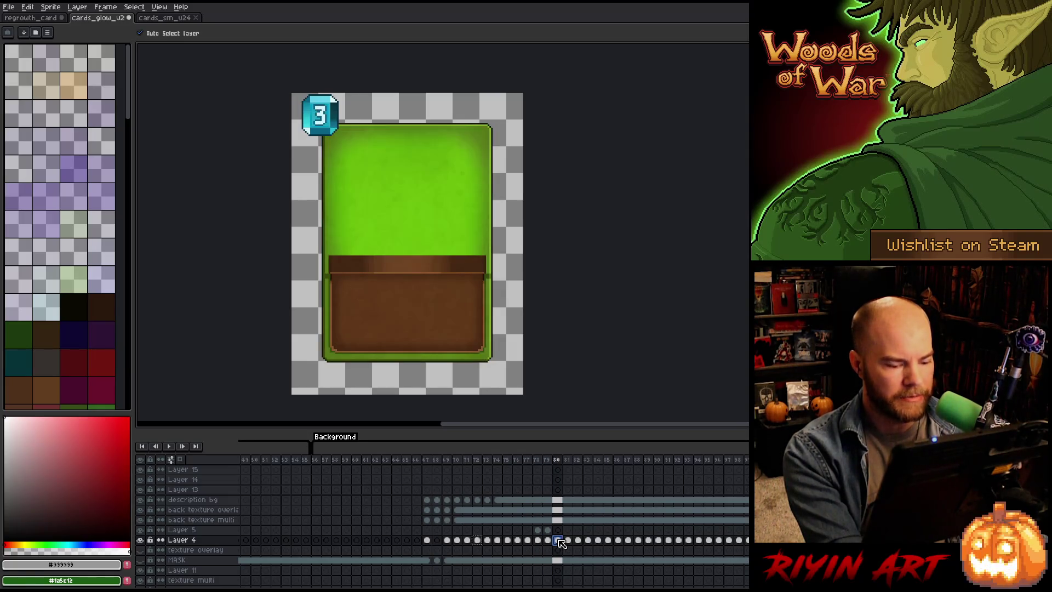
{"action": "left_click", "coordinate": [568, 540]}
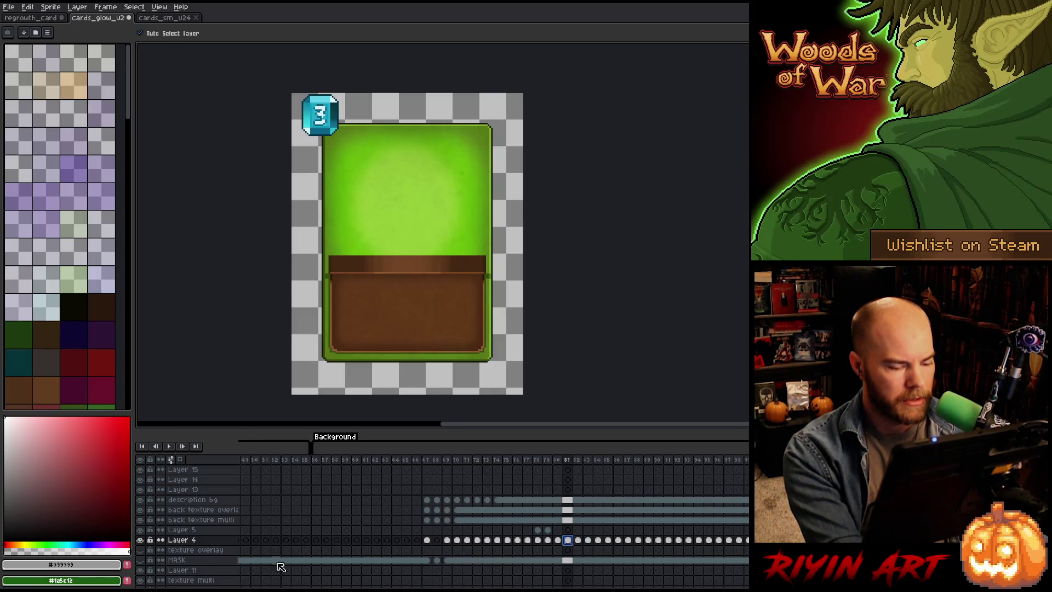
Step: Solo Layer 4 to isolate the gem, then show all layers again
{"action": "left_click", "coordinate": [141, 540], "text": "alt"}
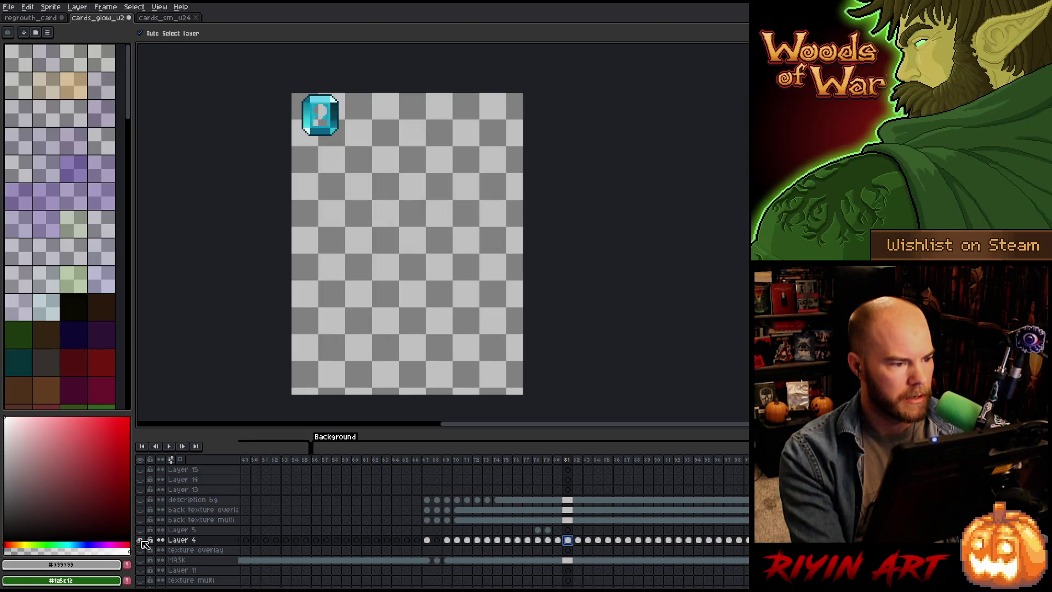
{"action": "left_click", "coordinate": [141, 540], "text": "alt"}
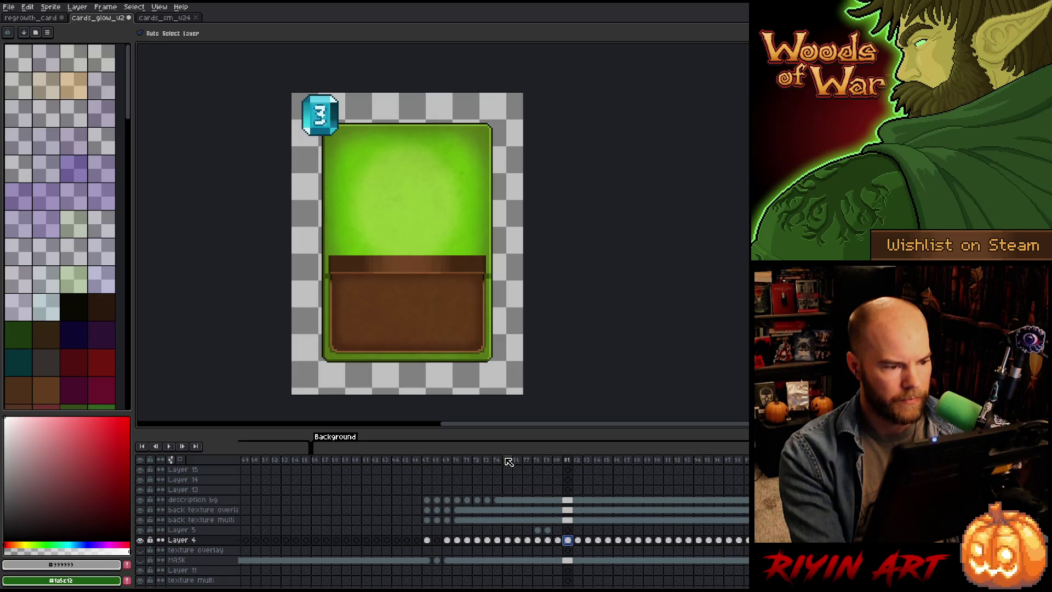
{"action": "scroll", "coordinate": [576, 546], "scroll_direction": "down", "scroll_amount": 5}
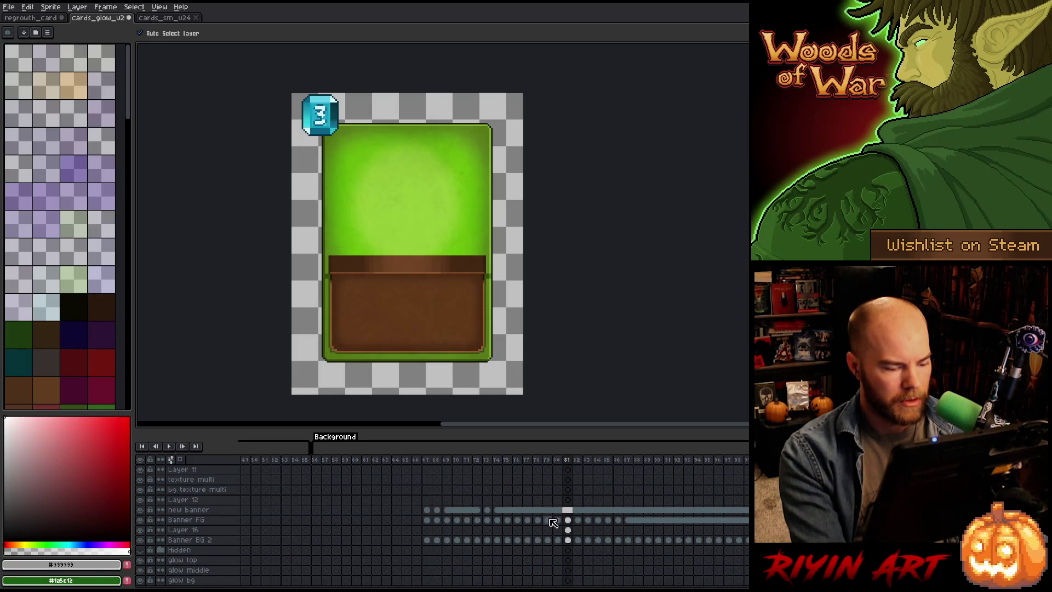
Step: Go to the green '2' card at frame 75 and briefly solo Banner FG to inspect it
{"action": "left_click", "coordinate": [548, 519]}
{"action": "key", "text": "Left"}
{"action": "key", "text": "Left"}
{"action": "key", "text": "Left"}
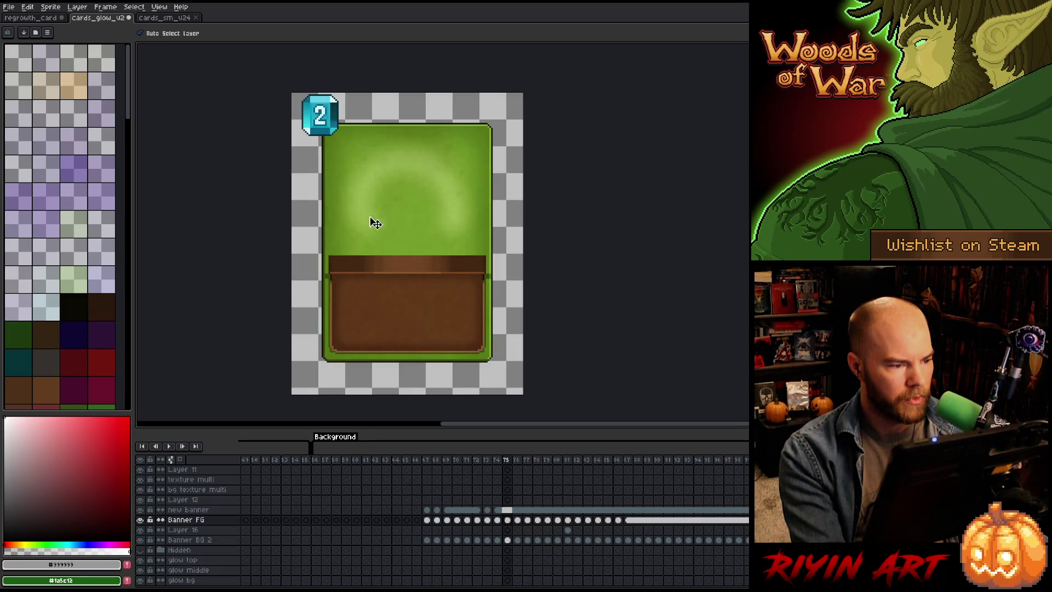
{"action": "left_click", "coordinate": [140, 520], "text": "alt"}
{"action": "left_click", "coordinate": [140, 520], "text": "alt"}
Step: Hide the brown Banner BG 2 banner layer
{"action": "left_click", "coordinate": [140, 540]}
{"action": "left_click", "coordinate": [141, 540]}
{"action": "left_click", "coordinate": [141, 540]}
{"action": "left_click", "coordinate": [140, 540]}
{"action": "left_click", "coordinate": [507, 540]}
{"action": "left_click", "coordinate": [140, 540], "text": "alt"}
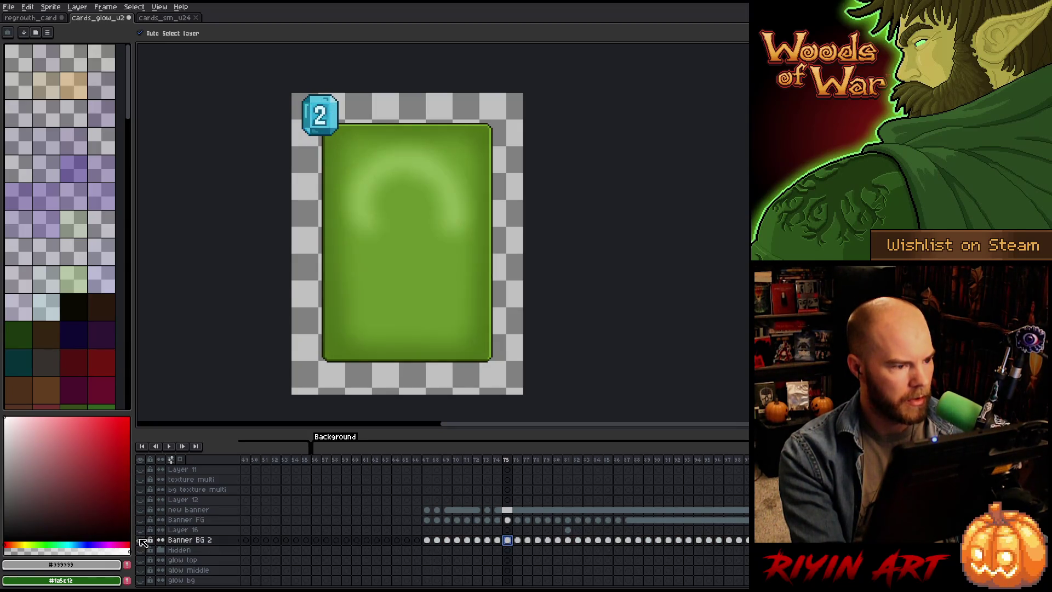
{"action": "key", "text": "ctrl+a"}
Step: Select the '2' gem and place it over the '3' gem on the later card frame
{"action": "scroll", "coordinate": [319, 93], "scroll_direction": "up", "scroll_amount": 4}
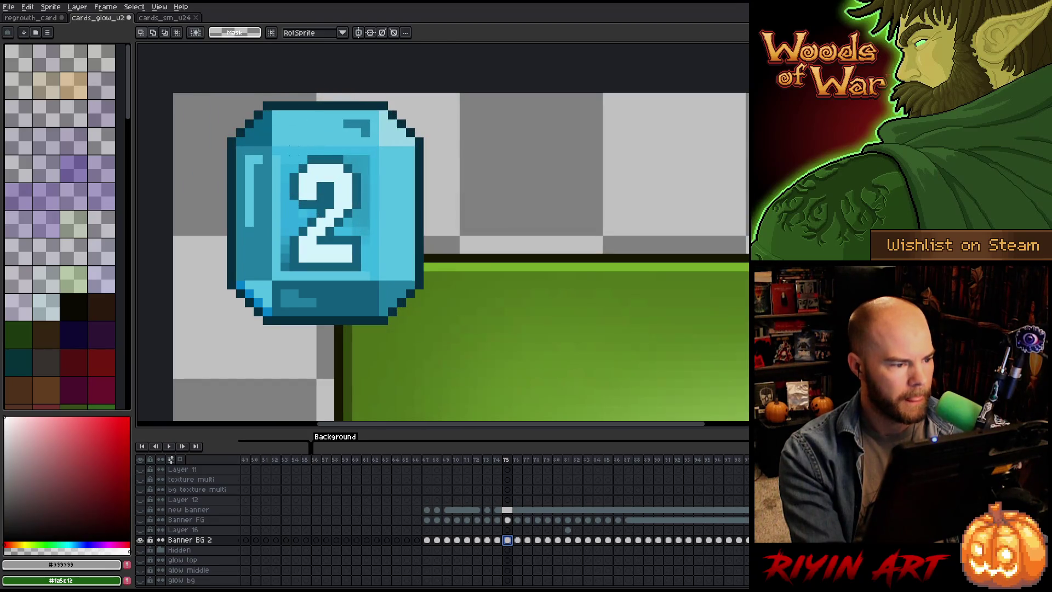
{"action": "mouse_move", "coordinate": [282, 156]}
{"action": "left_mouse_down"}
{"action": "mouse_move", "coordinate": [353, 255]}
{"action": "mouse_move", "coordinate": [390, 281]}
{"action": "mouse_move", "coordinate": [277, 123]}
{"action": "mouse_move", "coordinate": [405, 280]}
{"action": "mouse_move", "coordinate": [389, 309]}
{"action": "left_mouse_up"}
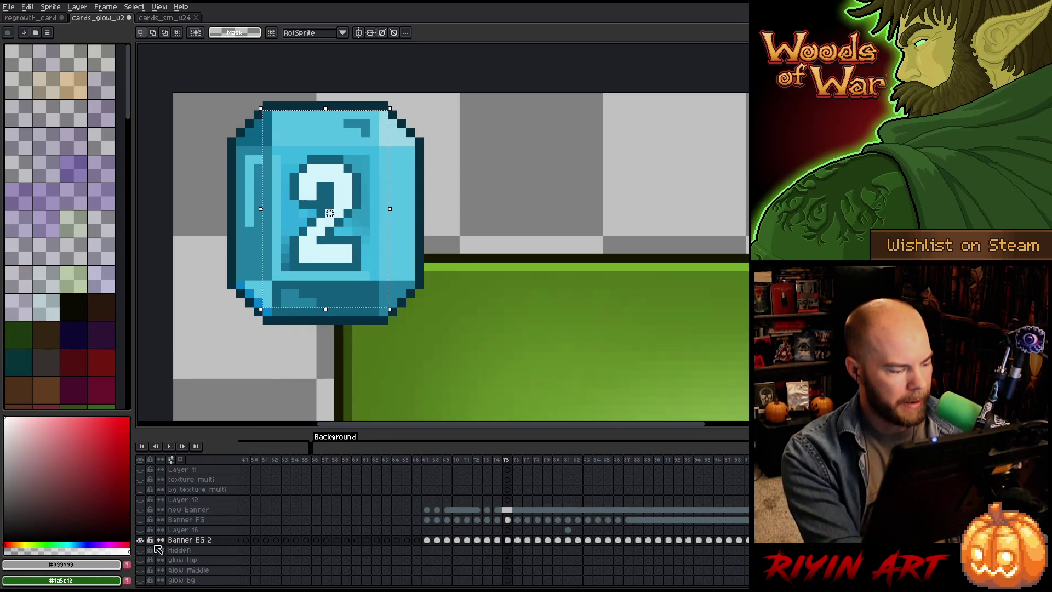
{"action": "left_click", "coordinate": [140, 539]}
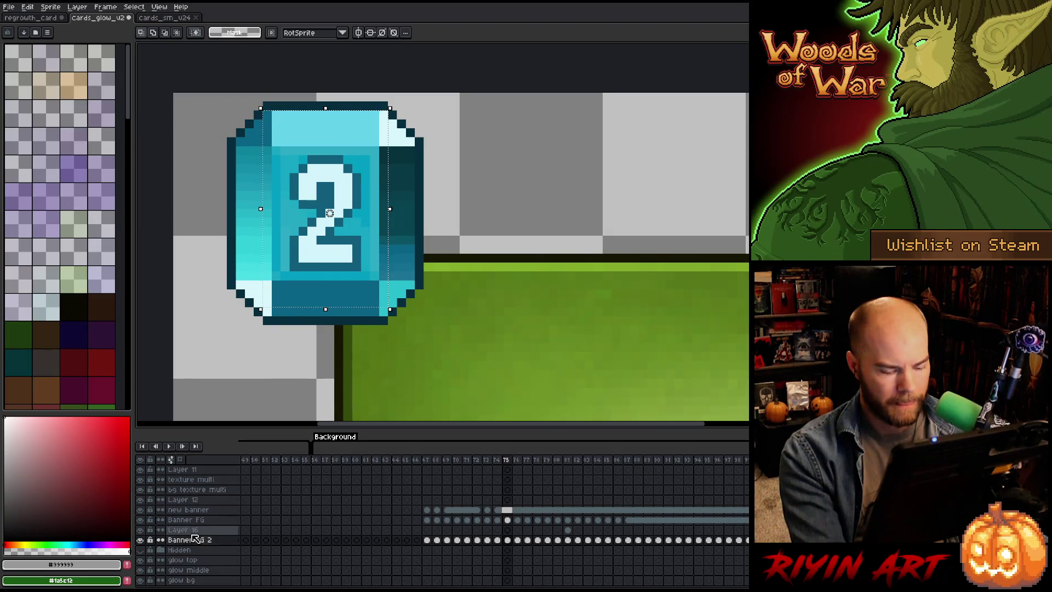
{"action": "scroll", "coordinate": [510, 268], "scroll_direction": "down", "scroll_amount": 5}
{"action": "key", "text": "Right"}
{"action": "key", "text": "Right"}
{"action": "key", "text": "Right"}
{"action": "key", "text": "Right"}
{"action": "key", "text": "Right"}
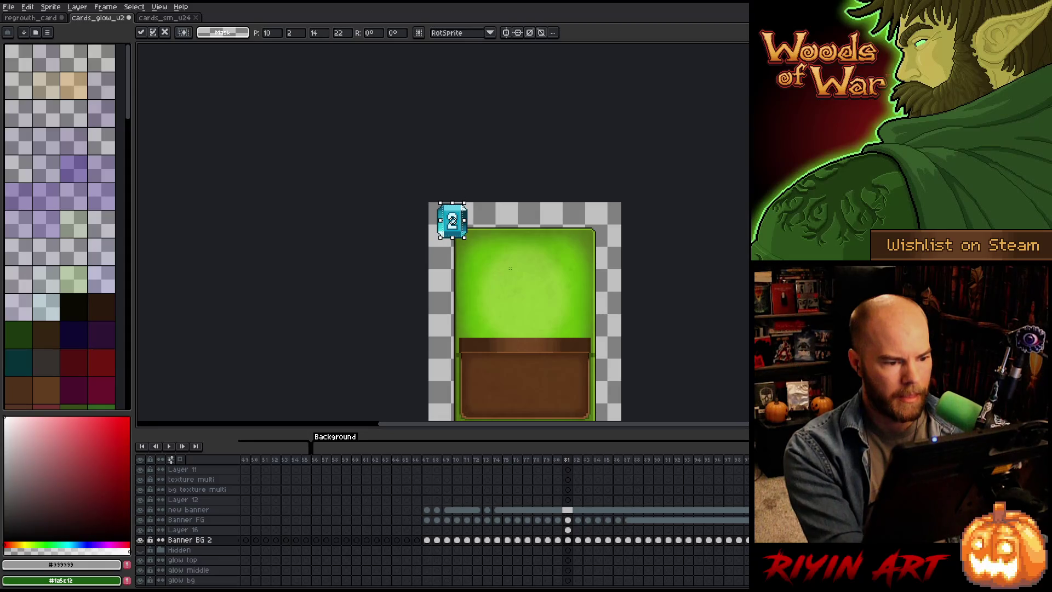
{"action": "key", "text": "ctrl+z"}
Step: Check the new gem by toggling Banner BG 2, then save the cards_glow_v2 file
{"action": "scroll", "coordinate": [507, 217], "scroll_direction": "up", "scroll_amount": 3}
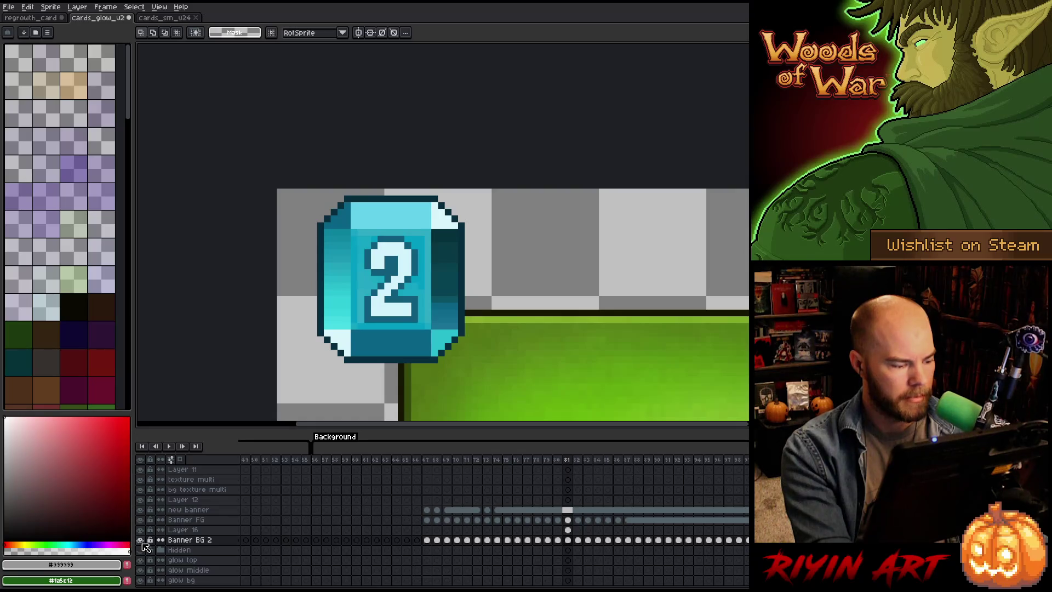
{"action": "left_click", "coordinate": [141, 541]}
{"action": "left_click", "coordinate": [141, 540]}
{"action": "scroll", "coordinate": [524, 235], "scroll_direction": "down", "scroll_amount": 5}
{"action": "mouse_move", "coordinate": [542, 323]}
{"action": "left_mouse_down"}
{"action": "mouse_move", "coordinate": [444, 291]}
{"action": "mouse_move", "coordinate": [435, 241]}
{"action": "left_mouse_up"}
{"action": "scroll", "coordinate": [450, 197], "scroll_direction": "up", "scroll_amount": 1}
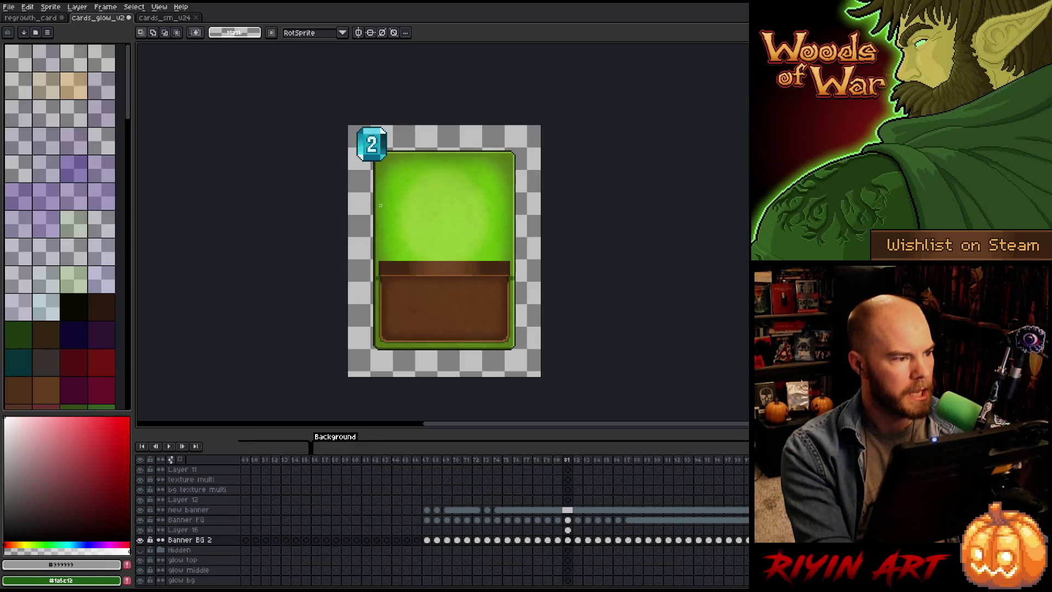
{"action": "key", "text": "ctrl+s"}
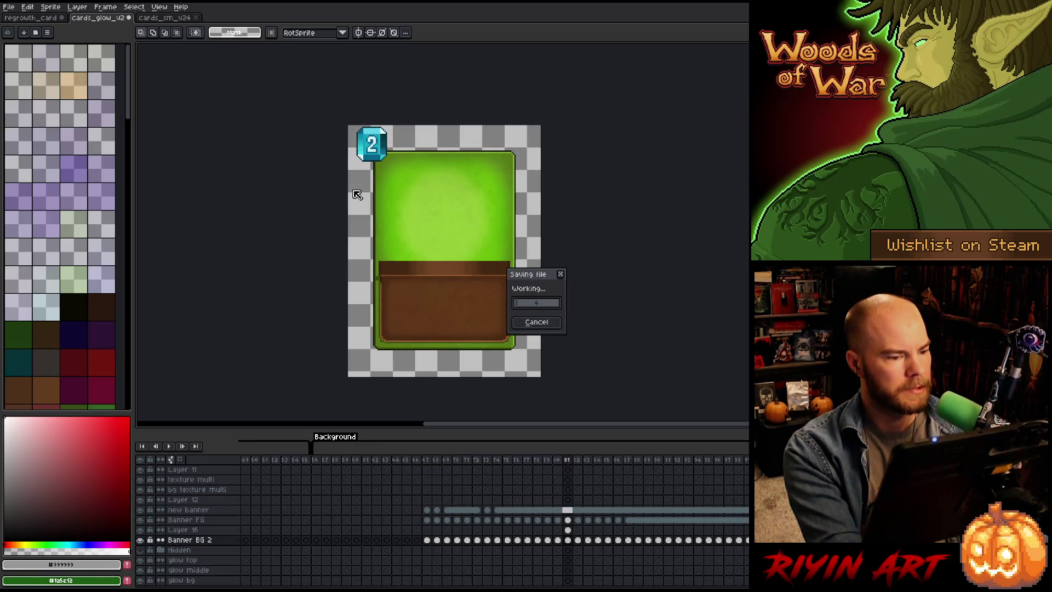
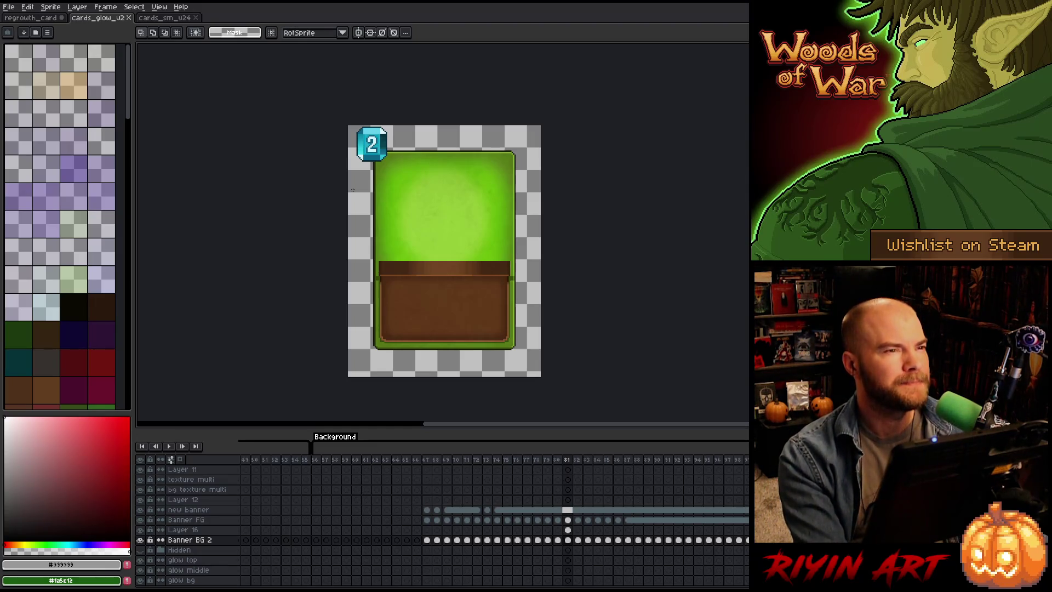
Step: Glance at frames 09–14 of cards_sm_v24, then eyedrop the bright green from cards_glow_v2's background
{"action": "left_click", "coordinate": [165, 18]}
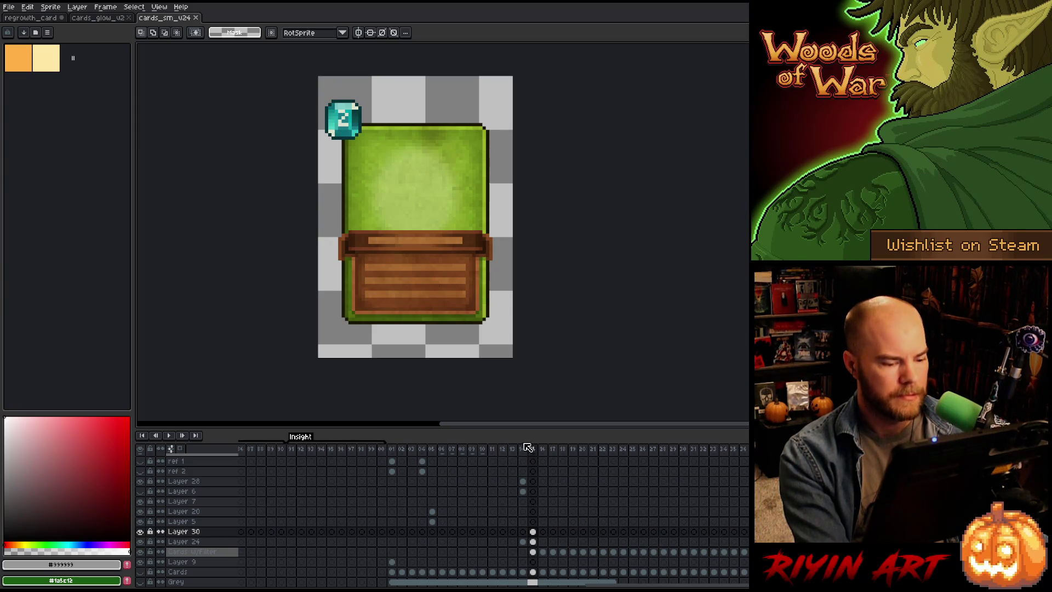
{"action": "mouse_move", "coordinate": [527, 449]}
{"action": "left_mouse_down"}
{"action": "mouse_move", "coordinate": [410, 449]}
{"action": "mouse_move", "coordinate": [533, 449]}
{"action": "left_mouse_up"}
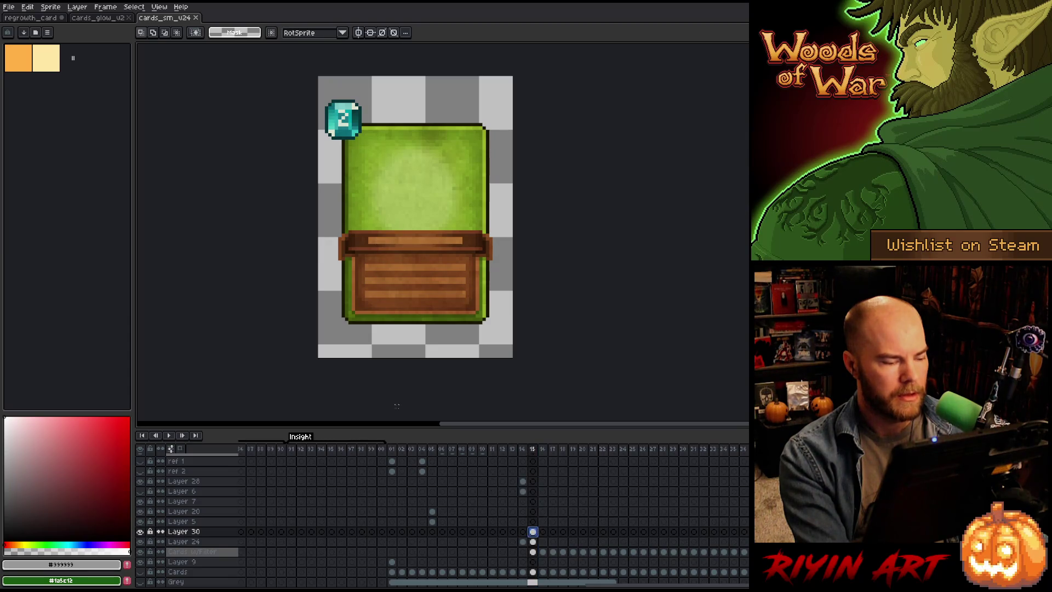
{"action": "left_click", "coordinate": [106, 21]}
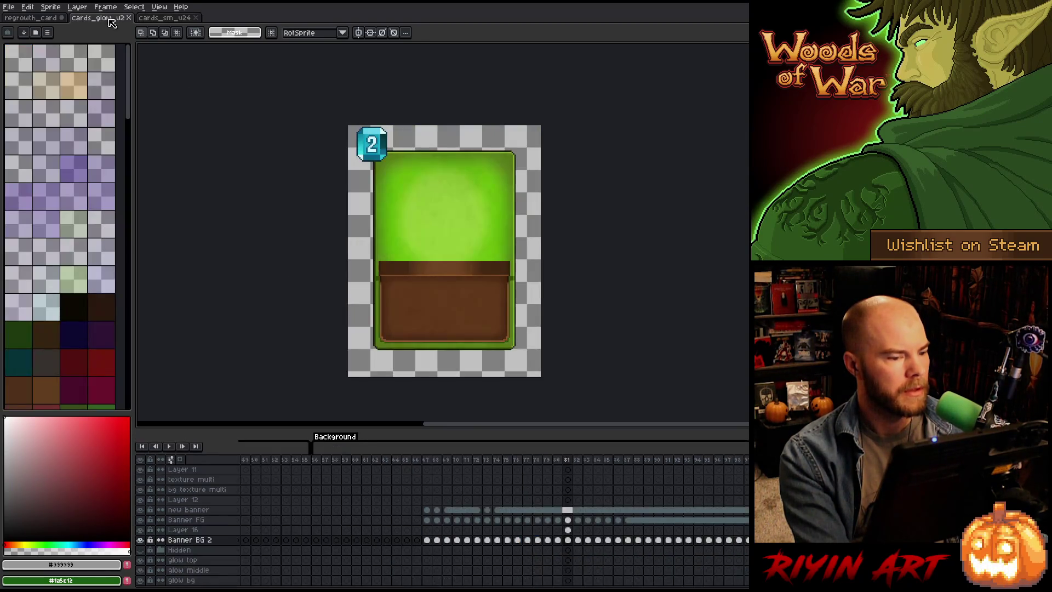
{"action": "key", "text": "i"}
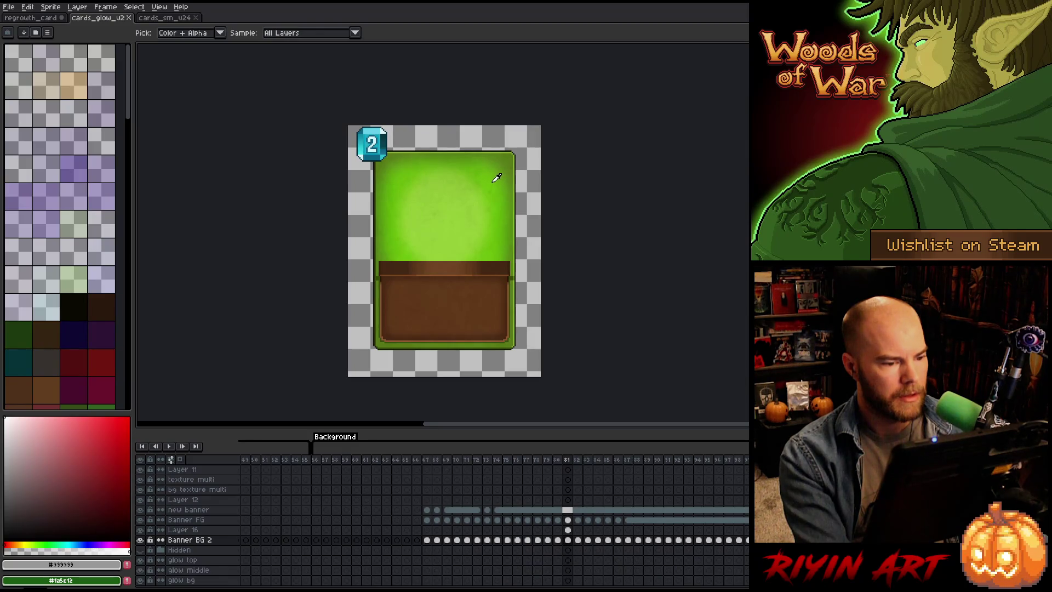
{"action": "left_click", "coordinate": [496, 178]}
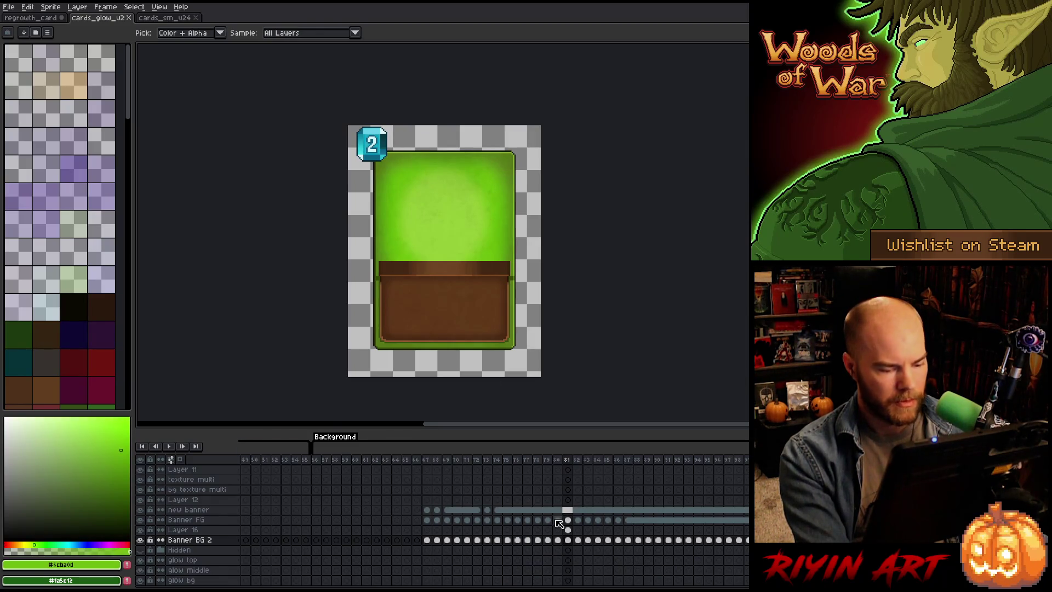
Step: Toggle and solo Banner BG 2 at frame 81 to inspect its green fill
{"action": "scroll", "coordinate": [554, 517], "scroll_direction": "down", "scroll_amount": 1}
{"action": "left_click", "coordinate": [567, 531]}
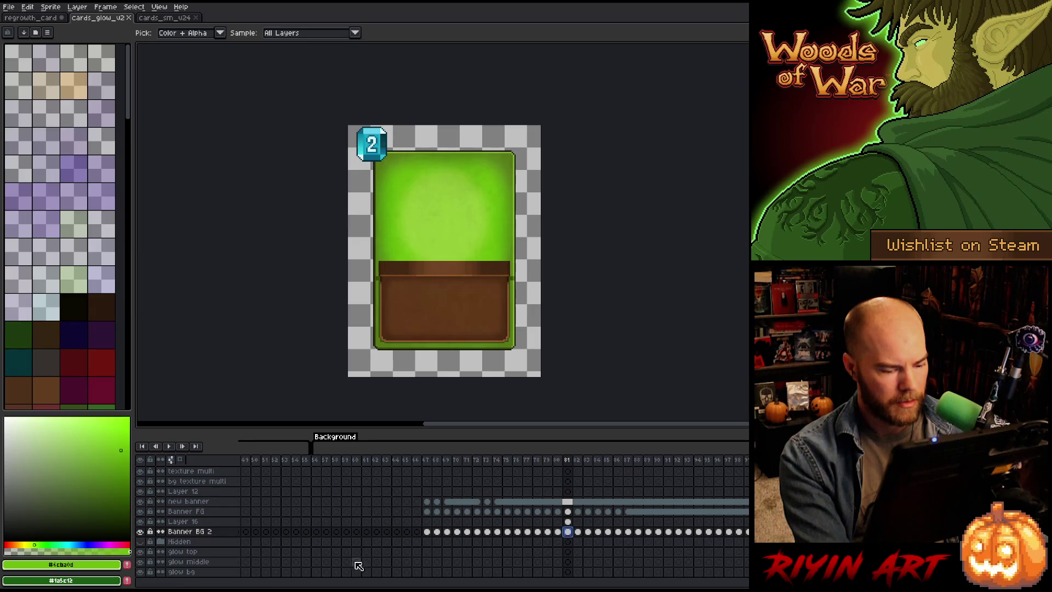
{"action": "left_click", "coordinate": [140, 533]}
{"action": "left_click", "coordinate": [141, 532]}
{"action": "left_click", "coordinate": [142, 532]}
{"action": "left_click", "coordinate": [142, 533]}
{"action": "left_click", "coordinate": [141, 533], "text": "alt"}
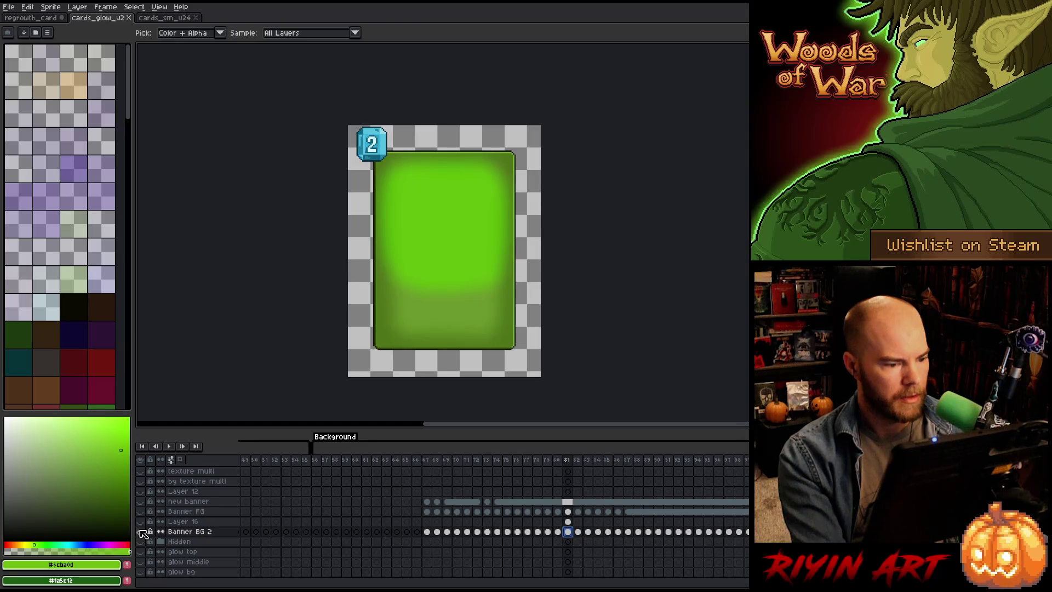
{"action": "left_click", "coordinate": [141, 533], "text": "alt"}
{"action": "left_click", "coordinate": [142, 532], "text": "alt"}
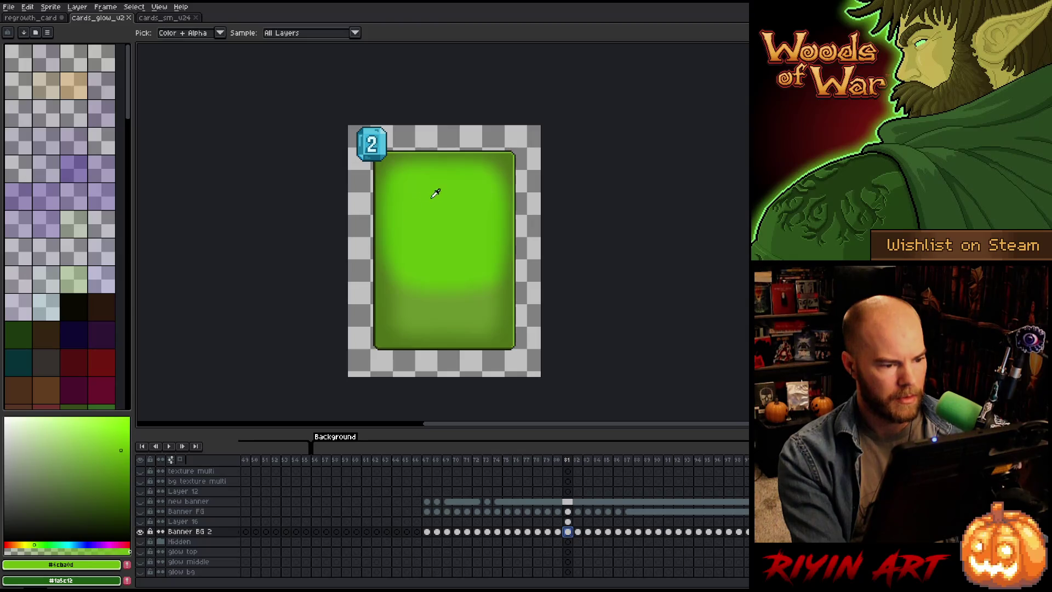
{"action": "left_click", "coordinate": [141, 532], "text": "alt"}
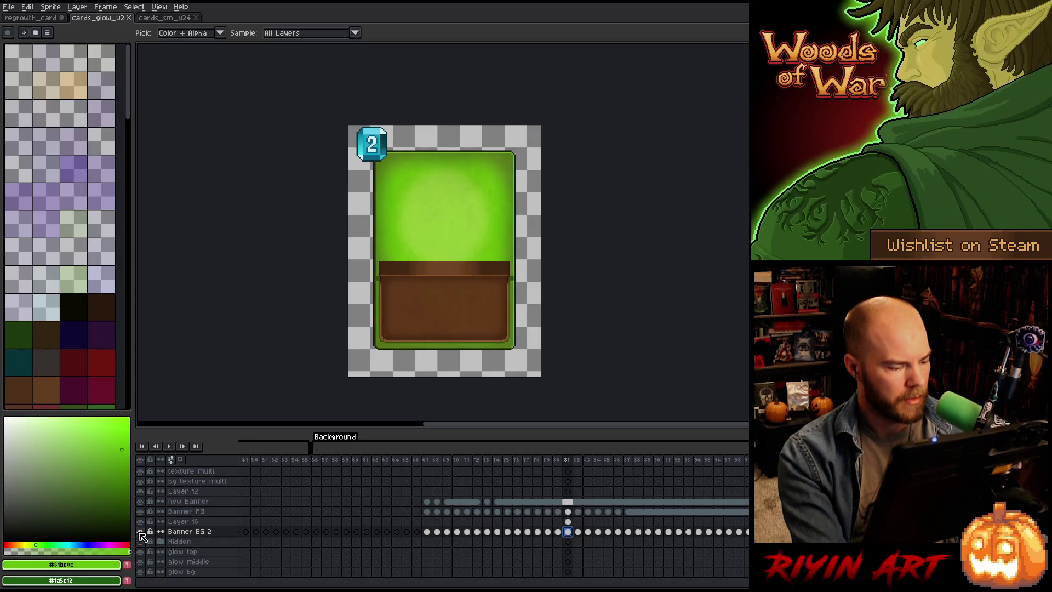
Step: In cards_sm_v24, toggle and solo Layer 24 to inspect its lighter green highlight
{"action": "left_click", "coordinate": [167, 19]}
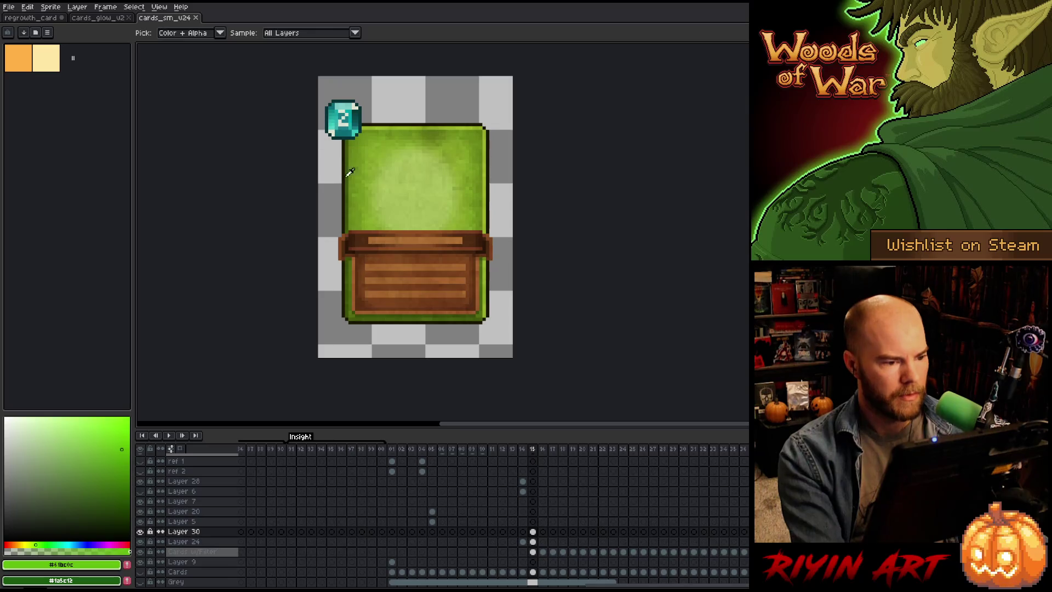
{"action": "left_click", "coordinate": [533, 541]}
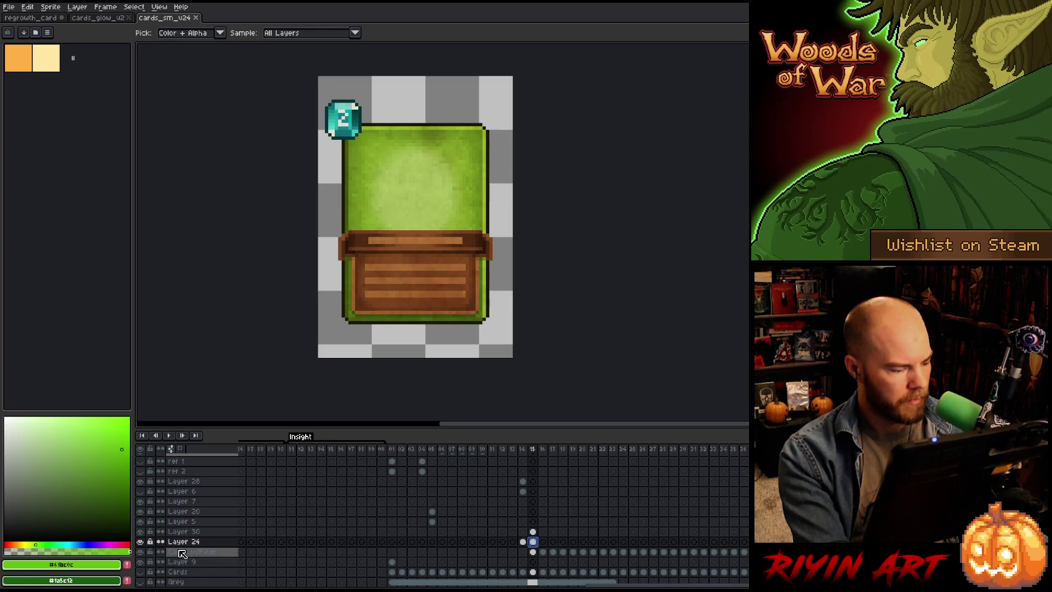
{"action": "left_click", "coordinate": [140, 542]}
{"action": "left_click", "coordinate": [141, 542]}
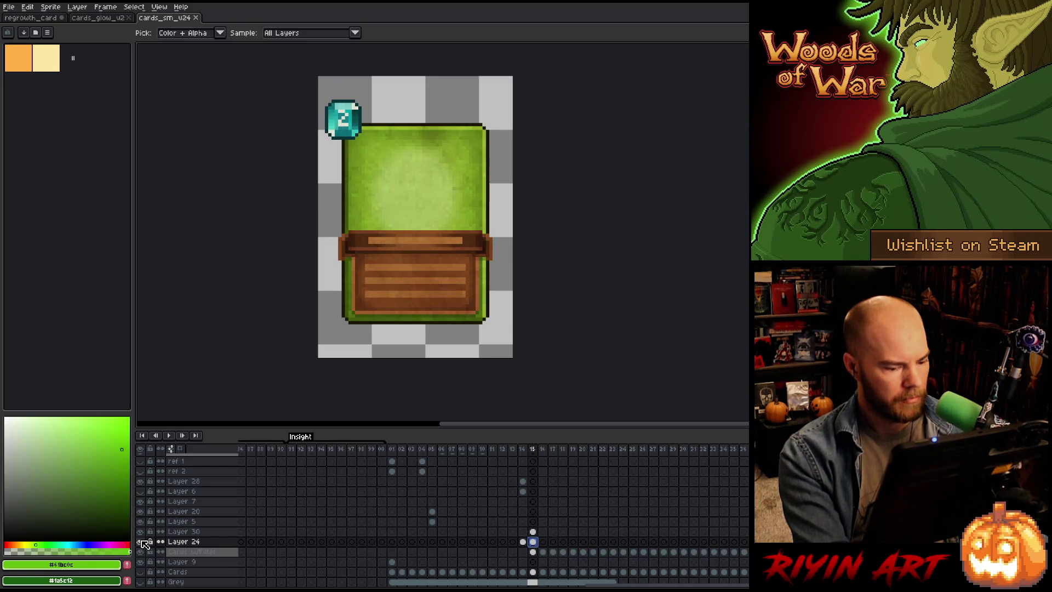
{"action": "left_click", "coordinate": [141, 541], "text": "alt"}
{"action": "left_click", "coordinate": [141, 541], "text": "alt"}
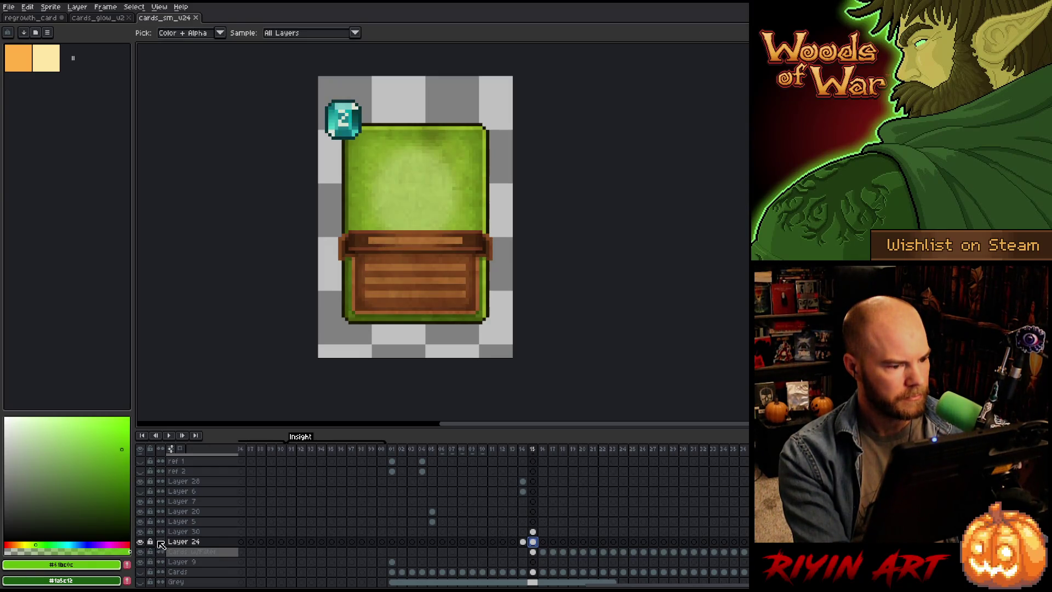
Step: Add a new Layer 31 and paint green test strokes on frame 15 with an 8px pencil
{"action": "left_click", "coordinate": [200, 553]}
{"action": "key", "text": "shift+n"}
{"action": "left_click", "coordinate": [522, 552]}
{"action": "left_click", "coordinate": [534, 551]}
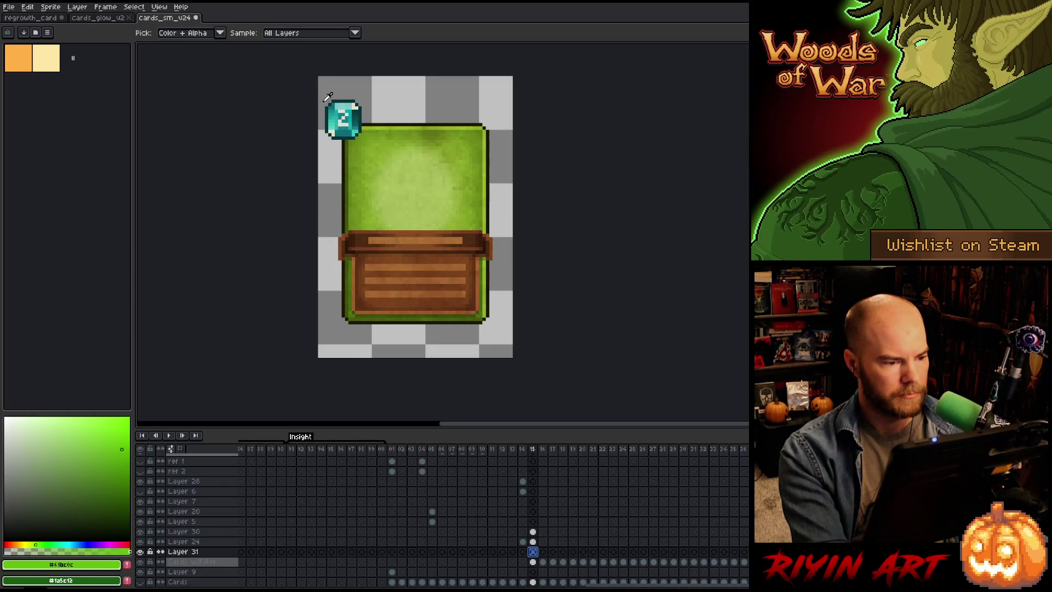
{"action": "key", "text": "m"}
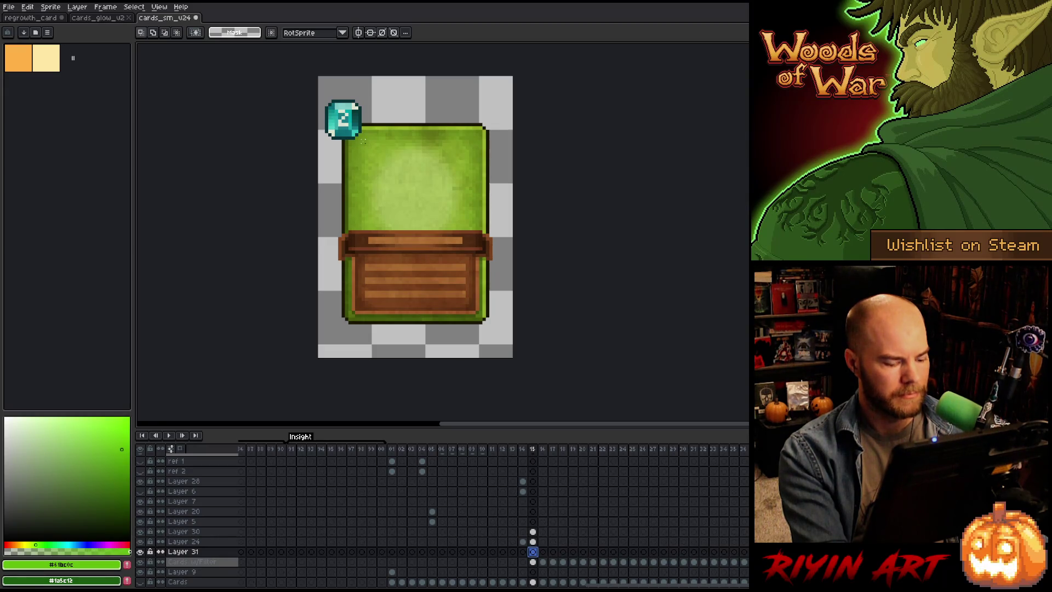
{"action": "key", "text": "b"}
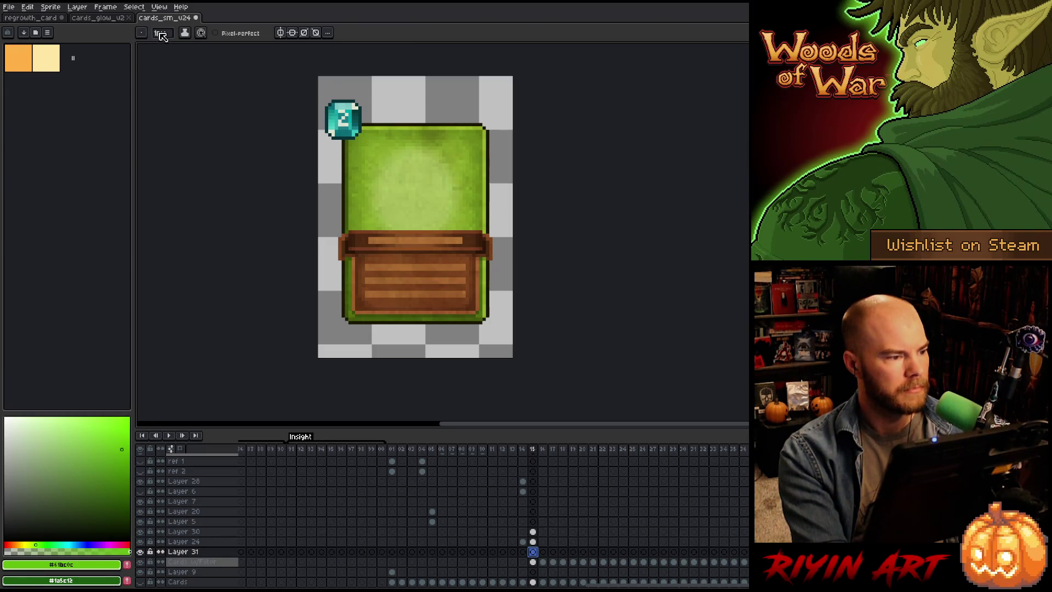
{"action": "left_click", "coordinate": [160, 33]}
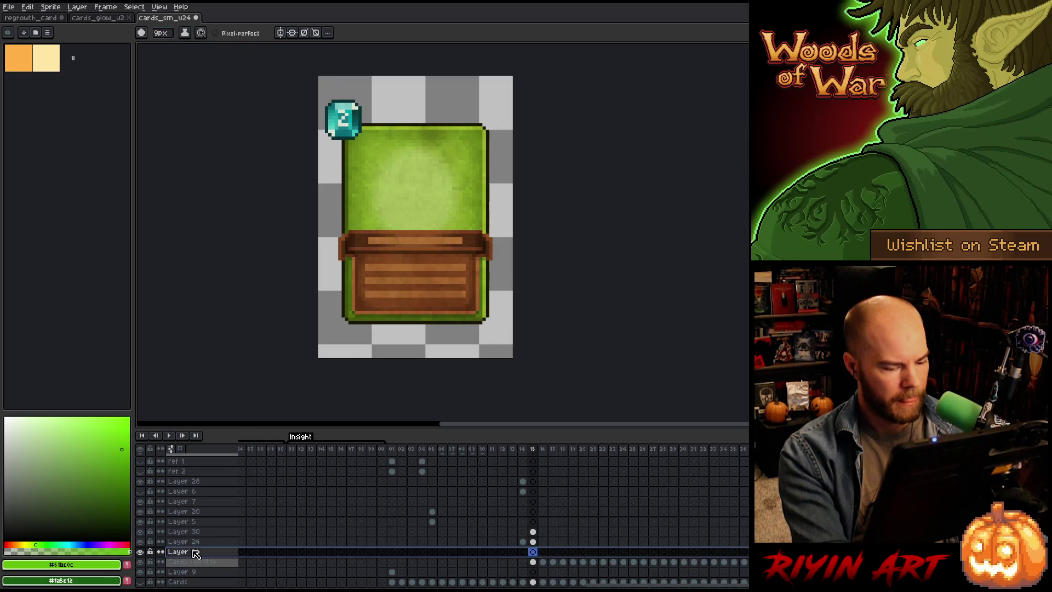
{"action": "scroll", "coordinate": [271, 551], "scroll_direction": "up", "scroll_amount": 3}
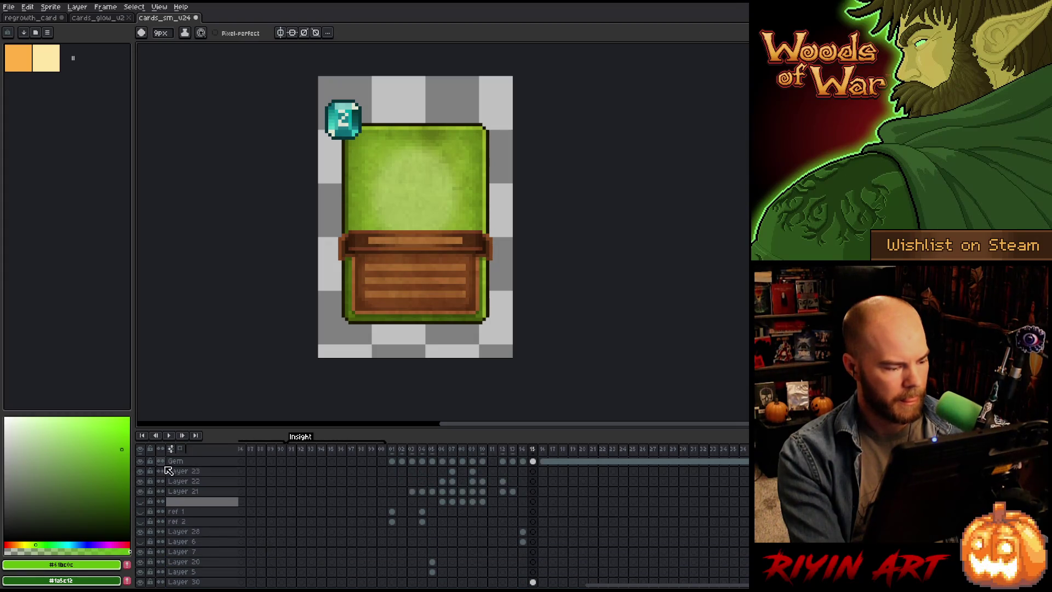
{"action": "scroll", "coordinate": [296, 512], "scroll_direction": "down", "scroll_amount": 3}
{"action": "left_click_drag", "start_coordinate": [337, 167], "coordinate": [327, 195]}
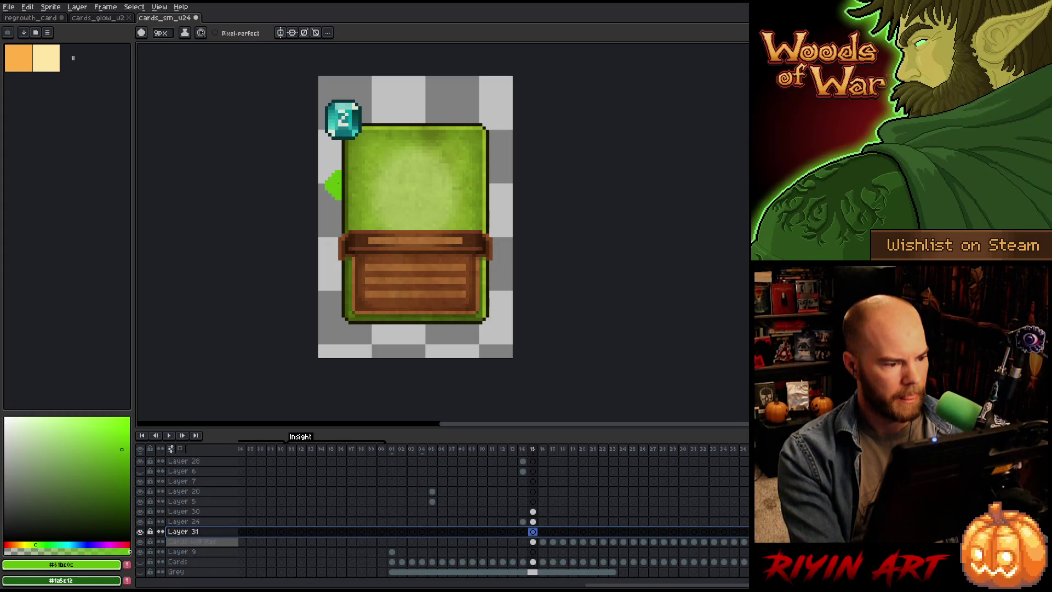
{"action": "left_click_drag", "start_coordinate": [411, 121], "coordinate": [447, 110]}
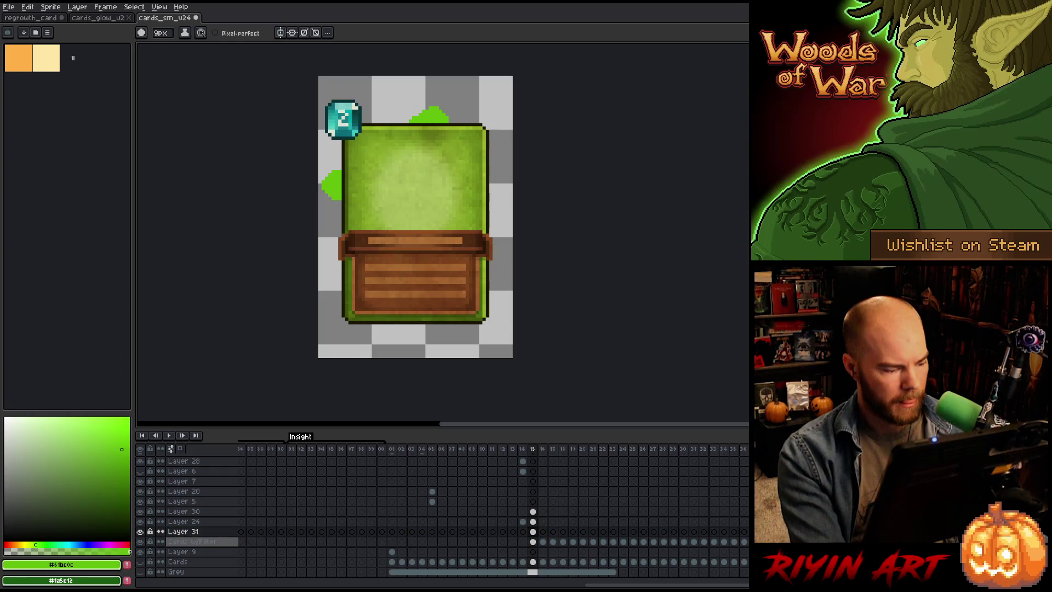
Step: Move Layer 31 above Layer 30, clear the test strokes, and paint a wide green panel stroke
{"action": "left_click", "coordinate": [200, 532]}
{"action": "left_click_drag", "start_coordinate": [200, 533], "coordinate": [205, 511]}
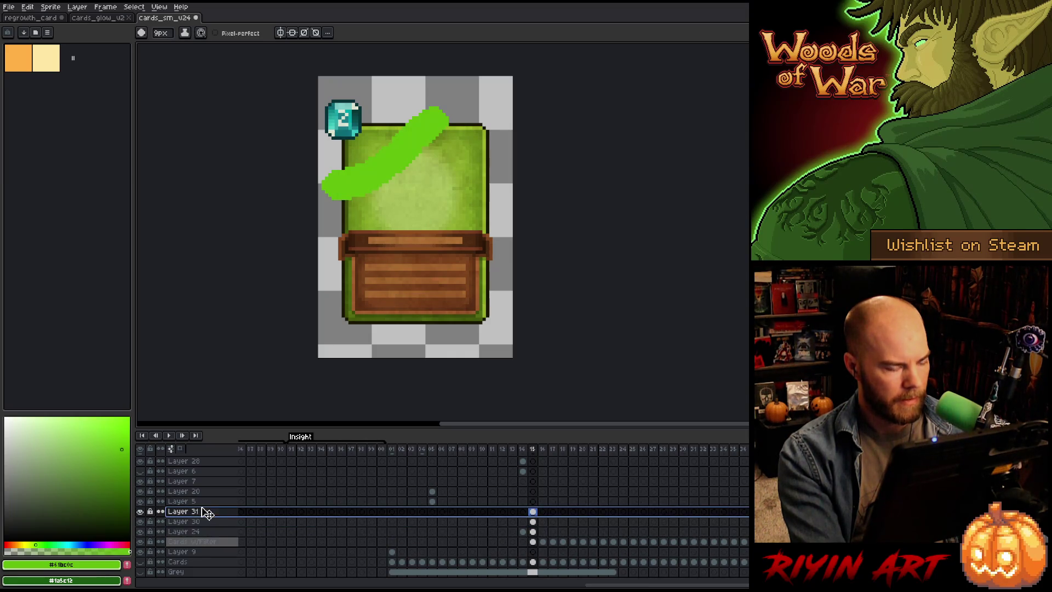
{"action": "left_click", "coordinate": [534, 511]}
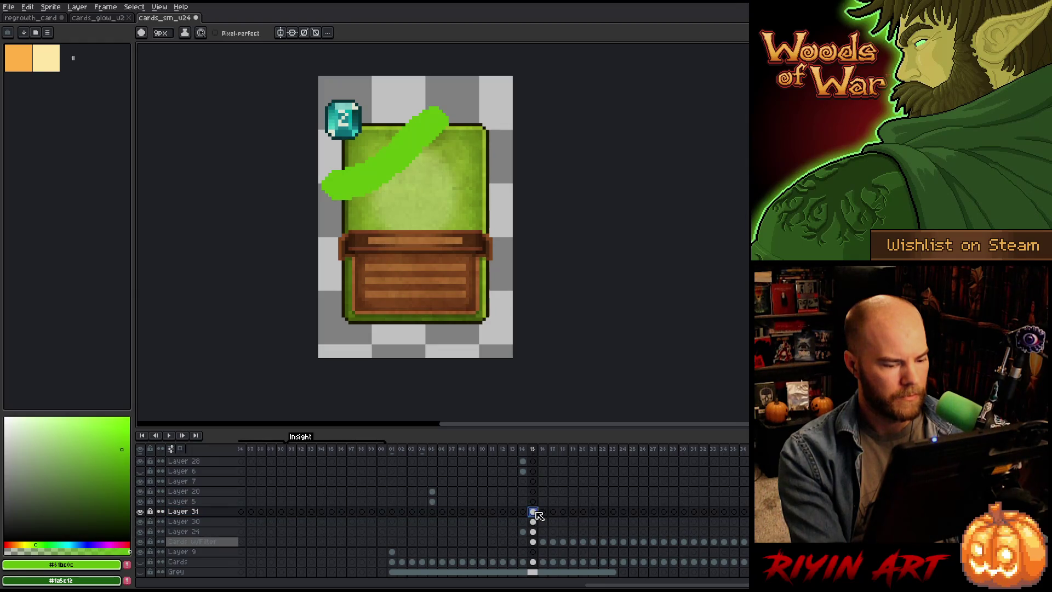
{"action": "key", "text": "Delete"}
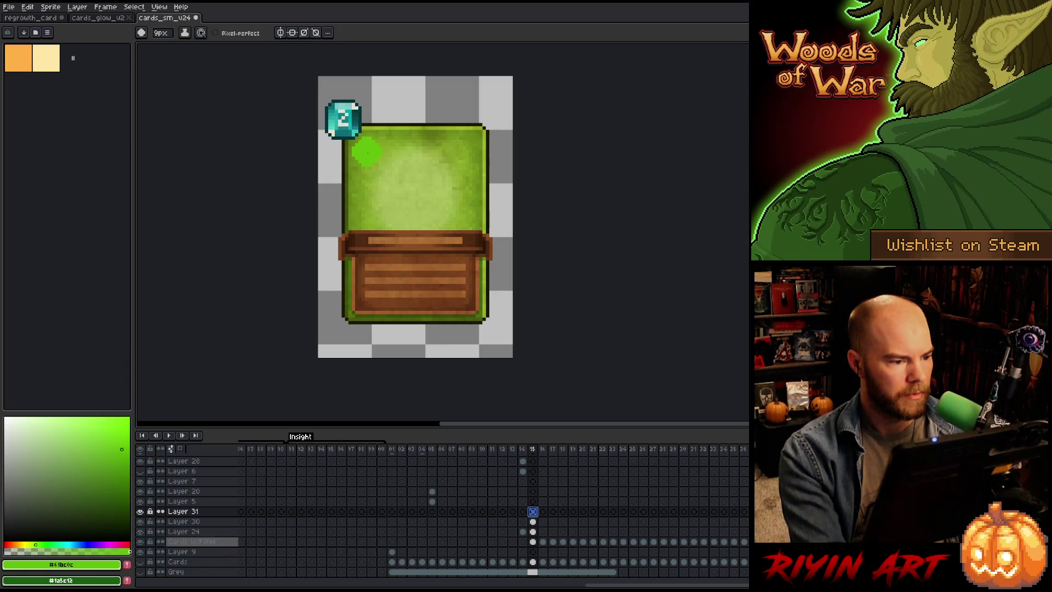
{"action": "mouse_move", "coordinate": [366, 151]}
{"action": "left_mouse_down"}
{"action": "mouse_move", "coordinate": [366, 239]}
{"action": "mouse_move", "coordinate": [474, 225]}
{"action": "mouse_move", "coordinate": [463, 136]}
{"action": "mouse_move", "coordinate": [464, 145]}
{"action": "mouse_move", "coordinate": [389, 165]}
{"action": "mouse_move", "coordinate": [370, 151]}
{"action": "mouse_move", "coordinate": [403, 208]}
{"action": "mouse_move", "coordinate": [436, 169]}
{"action": "mouse_move", "coordinate": [446, 195]}
{"action": "left_mouse_up"}
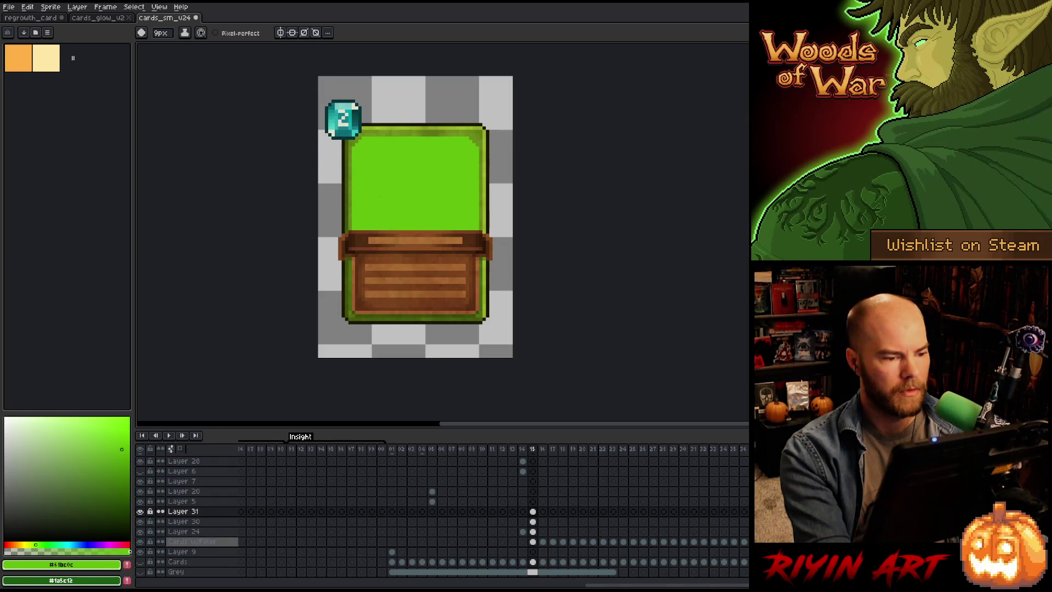
{"action": "key", "text": "F9"}
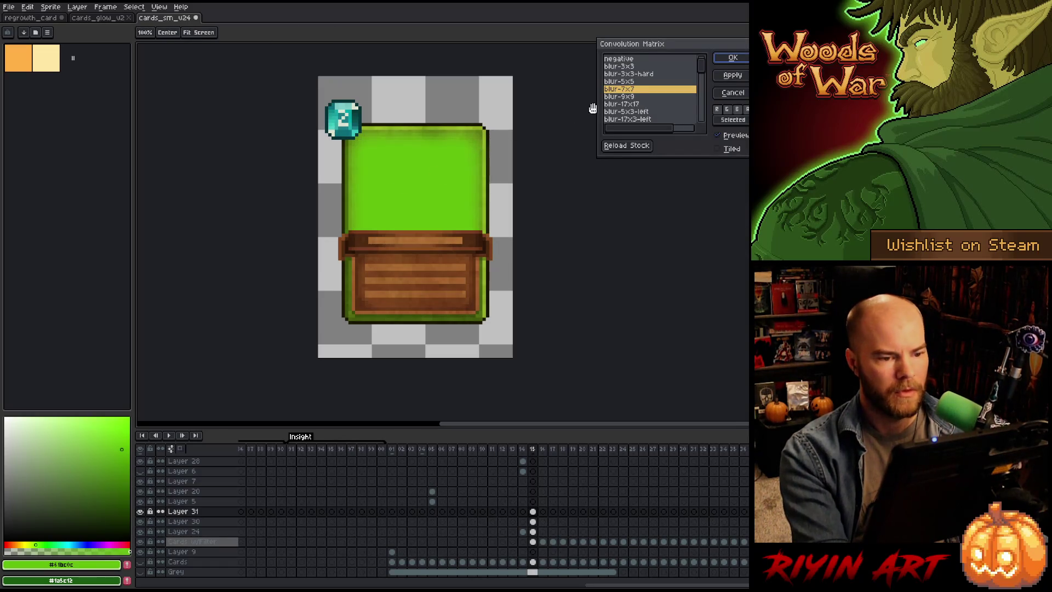
Step: Blur the green paint with a 5x5 Convolution Matrix and set Layer 31 to Color blend mode
{"action": "left_click", "coordinate": [642, 83]}
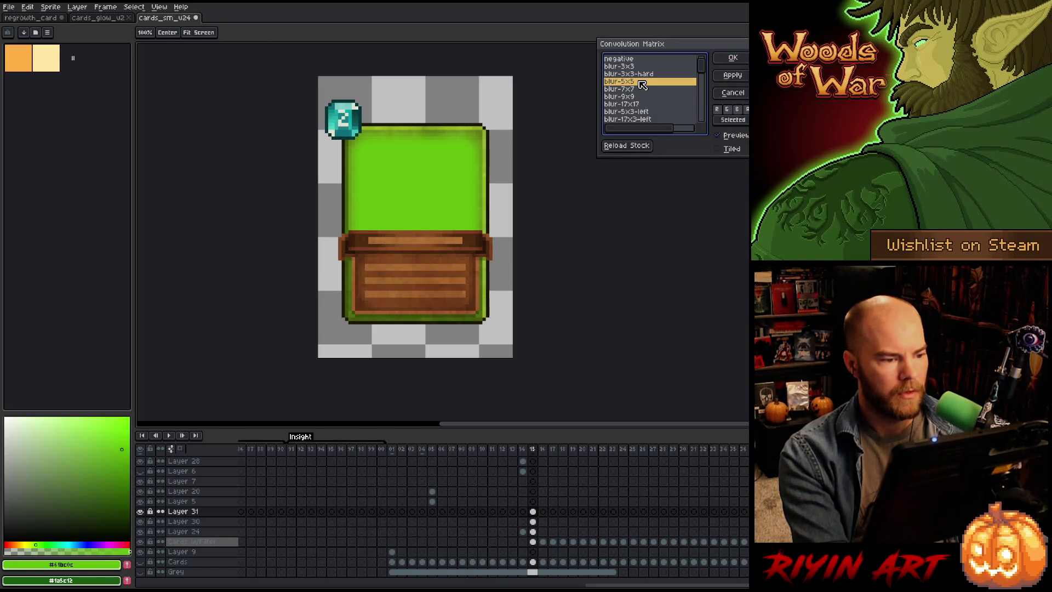
{"action": "key", "text": "Return"}
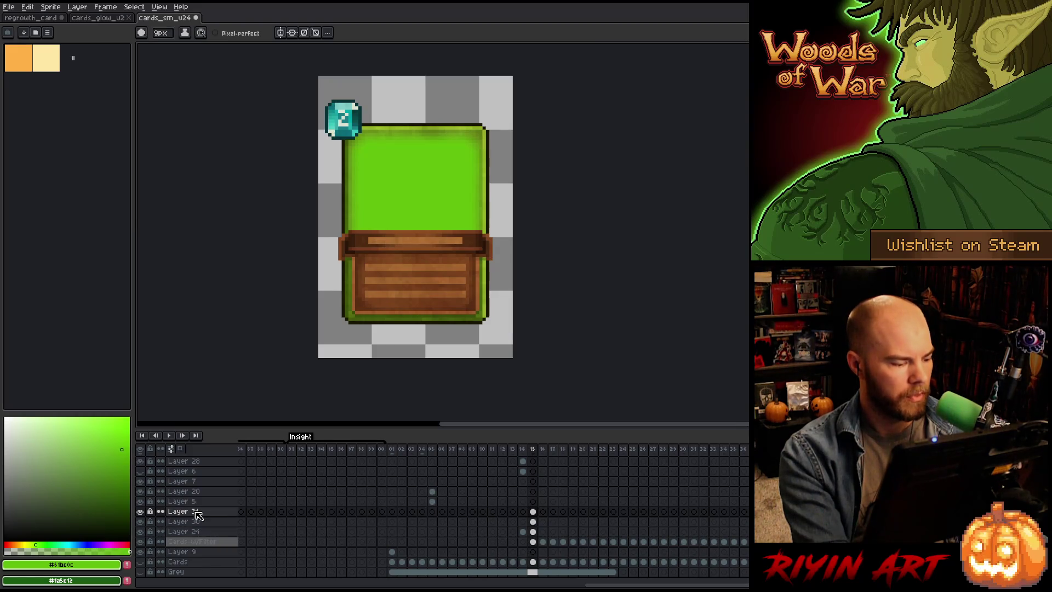
{"action": "double_click", "coordinate": [197, 513]}
{"action": "left_click", "coordinate": [634, 105]}
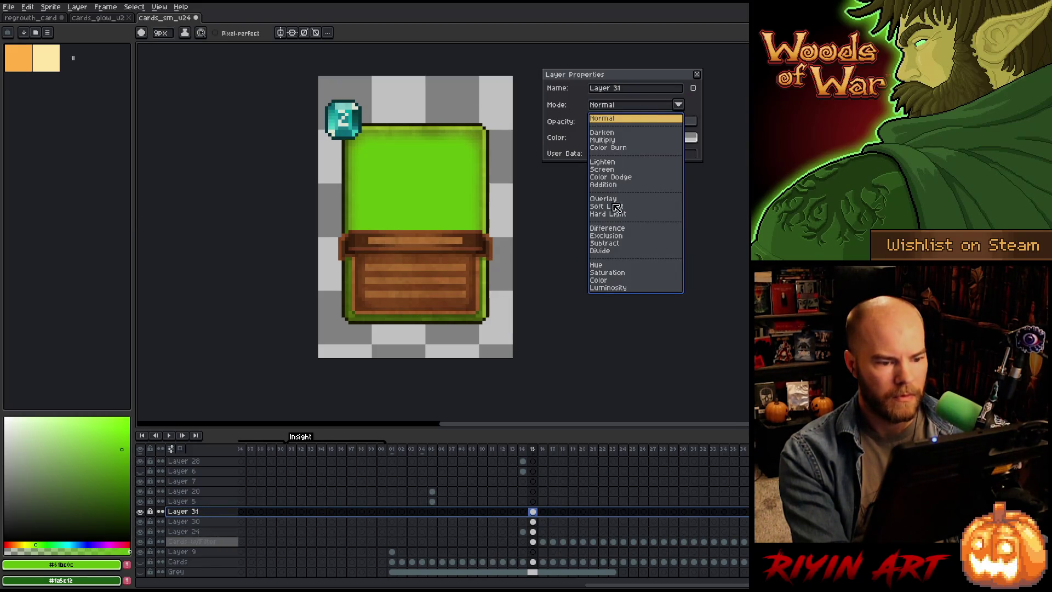
{"action": "left_click", "coordinate": [598, 280]}
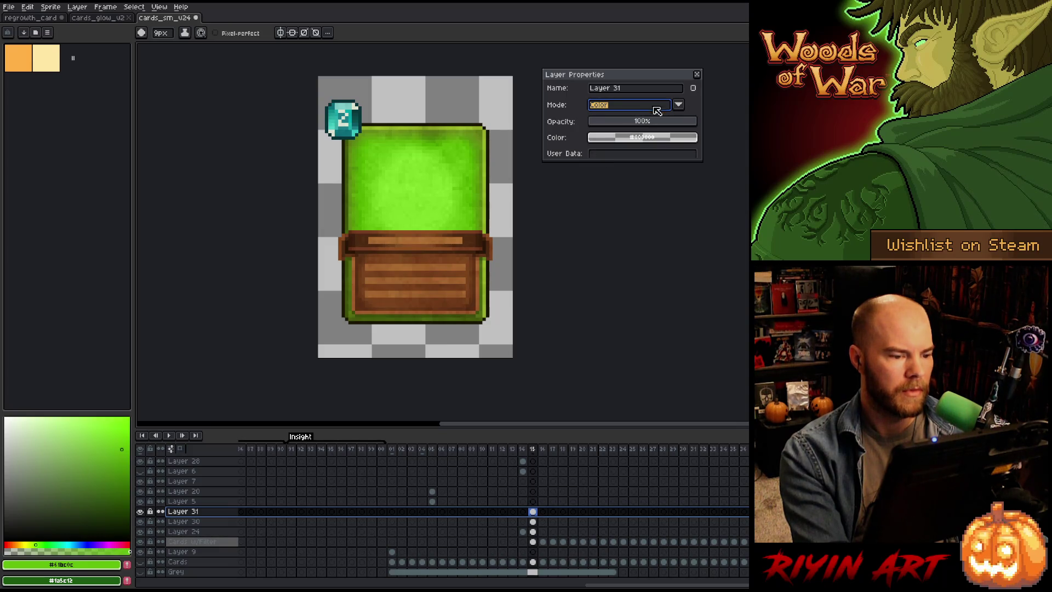
{"action": "left_click", "coordinate": [697, 74]}
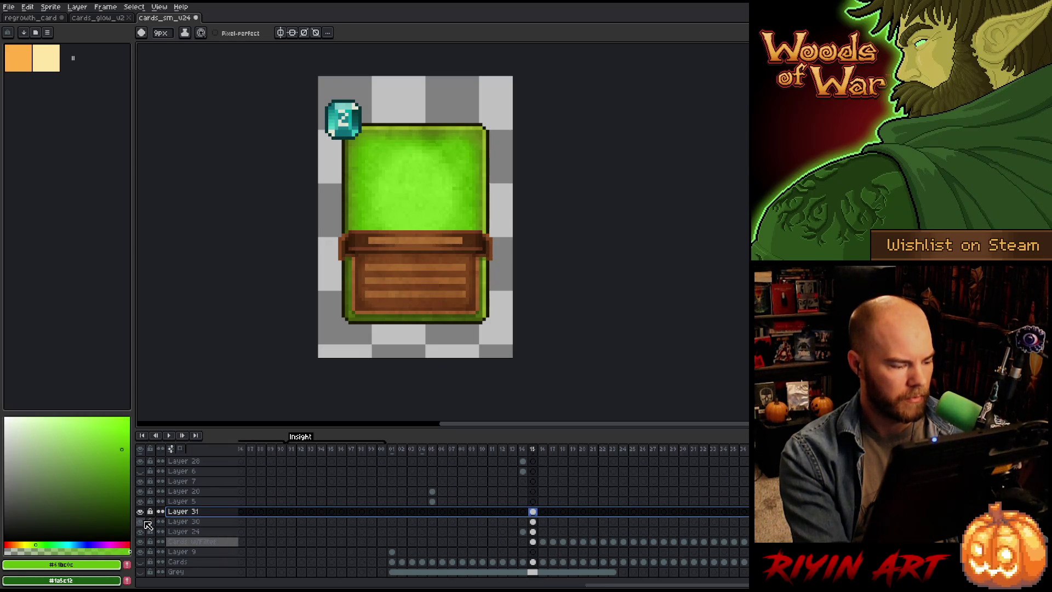
Step: Move Layer 30 above Layer 31 and compare frame 15 against the elf card in frame 14
{"action": "left_click", "coordinate": [189, 522]}
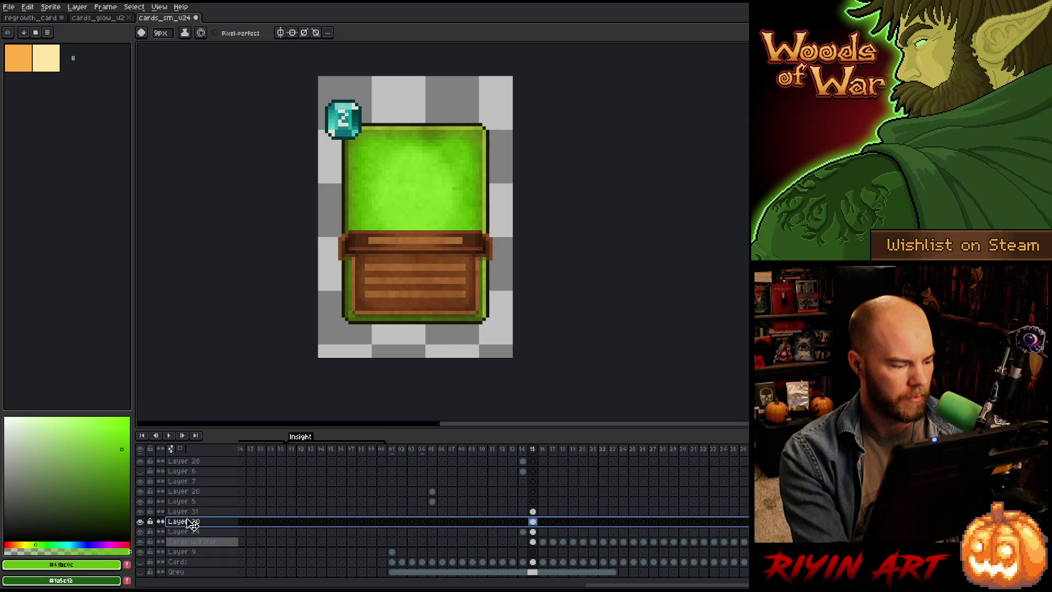
{"action": "left_click_drag", "start_coordinate": [189, 509], "coordinate": [190, 510]}
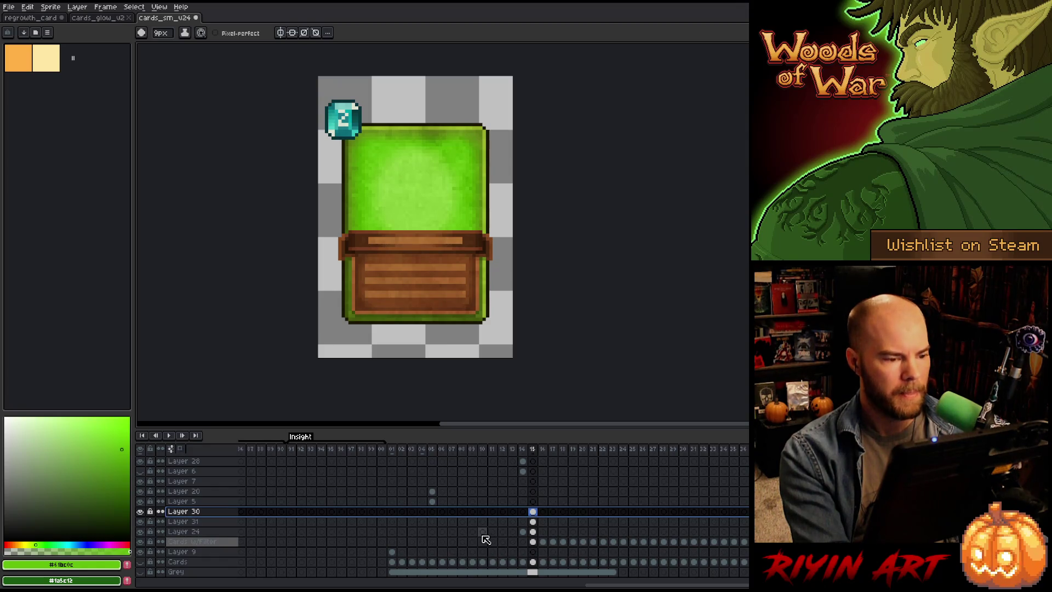
{"action": "left_click", "coordinate": [524, 449]}
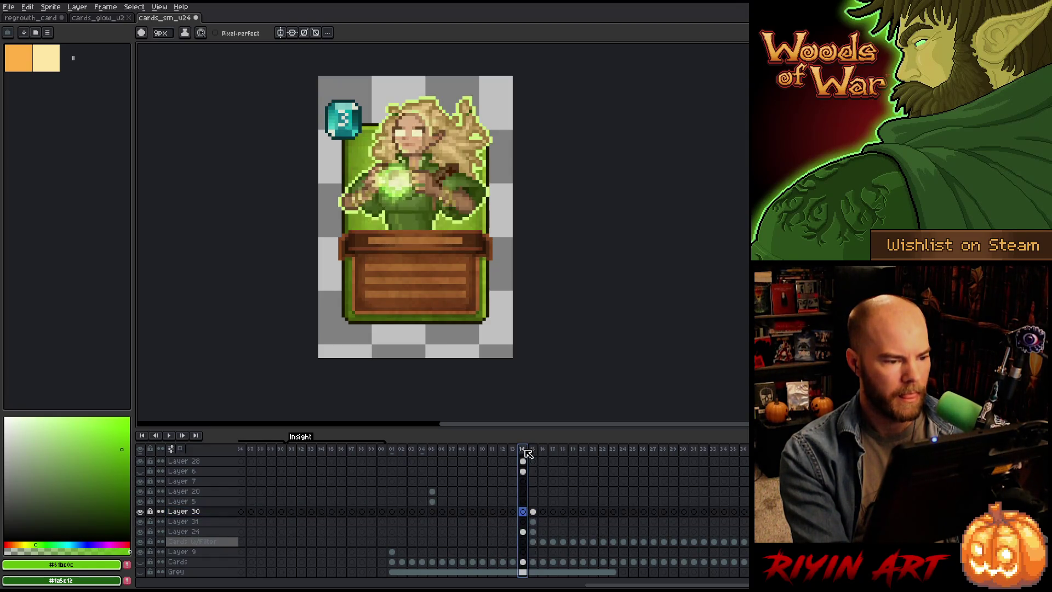
{"action": "left_click_drag", "start_coordinate": [533, 512], "coordinate": [535, 518]}
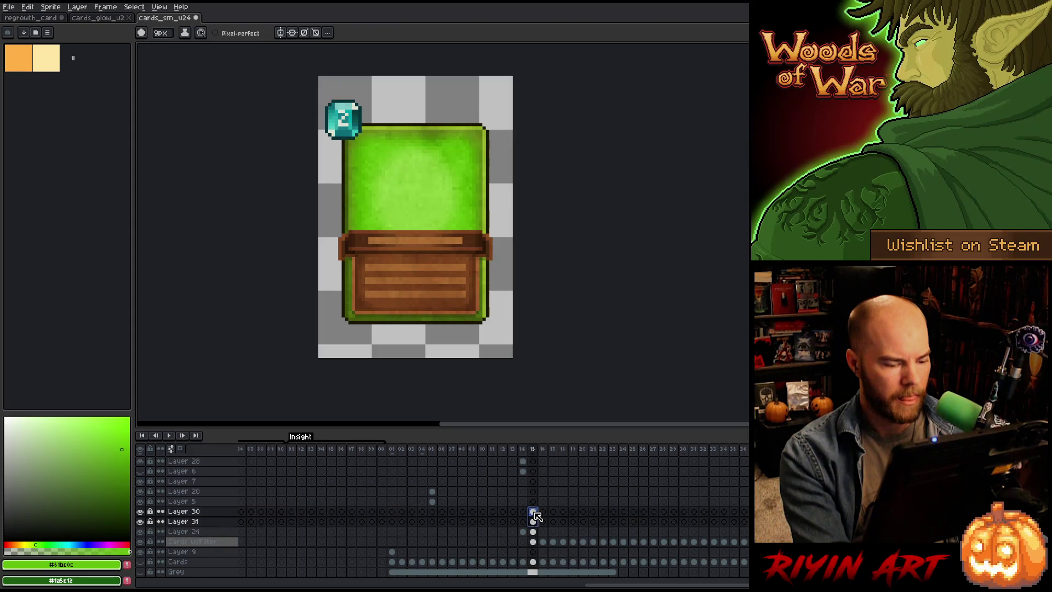
{"action": "left_click", "coordinate": [523, 522]}
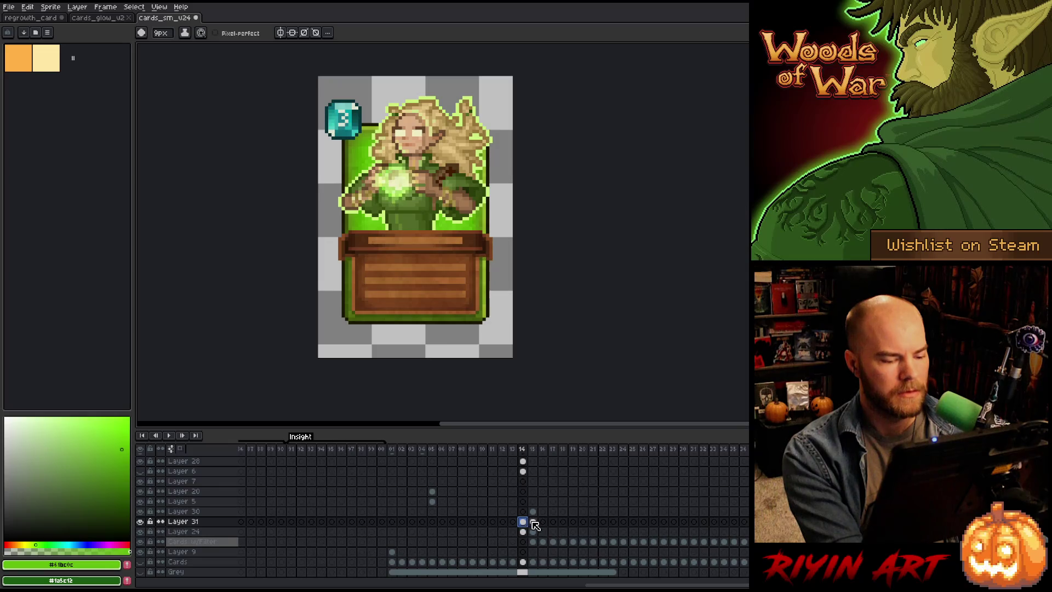
{"action": "left_click", "coordinate": [533, 521]}
{"action": "left_click", "coordinate": [523, 523]}
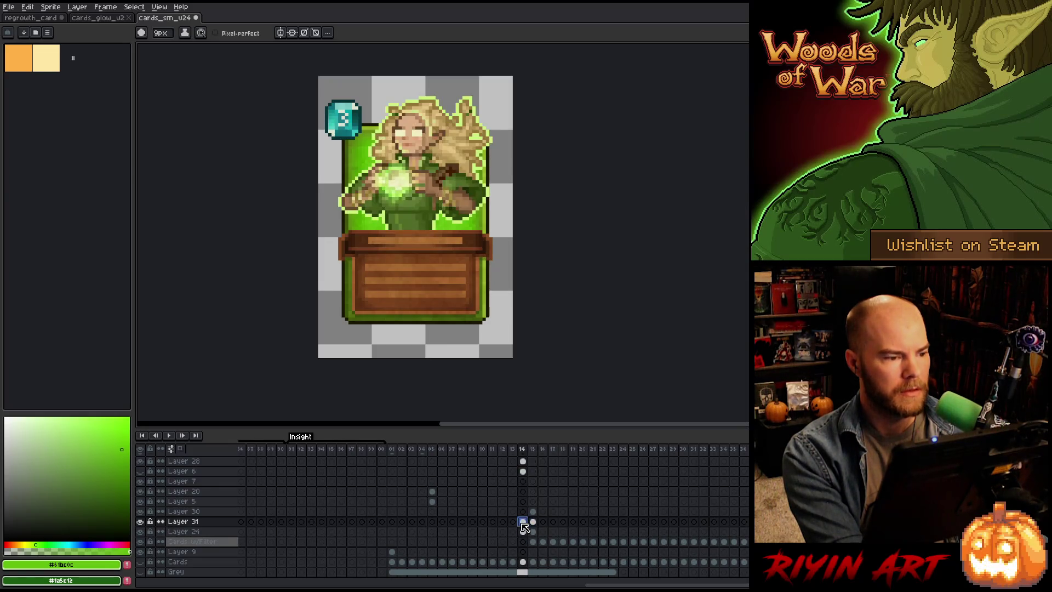
{"action": "left_click", "coordinate": [532, 521]}
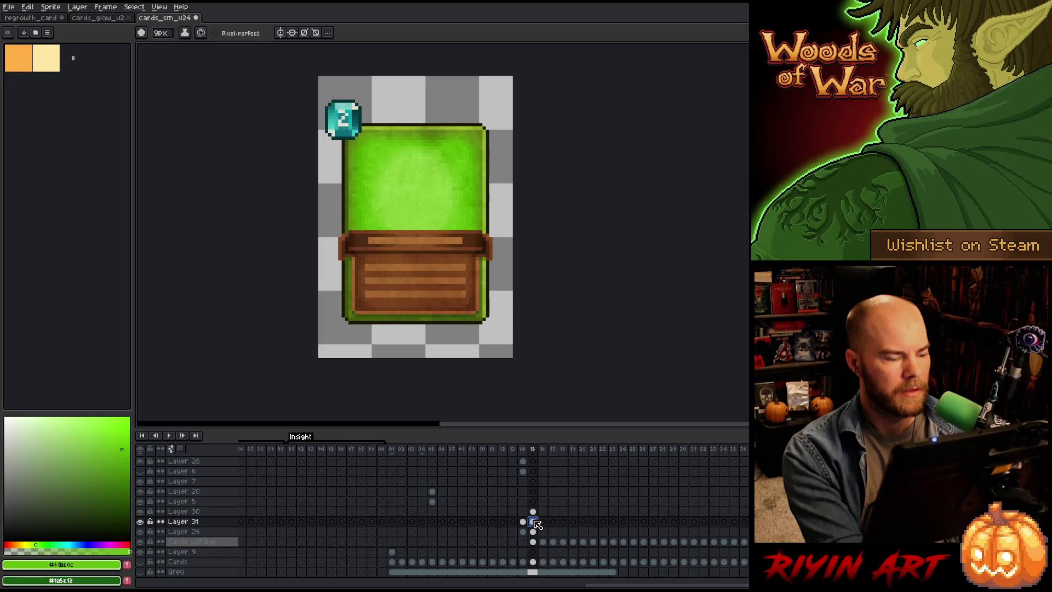
{"action": "left_click", "coordinate": [523, 522]}
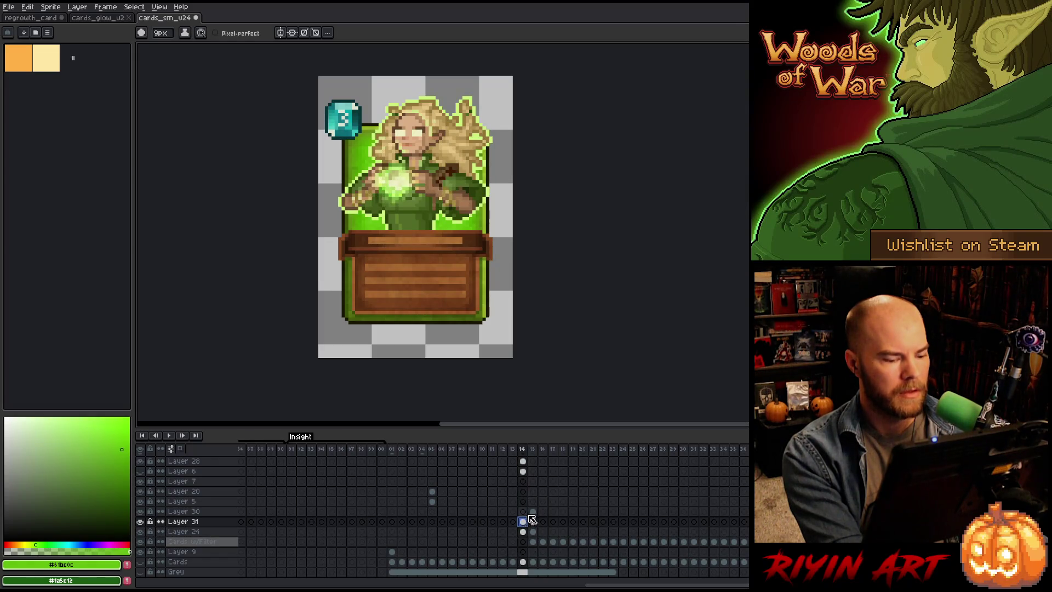
{"action": "left_click", "coordinate": [534, 512]}
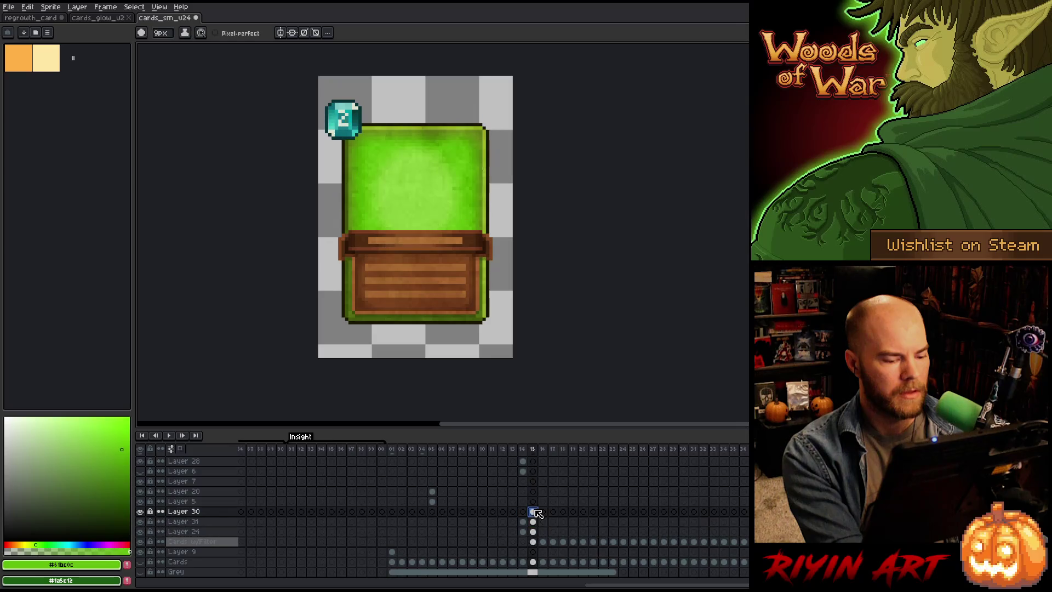
{"action": "left_click", "coordinate": [525, 512]}
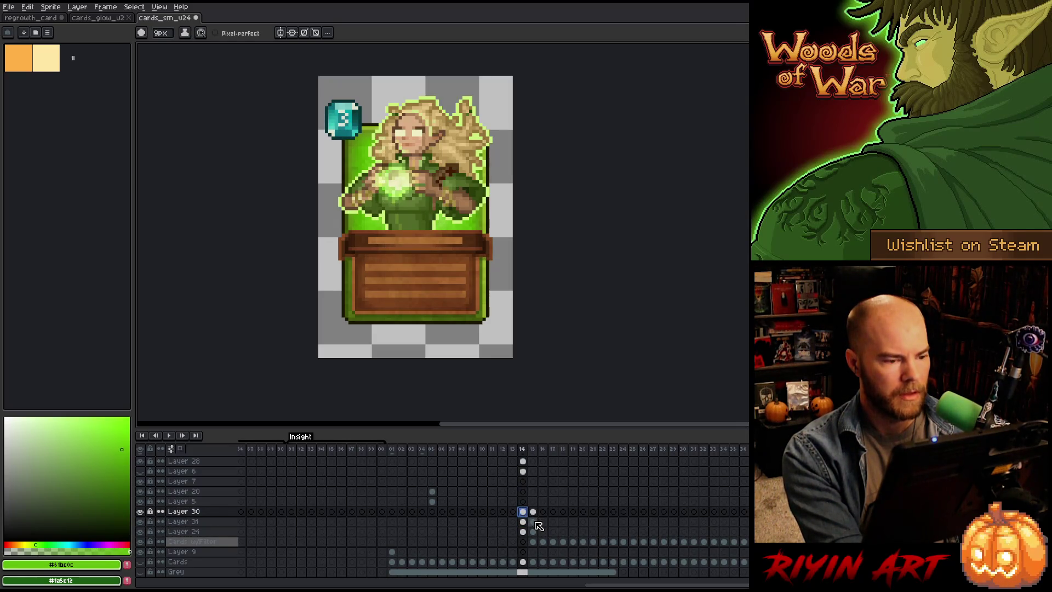
{"action": "left_click", "coordinate": [534, 522]}
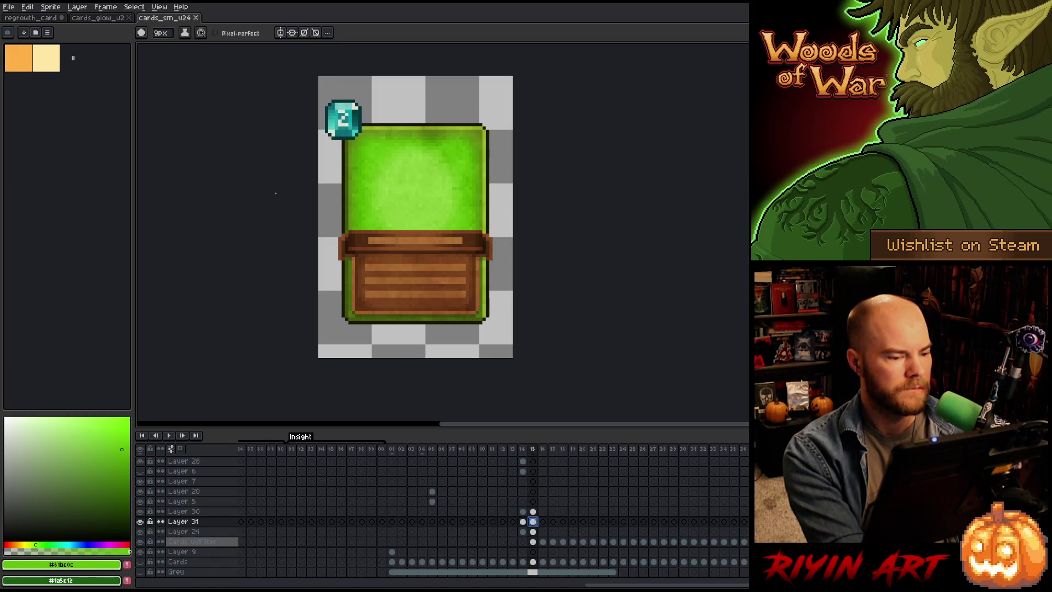
Step: Look over the cards_glow_u2 sheet, then switch to the regrowth_card document
{"action": "scroll", "coordinate": [245, 149], "scroll_direction": "down", "scroll_amount": 3}
{"action": "scroll", "coordinate": [246, 149], "scroll_direction": "up", "scroll_amount": 2}
{"action": "scroll", "coordinate": [245, 149], "scroll_direction": "down", "scroll_amount": 1}
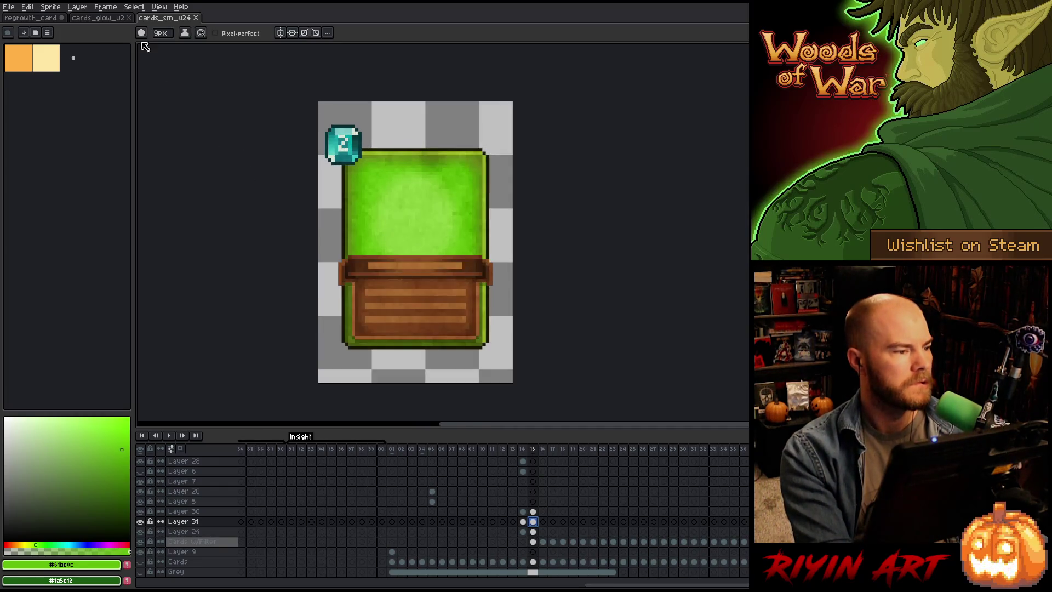
{"action": "left_click", "coordinate": [113, 21]}
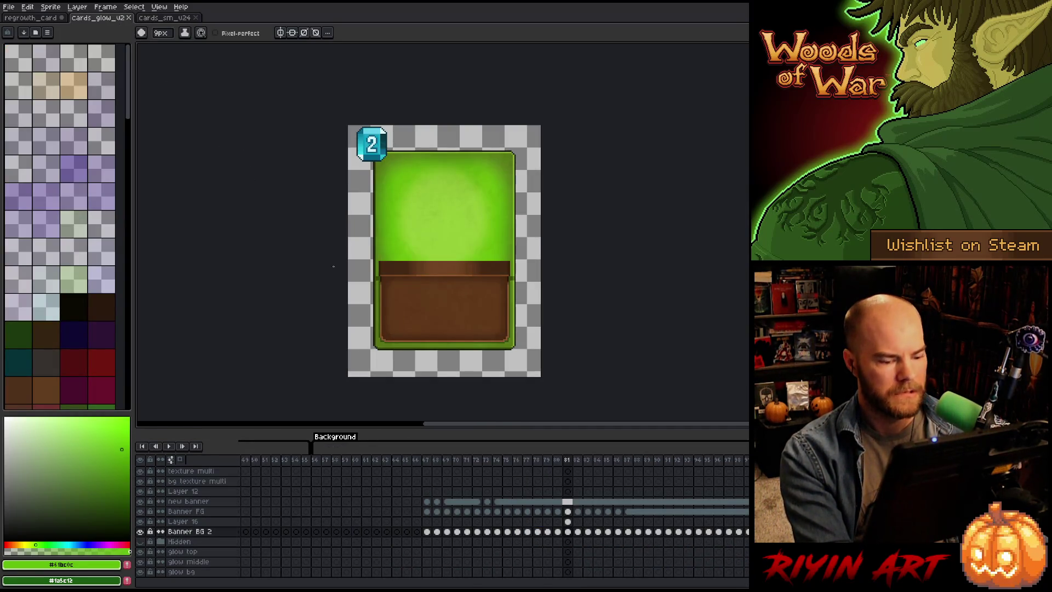
{"action": "scroll", "coordinate": [603, 495], "scroll_direction": "up", "scroll_amount": 4}
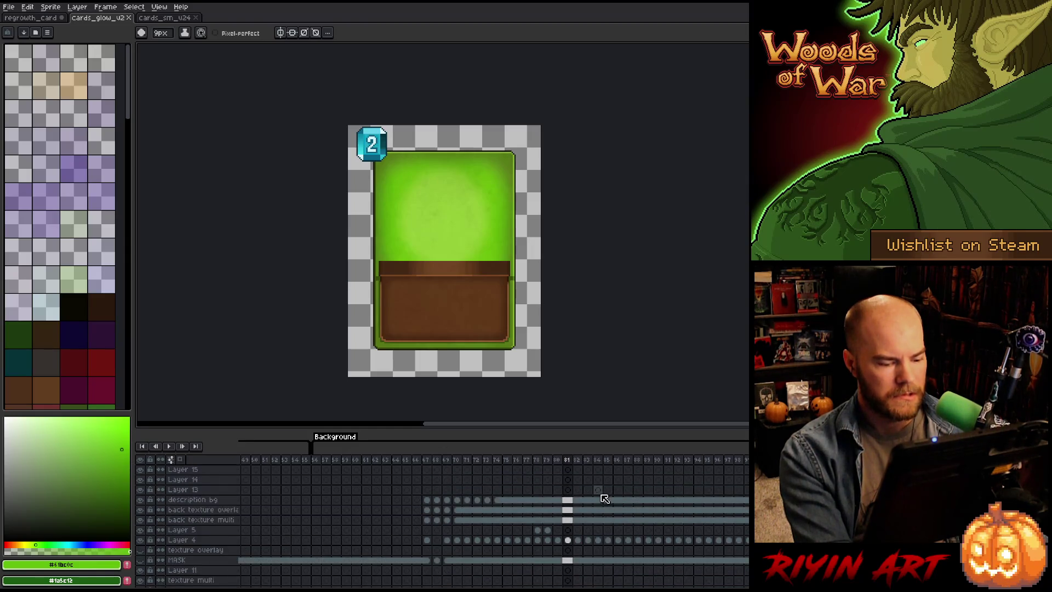
{"action": "left_click", "coordinate": [34, 18]}
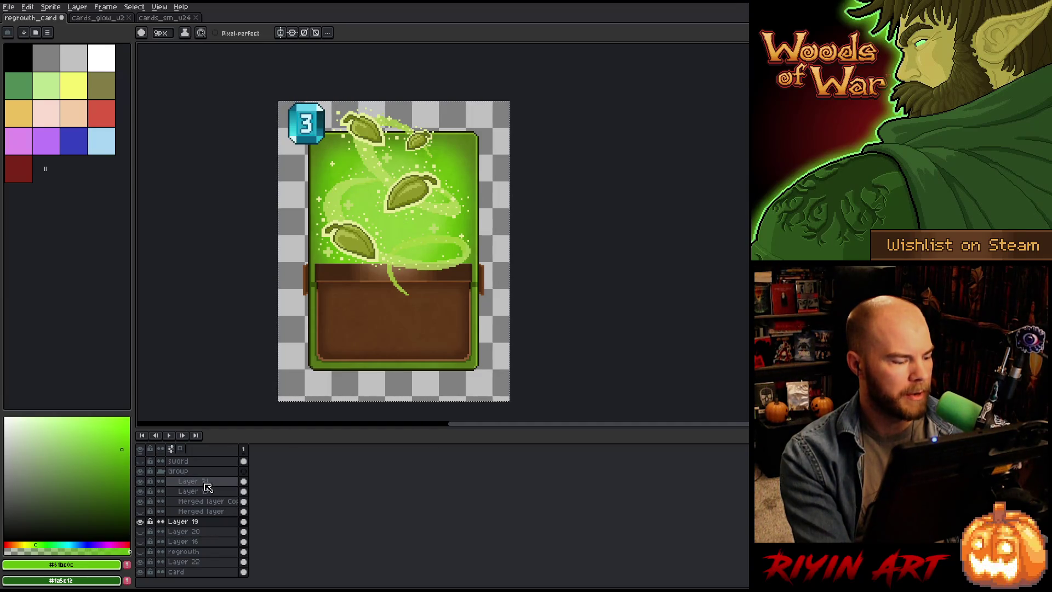
Step: Blink Merged layer Copy and Layer 21 to check what the small top leaf contributes
{"action": "left_click", "coordinate": [201, 500]}
{"action": "left_click", "coordinate": [140, 498]}
{"action": "left_click", "coordinate": [140, 498]}
{"action": "left_click", "coordinate": [141, 498]}
{"action": "left_click", "coordinate": [140, 498]}
{"action": "left_click", "coordinate": [142, 482]}
{"action": "left_click", "coordinate": [140, 481]}
{"action": "left_click", "coordinate": [187, 483]}
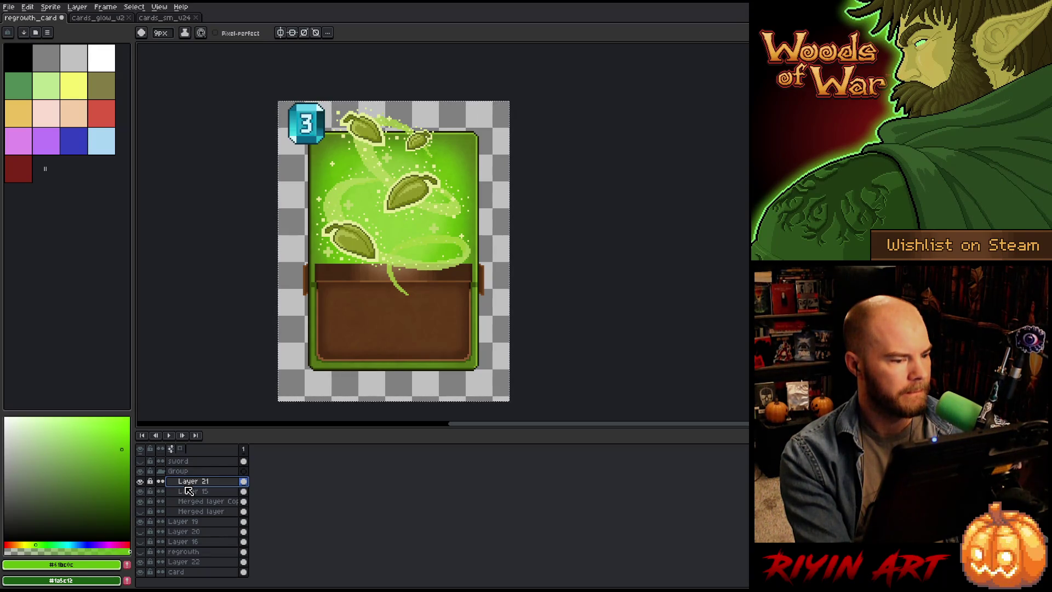
{"action": "left_click", "coordinate": [141, 481]}
{"action": "left_click", "coordinate": [140, 482]}
{"action": "left_click", "coordinate": [141, 482]}
{"action": "left_click", "coordinate": [141, 482]}
{"action": "left_click", "coordinate": [141, 481]}
{"action": "left_click", "coordinate": [141, 482]}
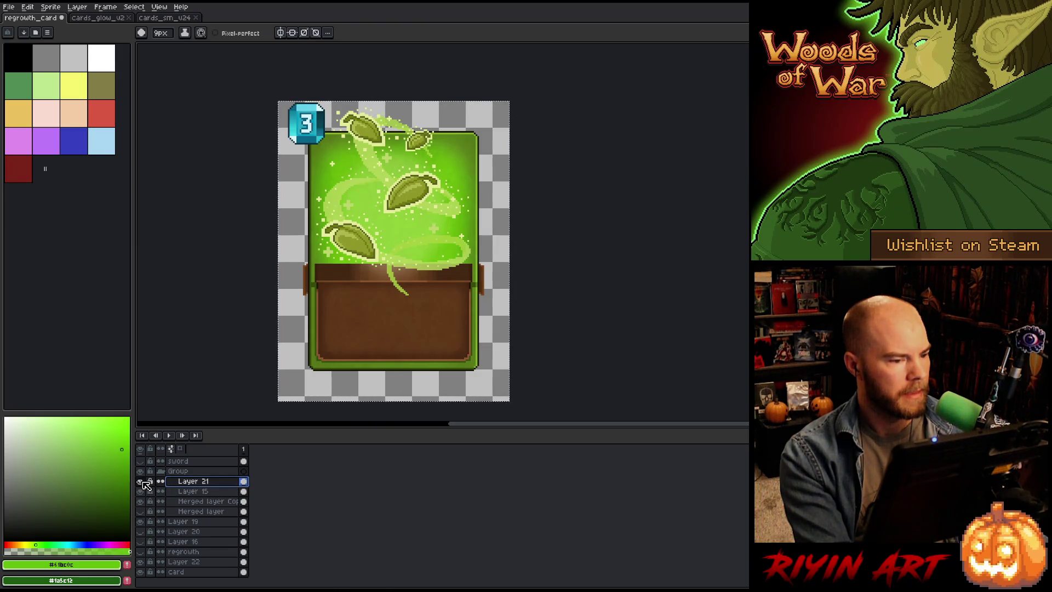
{"action": "left_click", "coordinate": [140, 482]}
{"action": "left_click", "coordinate": [141, 481]}
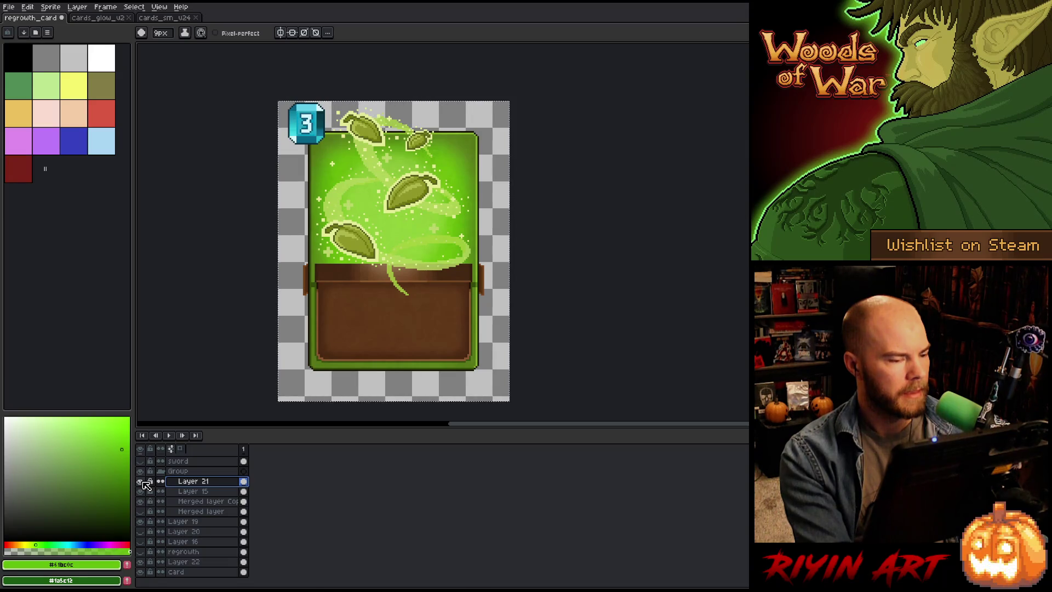
Step: Move Layer 21 below Layer 15 and select the upper-right leaf area on Layer 15
{"action": "left_click_drag", "start_coordinate": [197, 505], "coordinate": [188, 497]}
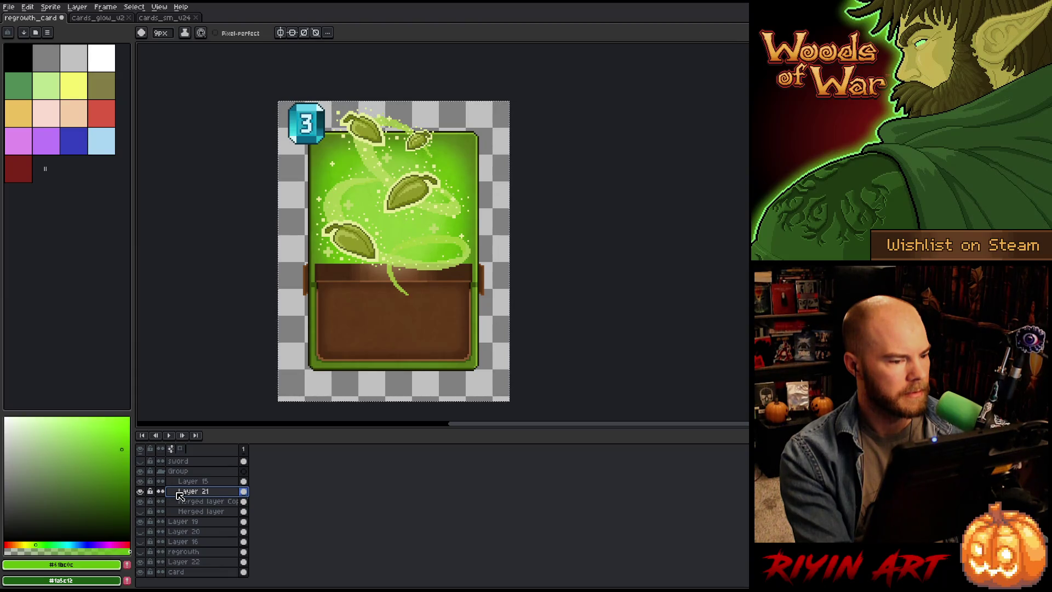
{"action": "left_click", "coordinate": [192, 481]}
{"action": "key", "text": "v"}
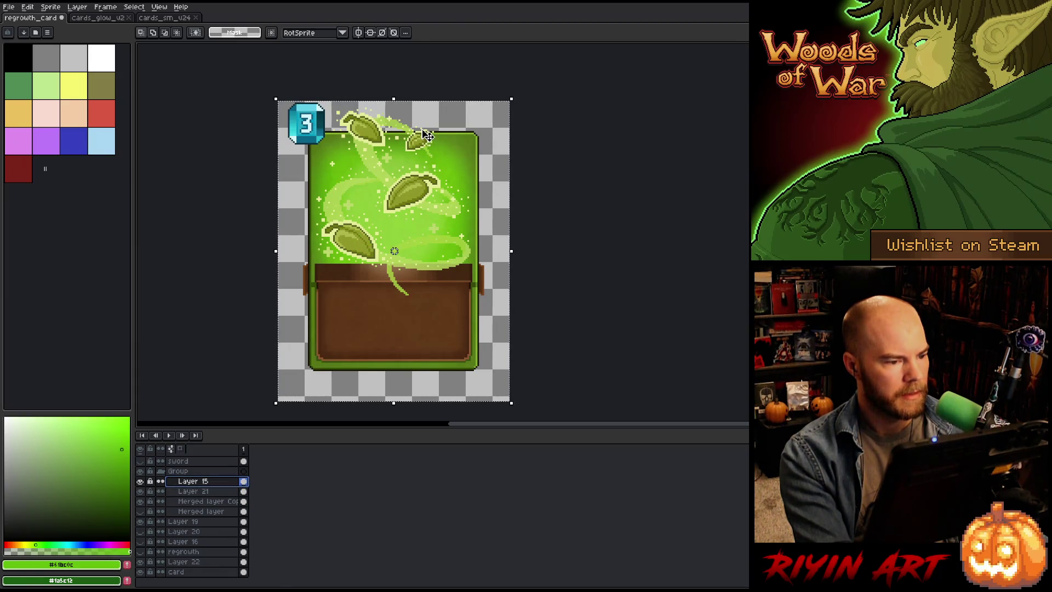
{"action": "key", "text": "m"}
{"action": "left_click_drag", "start_coordinate": [493, 101], "coordinate": [407, 164]}
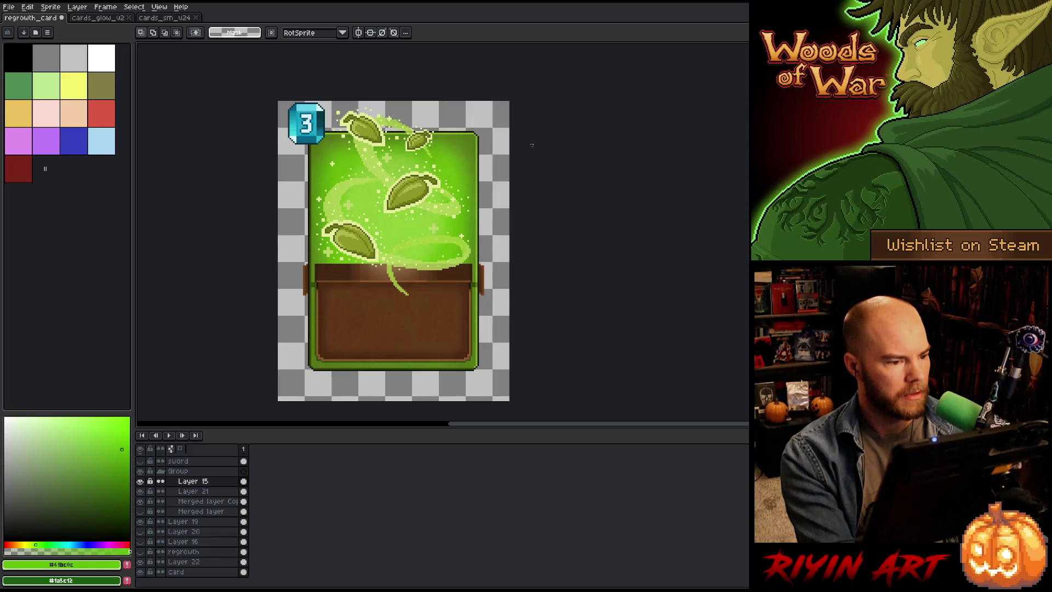
Step: Remove Layer 21, then blink Merged layer Copy to compare the result
{"action": "left_click", "coordinate": [159, 491]}
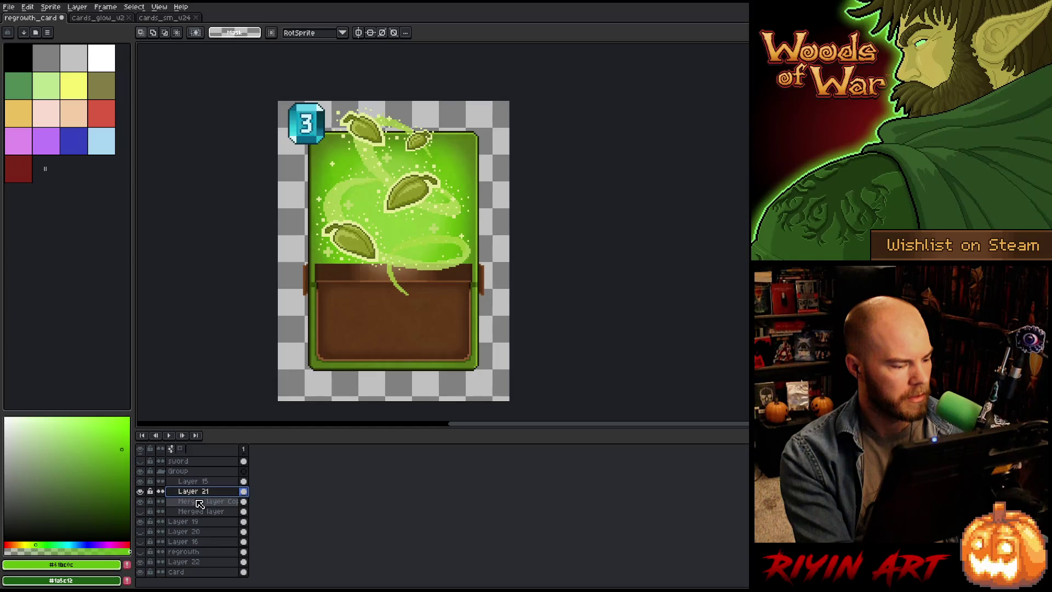
{"action": "key", "text": "ctrl+e"}
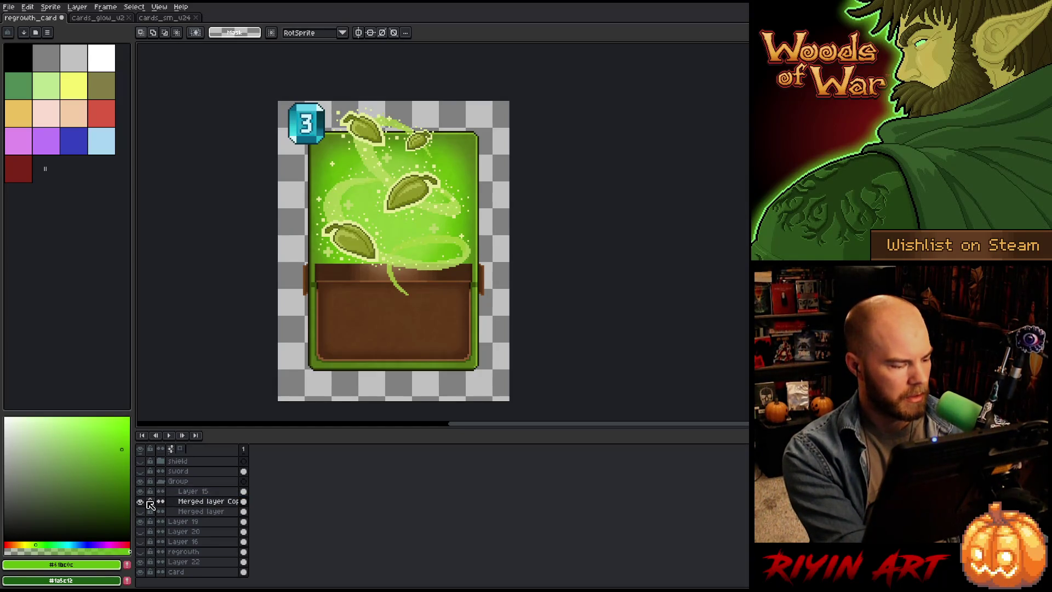
{"action": "left_click", "coordinate": [141, 500]}
{"action": "left_click", "coordinate": [141, 500]}
{"action": "left_click", "coordinate": [141, 500]}
{"action": "left_click", "coordinate": [141, 500]}
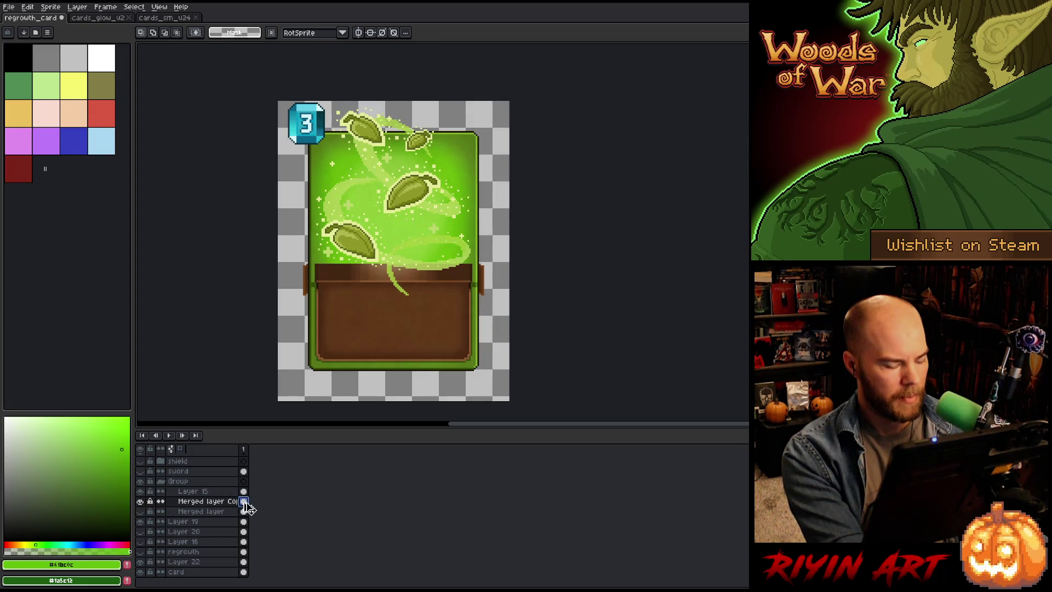
{"action": "left_click", "coordinate": [107, 18]}
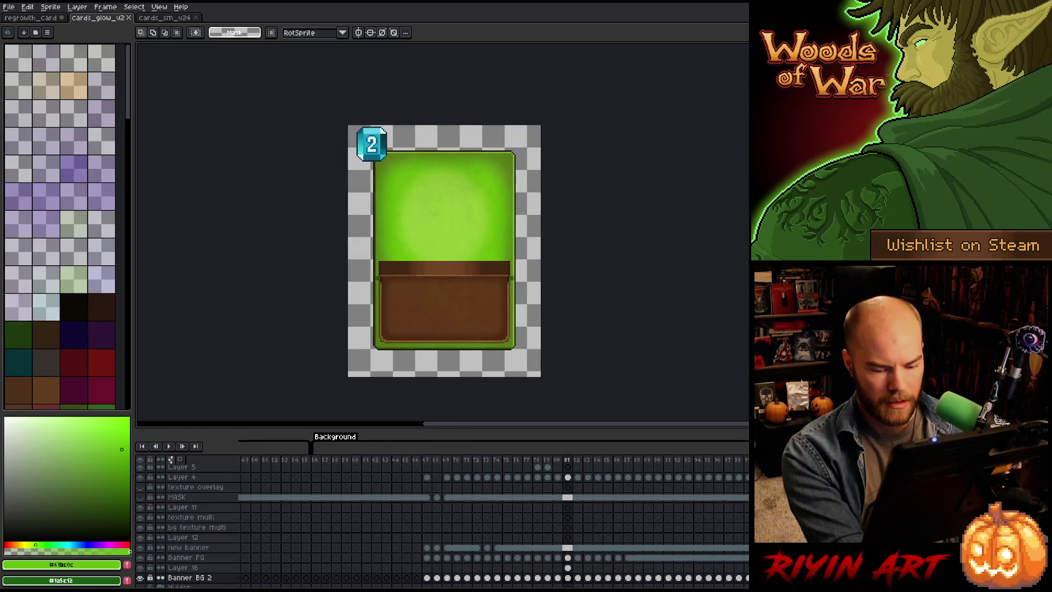
{"action": "scroll", "coordinate": [493, 509], "scroll_direction": "right", "scroll_amount": 5}
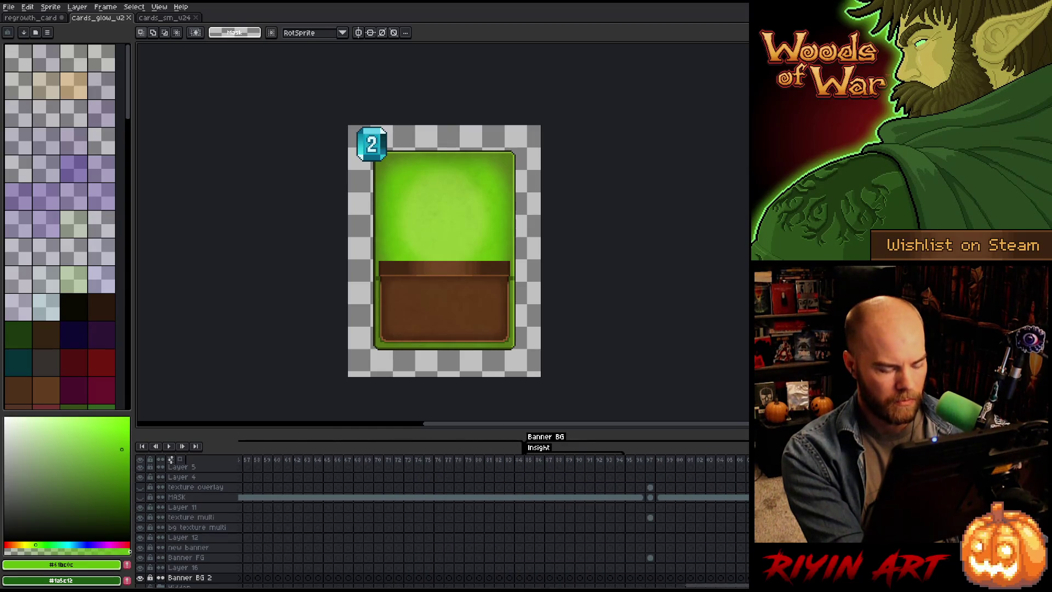
{"action": "scroll", "coordinate": [493, 509], "scroll_direction": "right", "scroll_amount": 5}
{"action": "left_click_drag", "start_coordinate": [559, 460], "coordinate": [619, 462]}
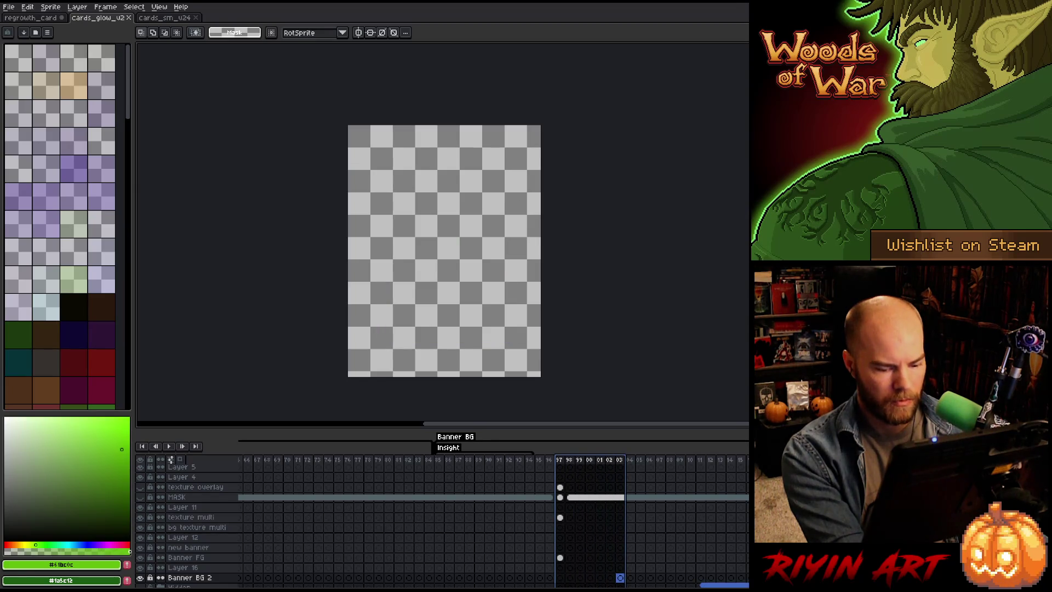
{"action": "scroll", "coordinate": [630, 493], "scroll_direction": "right", "scroll_amount": 15}
{"action": "left_click", "coordinate": [631, 461]}
{"action": "mouse_move", "coordinate": [631, 463]}
{"action": "left_mouse_down"}
{"action": "mouse_move", "coordinate": [734, 465]}
{"action": "mouse_move", "coordinate": [746, 482]}
{"action": "left_mouse_up"}
{"action": "left_click", "coordinate": [746, 557]}
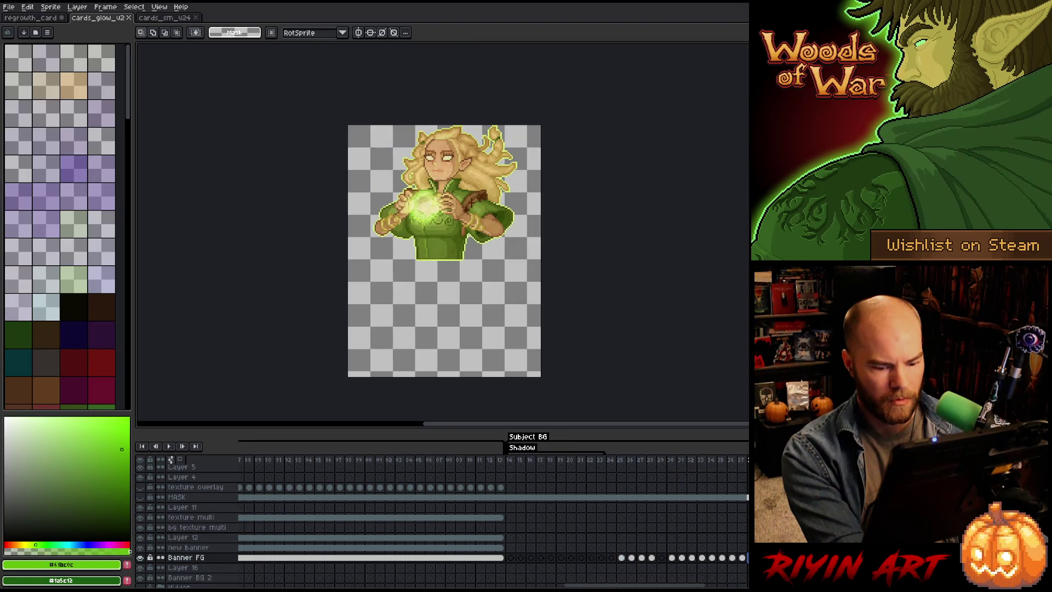
{"action": "key", "text": "Return"}
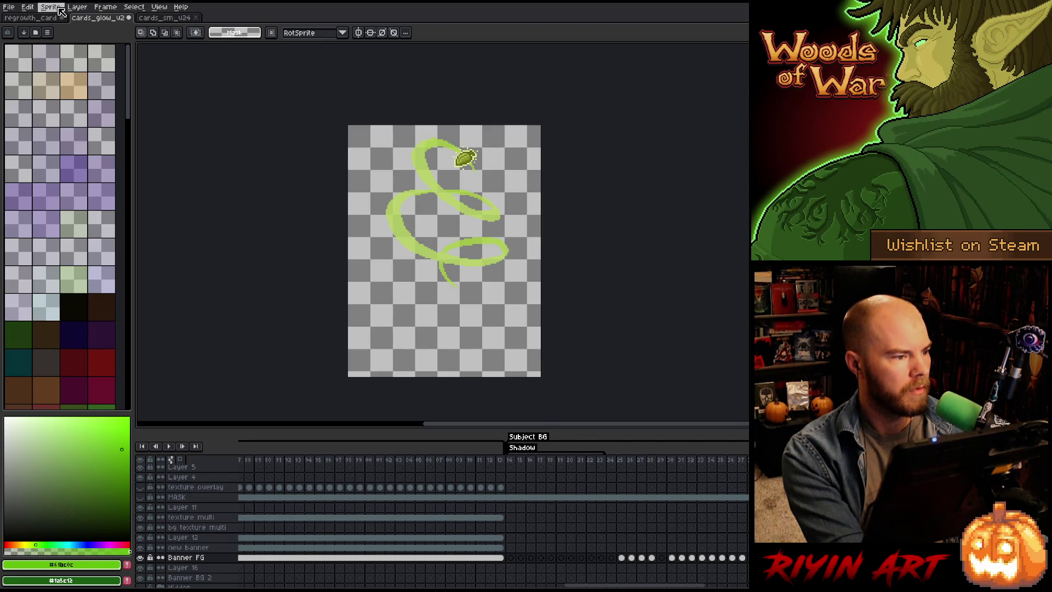
{"action": "left_click", "coordinate": [47, 20]}
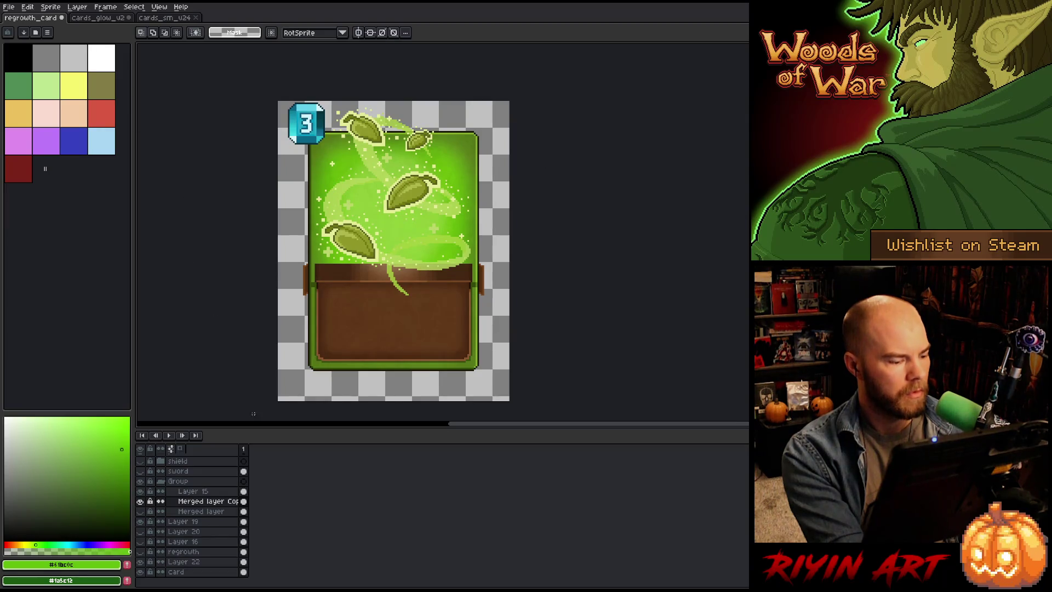
Step: With Layer 15 active, Save As with _v2 appended, giving regrowth_card_v2.aseprite
{"action": "left_click", "coordinate": [245, 492]}
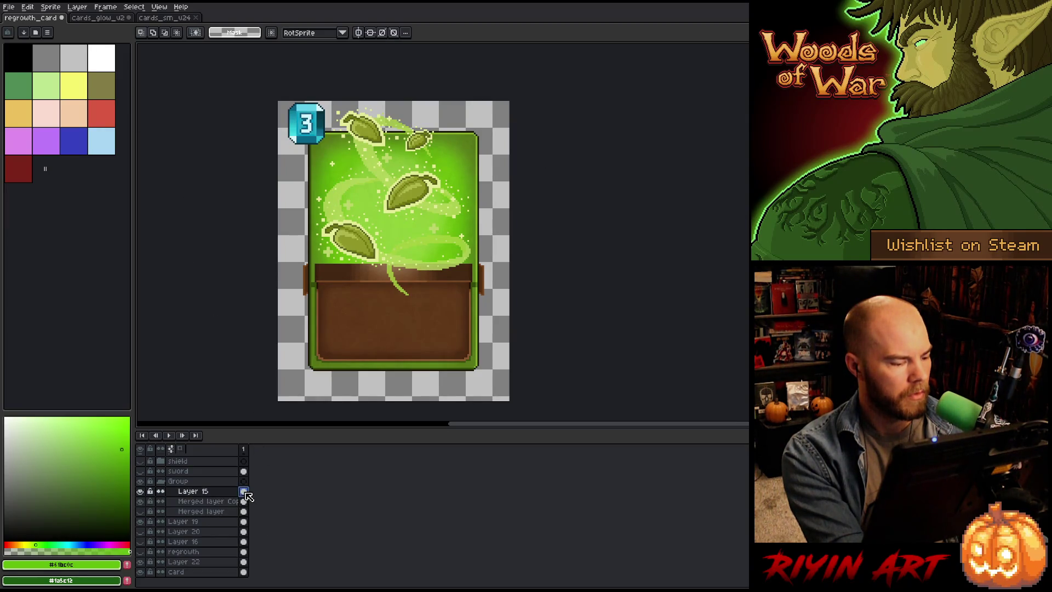
{"action": "left_click", "coordinate": [9, 6]}
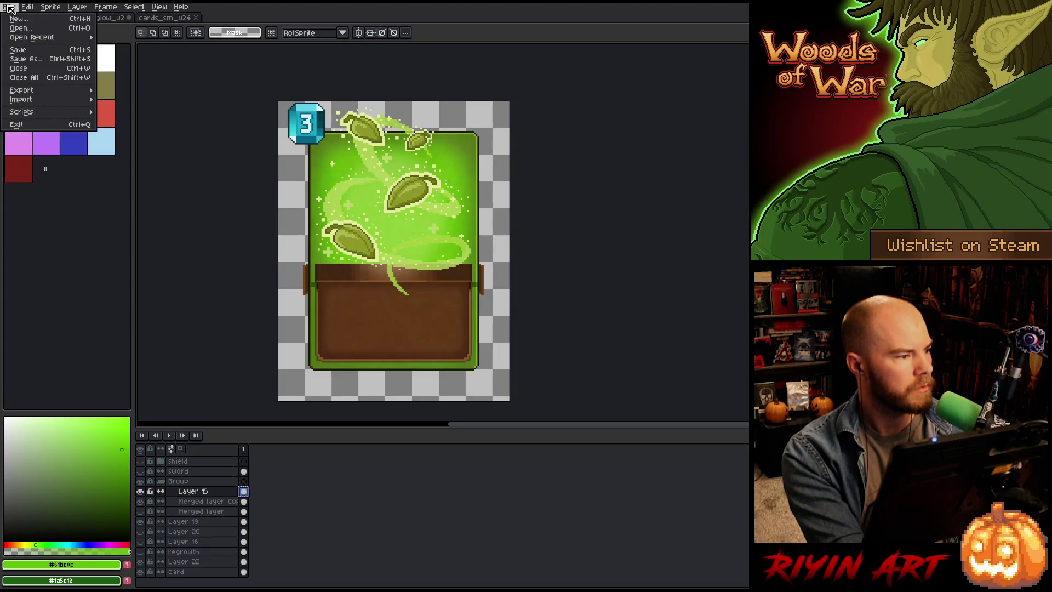
{"action": "left_click", "coordinate": [30, 59]}
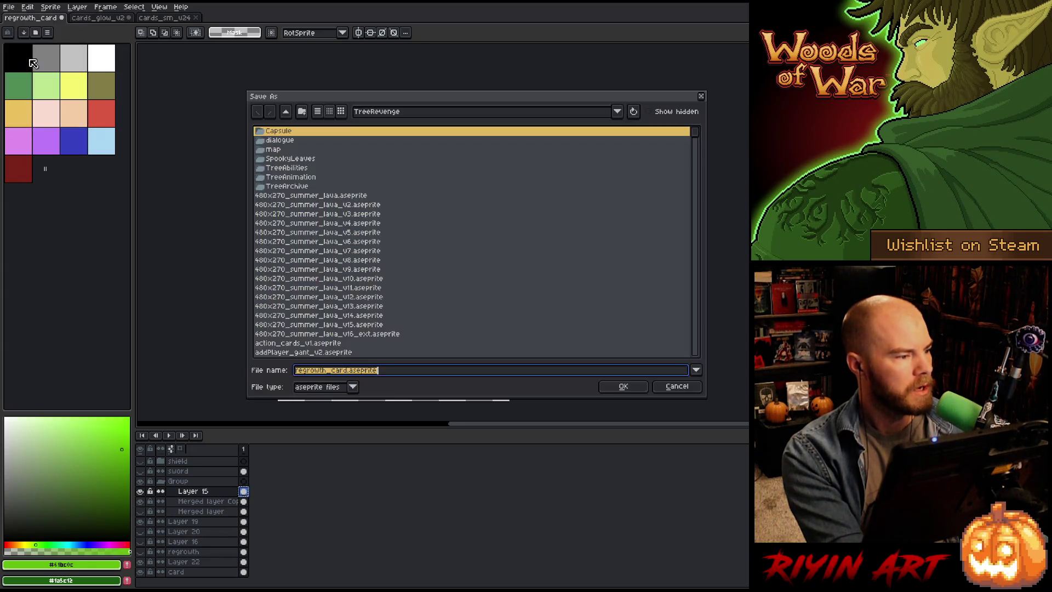
{"action": "left_click", "coordinate": [346, 373]}
{"action": "type", "text": "_v2"}
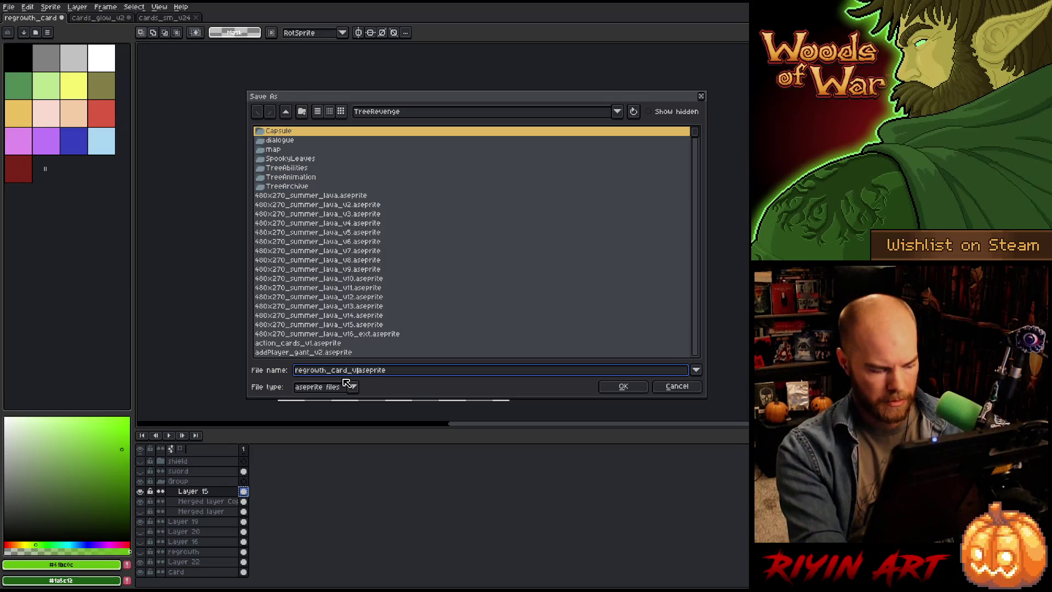
{"action": "key", "text": "Return"}
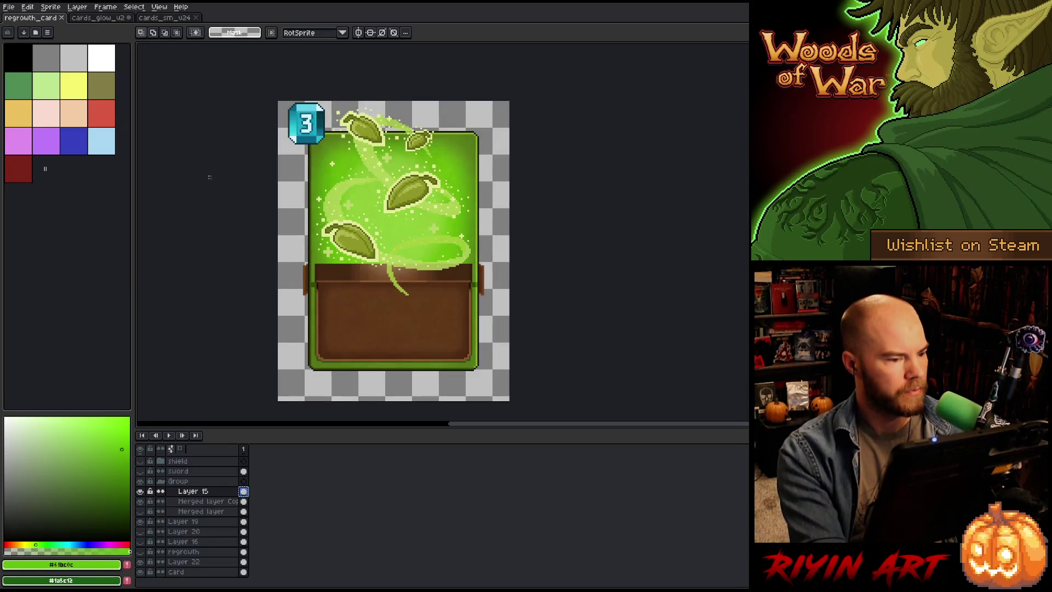
Step: In cards_glow_v2, browse frames around 95–96 comparing the rock and green swirl art
{"action": "left_click", "coordinate": [97, 20]}
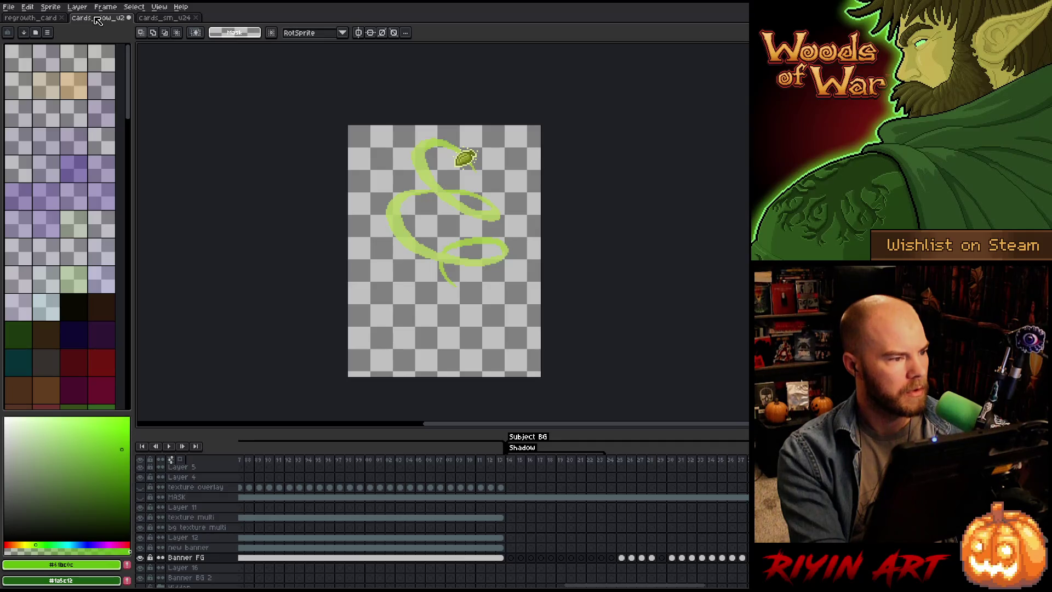
{"action": "left_click_drag", "start_coordinate": [660, 585], "coordinate": [440, 587]}
{"action": "left_click_drag", "start_coordinate": [652, 465], "coordinate": [644, 465]}
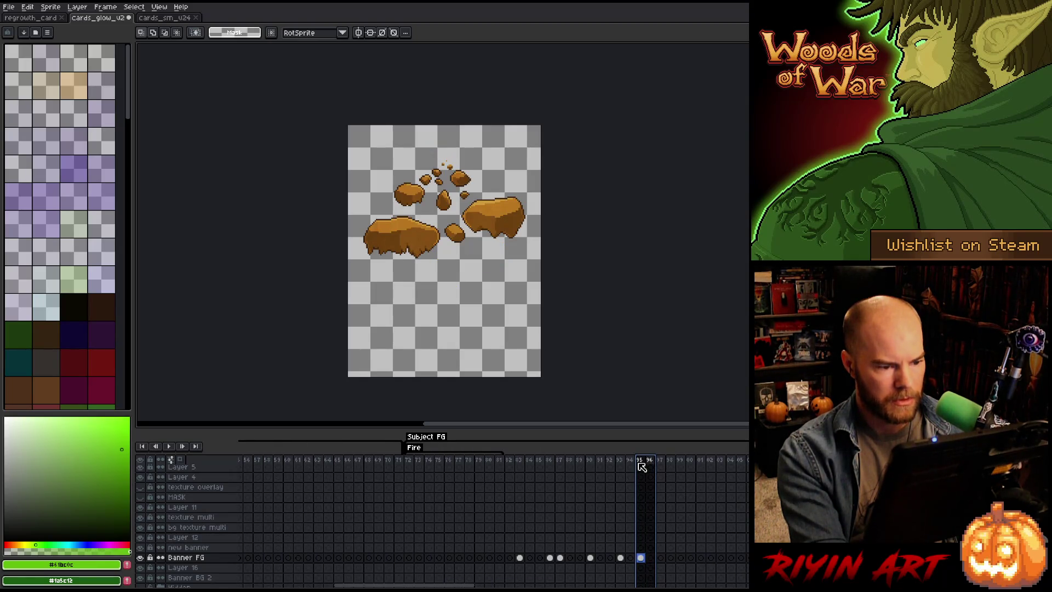
{"action": "left_click", "coordinate": [643, 559]}
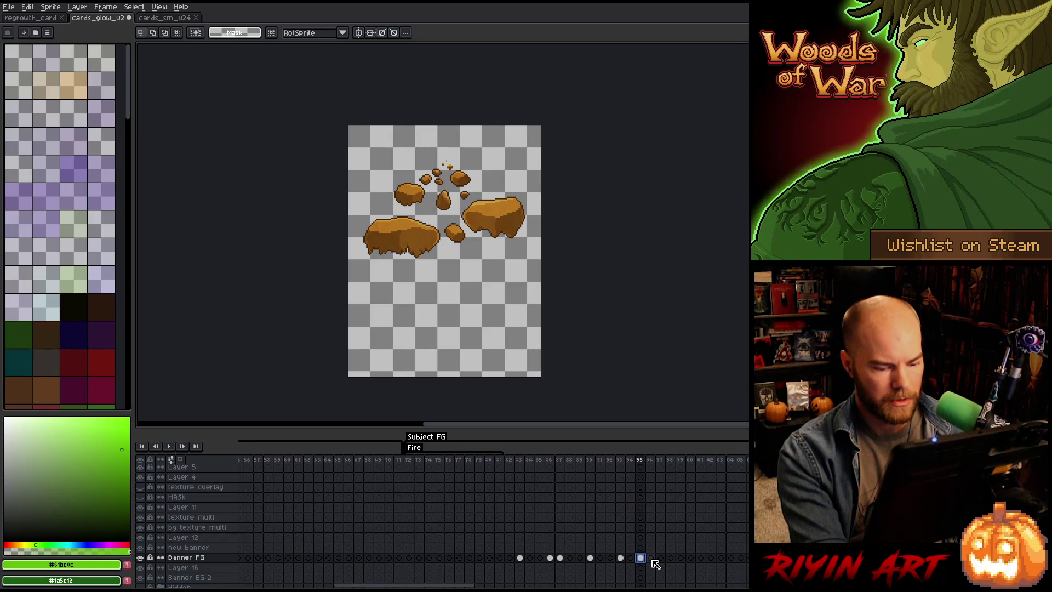
{"action": "left_click_drag", "start_coordinate": [466, 585], "coordinate": [713, 586]}
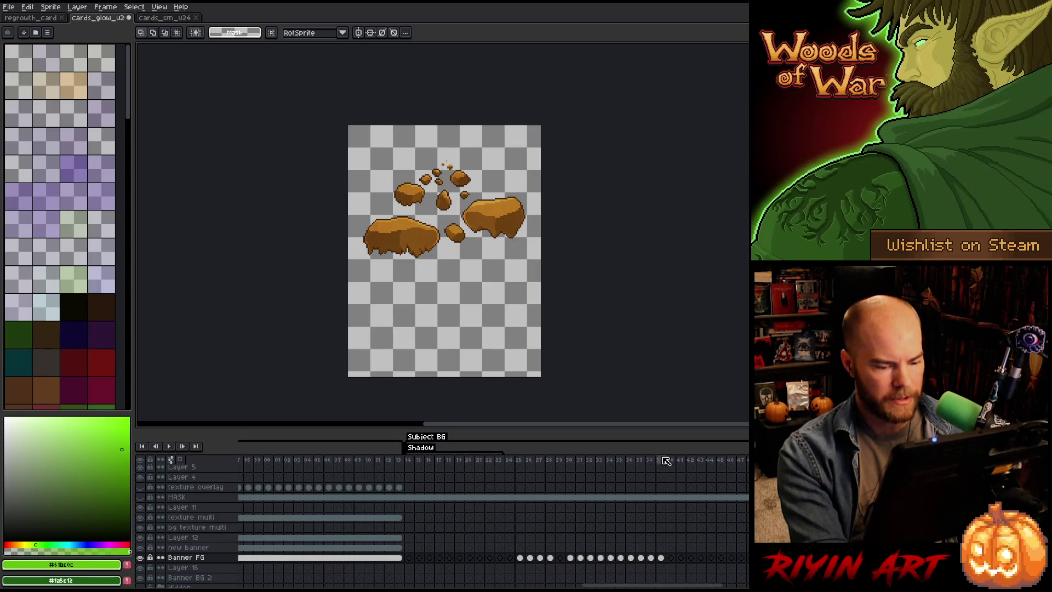
{"action": "left_click", "coordinate": [661, 459]}
{"action": "key", "text": "Left"}
{"action": "key", "text": "Left"}
{"action": "key", "text": "Right"}
{"action": "key", "text": "Right"}
Step: Show frame 97 on Banner FG with the three glowing leaves and save the sheet
{"action": "left_click_drag", "start_coordinate": [652, 585], "coordinate": [435, 585]}
{"action": "left_click", "coordinate": [475, 558]}
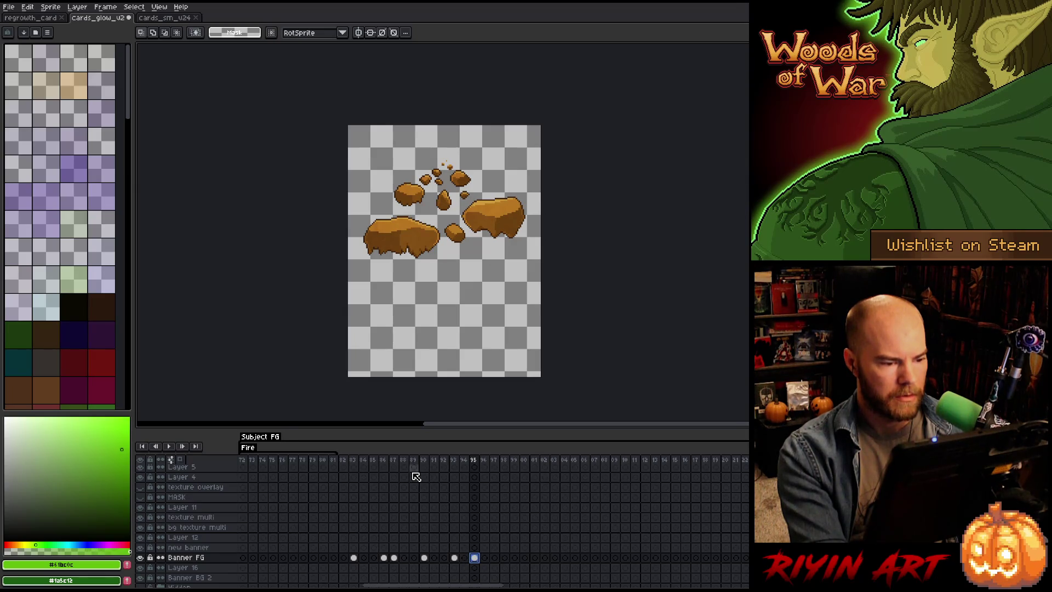
{"action": "key", "text": "Right"}
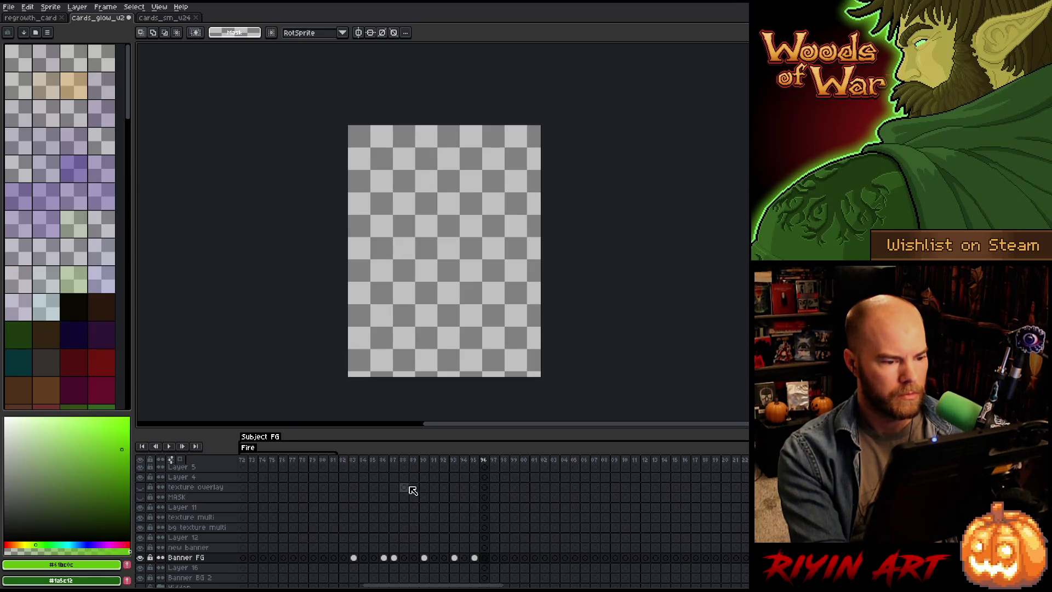
{"action": "left_click", "coordinate": [495, 558]}
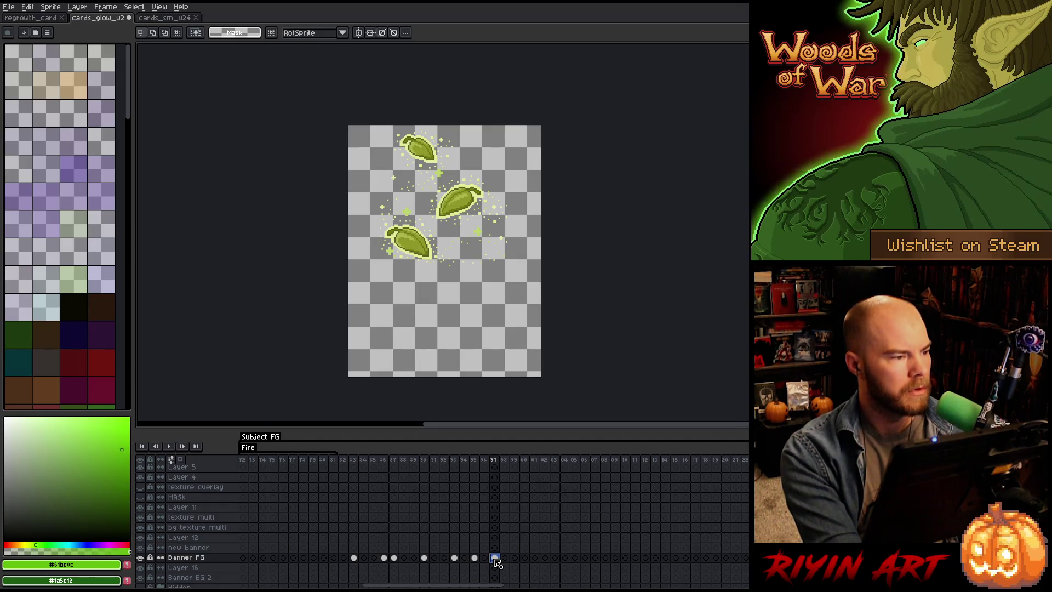
{"action": "key", "text": "ctrl+s"}
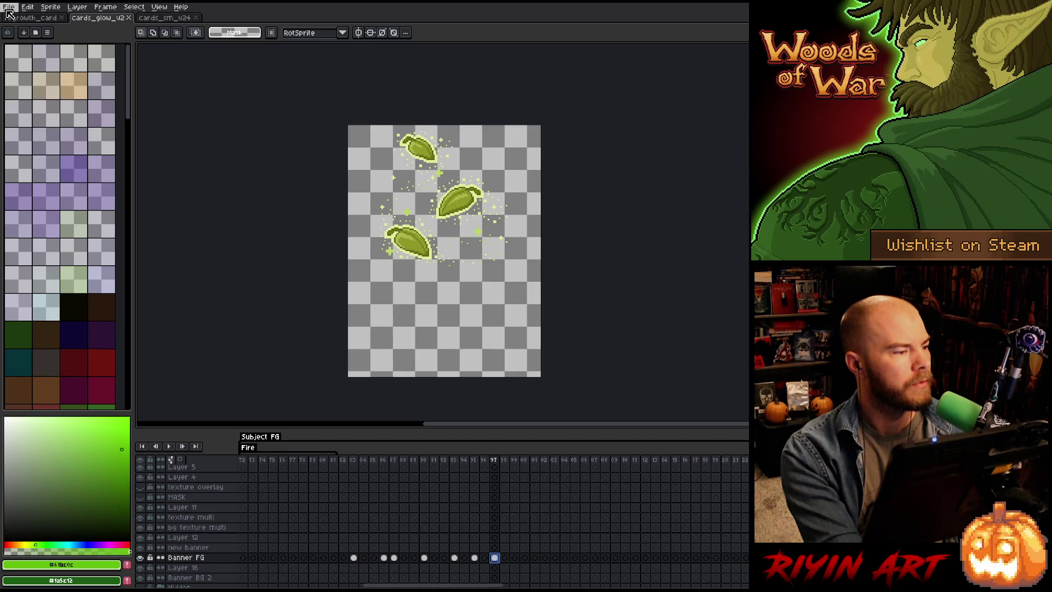
{"action": "left_click", "coordinate": [22, 18]}
Step: Open Export Sprite Sheet for cards_glow_v2 and constrain the layout to a fixed column count
{"action": "left_click", "coordinate": [99, 19]}
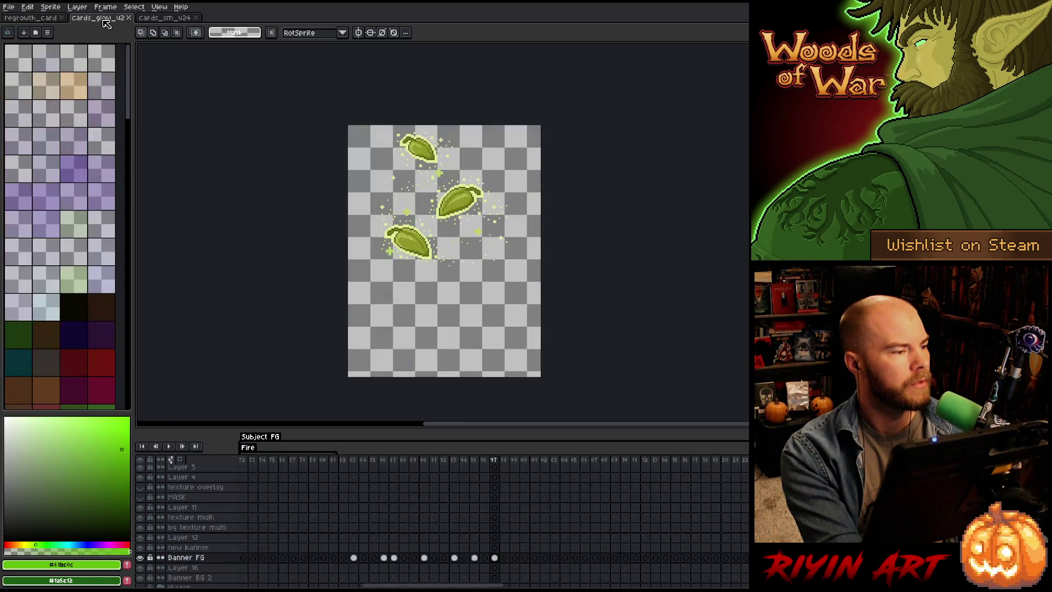
{"action": "left_click", "coordinate": [9, 7]}
{"action": "mouse_move", "coordinate": [44, 90]}
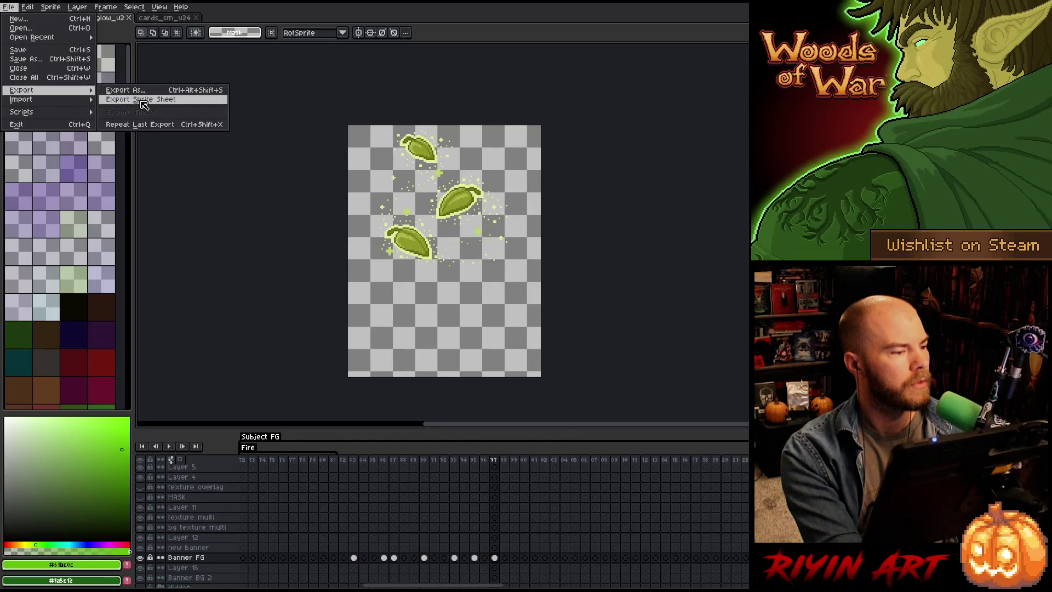
{"action": "left_click", "coordinate": [144, 100]}
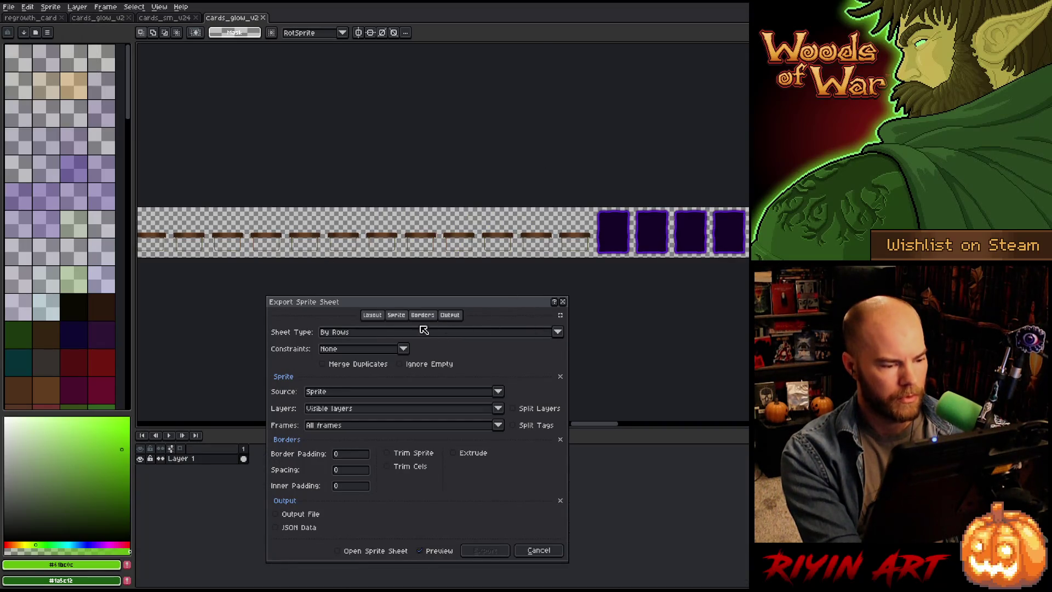
{"action": "left_click", "coordinate": [401, 349]}
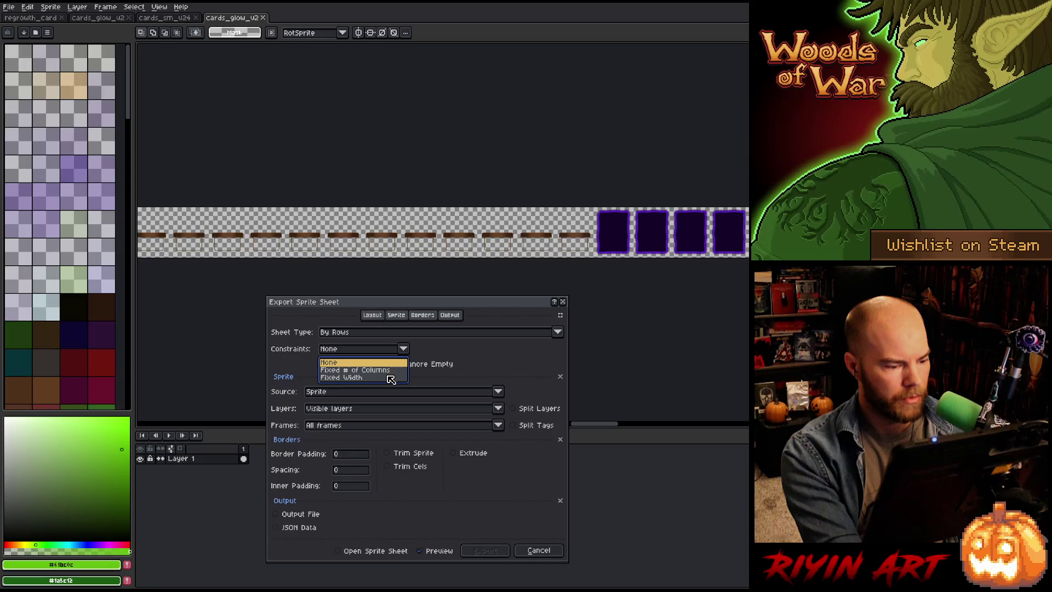
{"action": "left_click", "coordinate": [362, 370]}
{"action": "left_click", "coordinate": [432, 350]}
{"action": "type", "text": "7"}
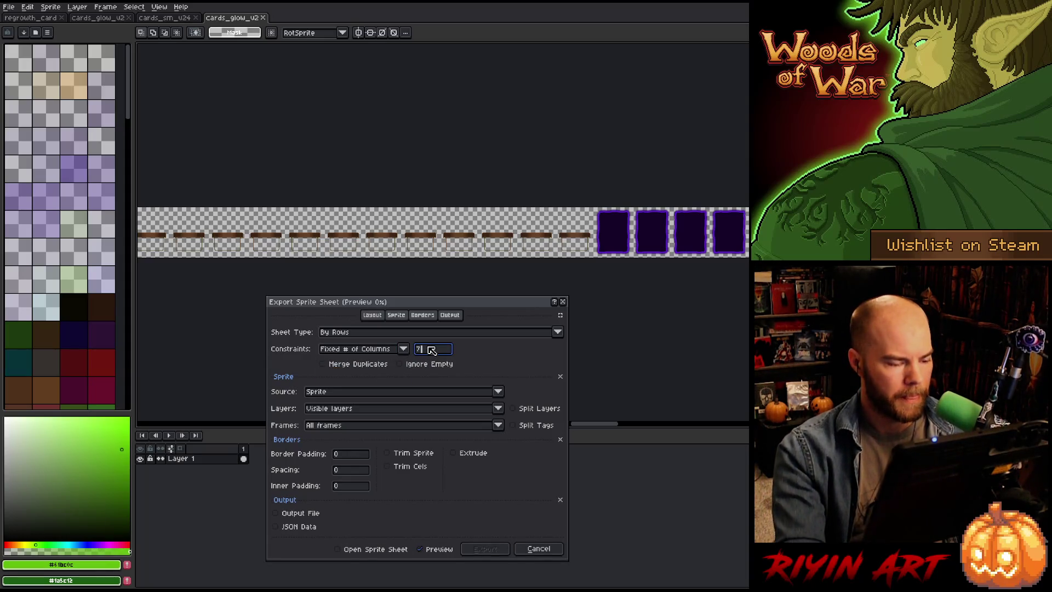
{"action": "type", "text": "0"}
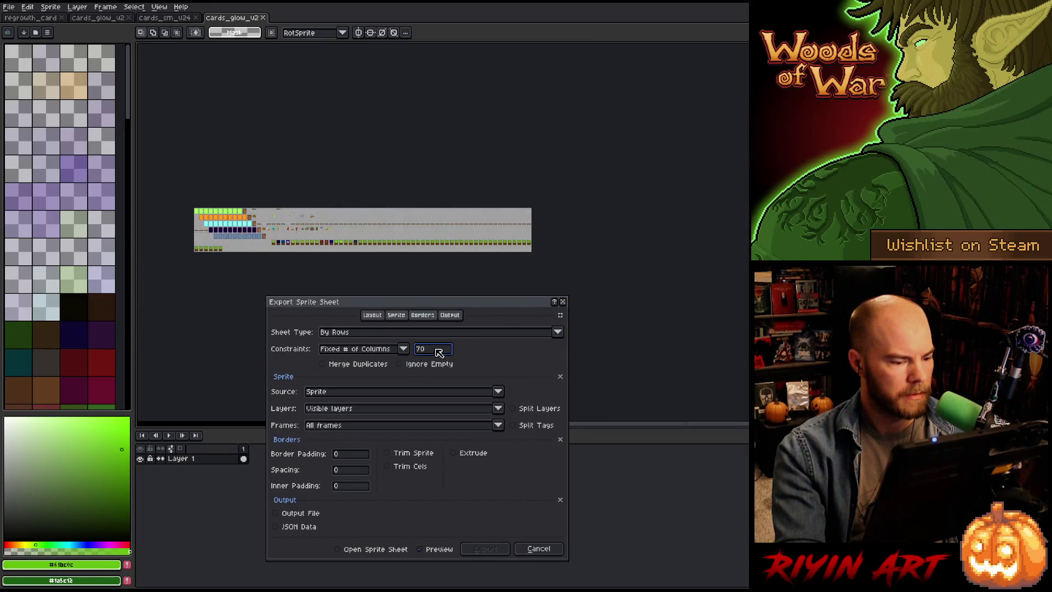
{"action": "key", "text": "BackSpace"}
{"action": "type", "text": "2"}
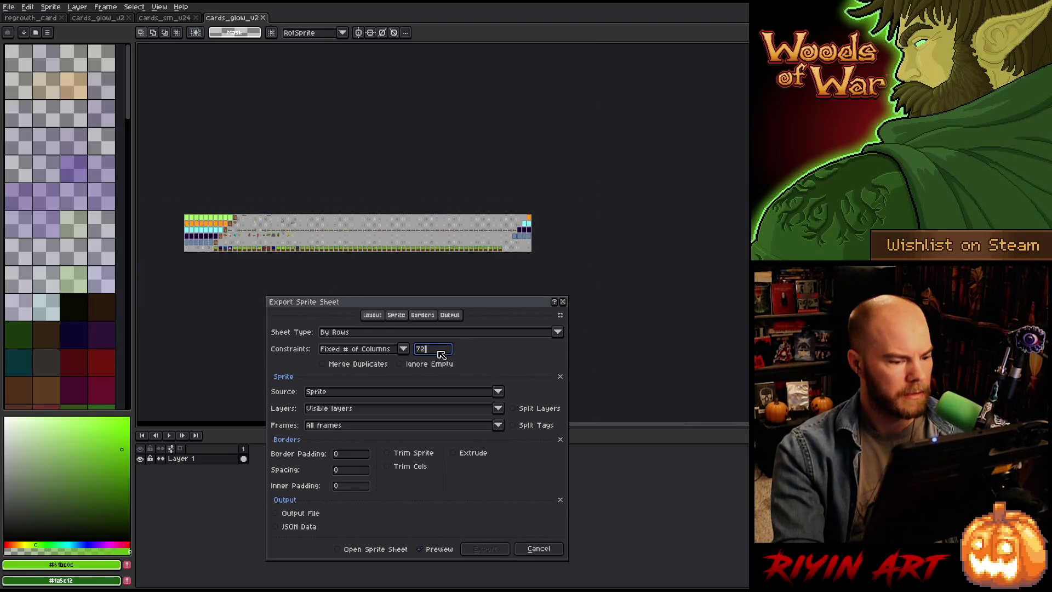
{"action": "key", "text": "BackSpace"}
{"action": "type", "text": "1"}
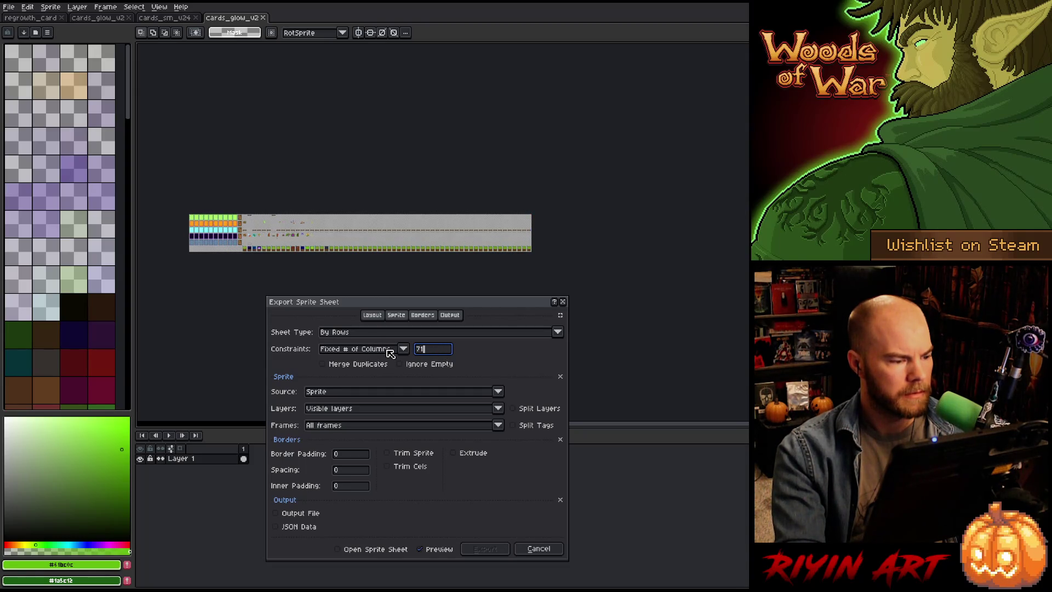
Step: Enable writing the sheet to an output file and expand all export setting sections
{"action": "scroll", "coordinate": [438, 192], "scroll_direction": "up", "scroll_amount": 4}
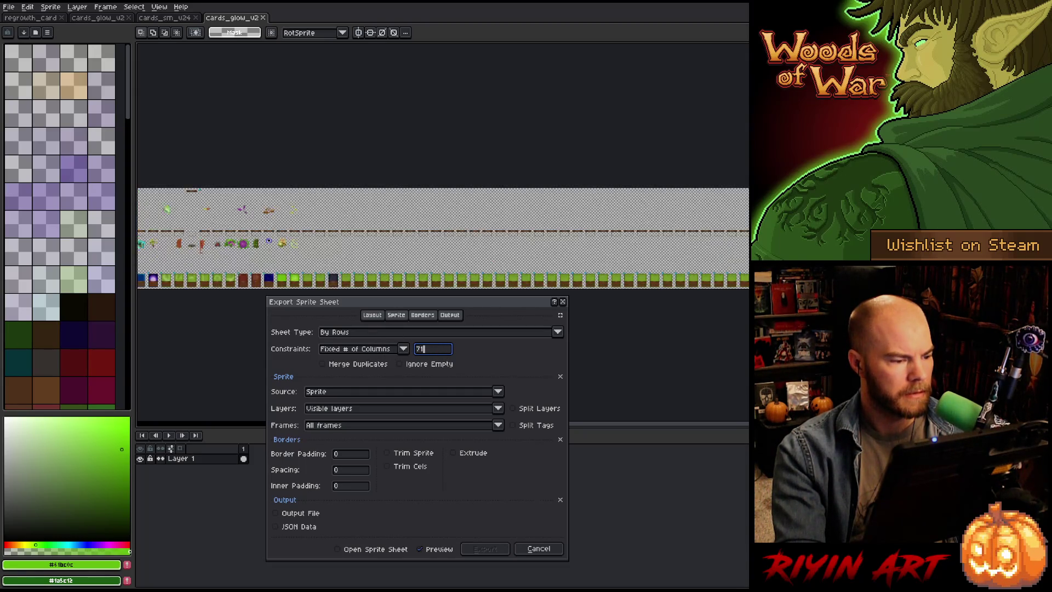
{"action": "scroll", "coordinate": [438, 191], "scroll_direction": "up", "scroll_amount": 2}
{"action": "scroll", "coordinate": [438, 192], "scroll_direction": "down", "scroll_amount": 3}
{"action": "scroll", "coordinate": [439, 191], "scroll_direction": "up", "scroll_amount": 3}
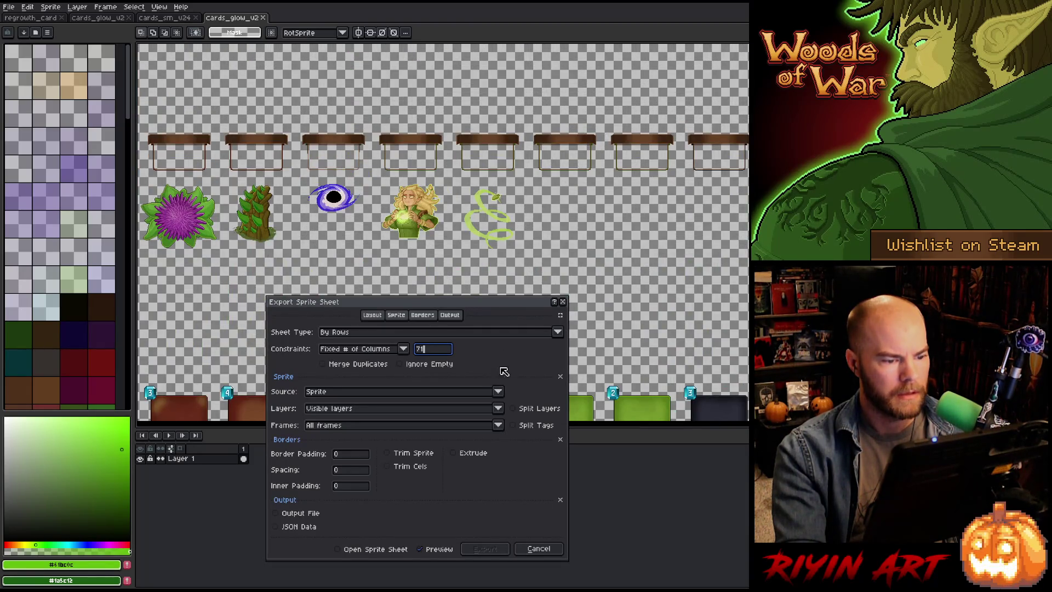
{"action": "scroll", "coordinate": [438, 191], "scroll_direction": "down", "scroll_amount": 2}
{"action": "scroll", "coordinate": [438, 192], "scroll_direction": "up", "scroll_amount": 2}
{"action": "scroll", "coordinate": [438, 165], "scroll_direction": "down", "scroll_amount": 5}
{"action": "scroll", "coordinate": [438, 164], "scroll_direction": "up", "scroll_amount": 10}
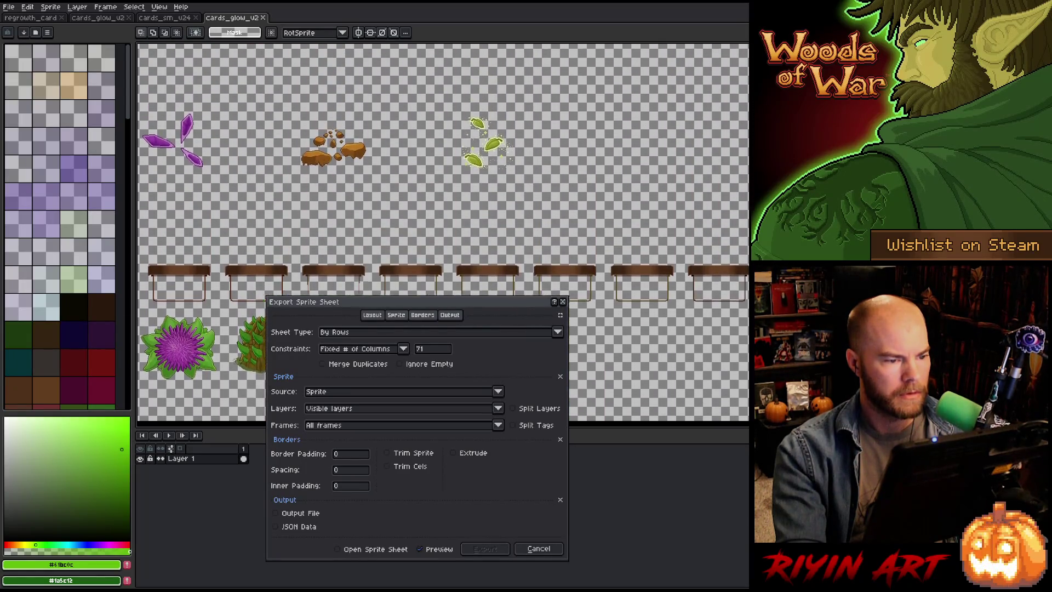
{"action": "scroll", "coordinate": [438, 219], "scroll_direction": "down", "scroll_amount": 8}
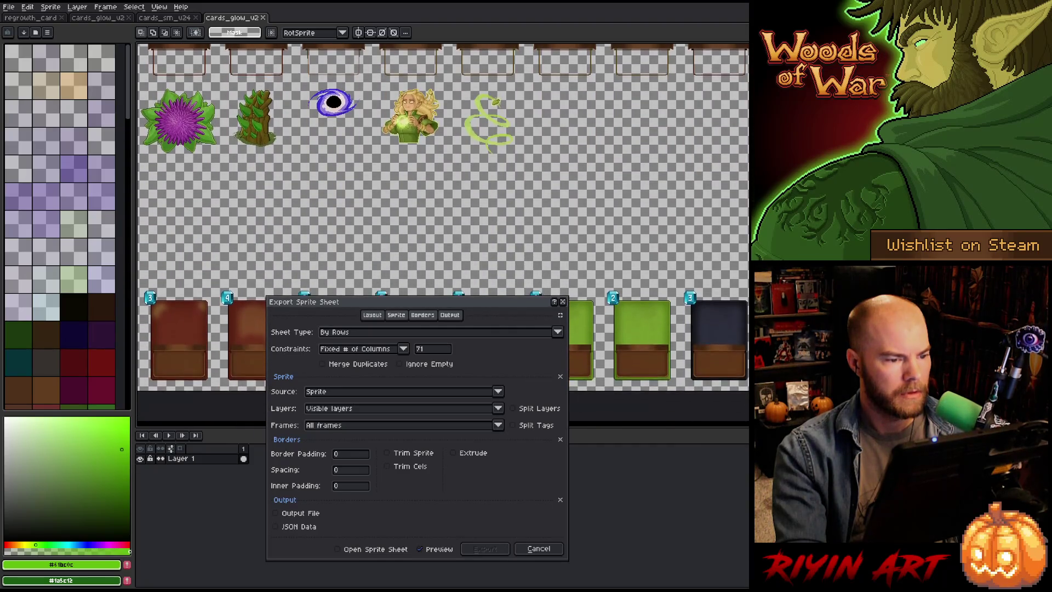
{"action": "scroll", "coordinate": [439, 219], "scroll_direction": "down", "scroll_amount": 3}
{"action": "scroll", "coordinate": [438, 219], "scroll_direction": "up", "scroll_amount": 8}
{"action": "scroll", "coordinate": [439, 219], "scroll_direction": "up", "scroll_amount": 2}
{"action": "left_click", "coordinate": [458, 317]}
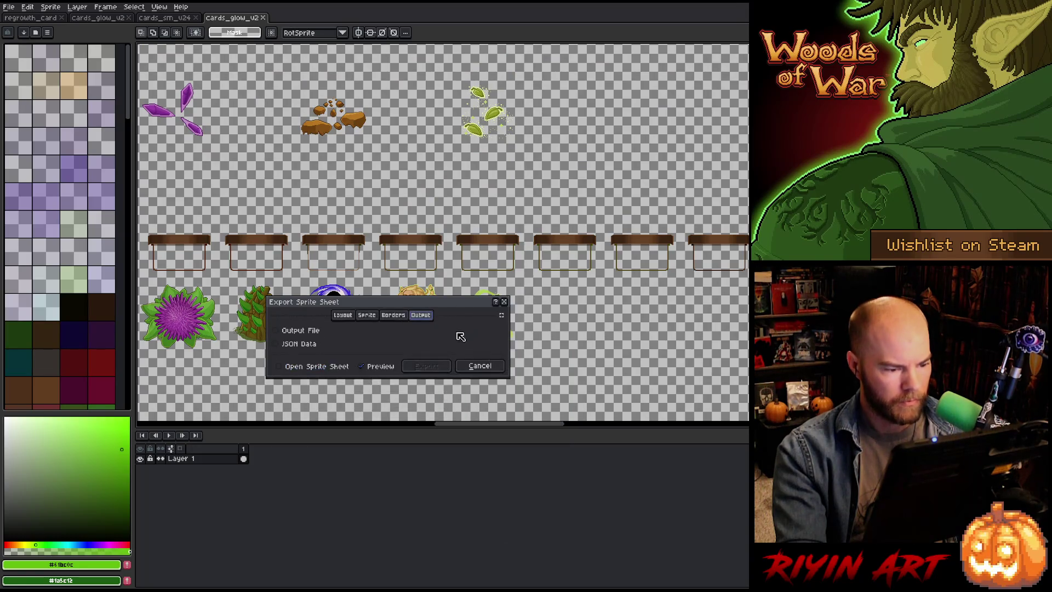
{"action": "left_click", "coordinate": [300, 331]}
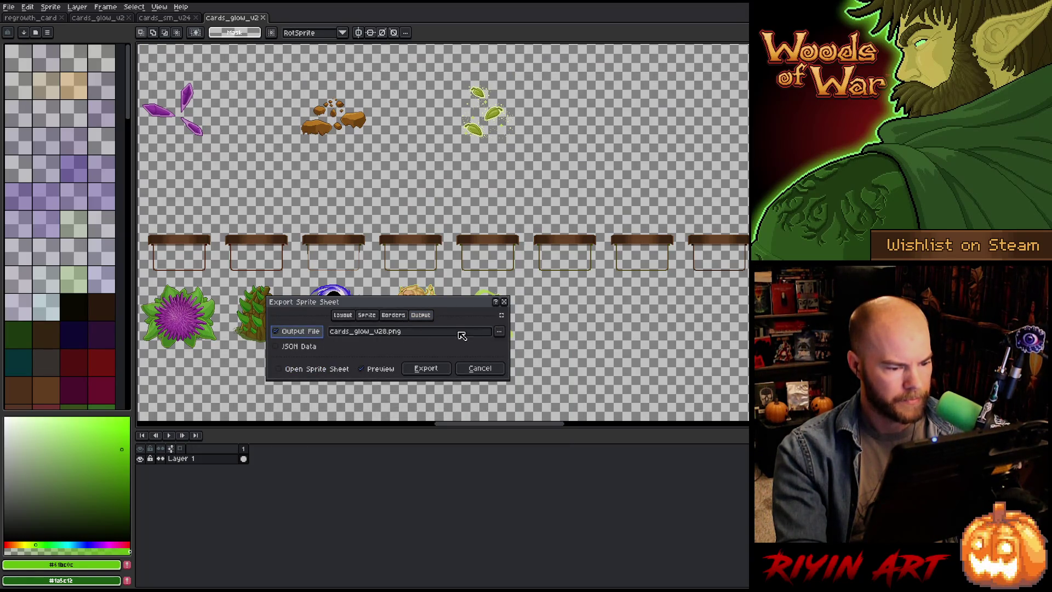
{"action": "left_click", "coordinate": [345, 315]}
{"action": "left_click", "coordinate": [501, 316]}
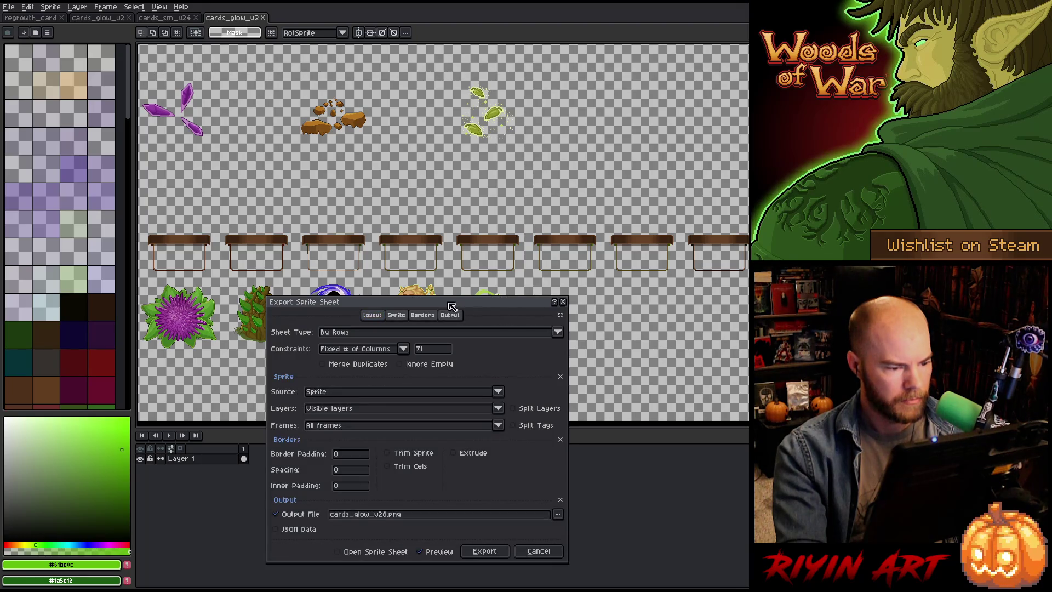
{"action": "left_click_drag", "start_coordinate": [452, 306], "coordinate": [440, 128]}
Step: Set the output to cards.png in the pinned game images folder and confirm the overwrite
{"action": "left_click", "coordinate": [546, 337]}
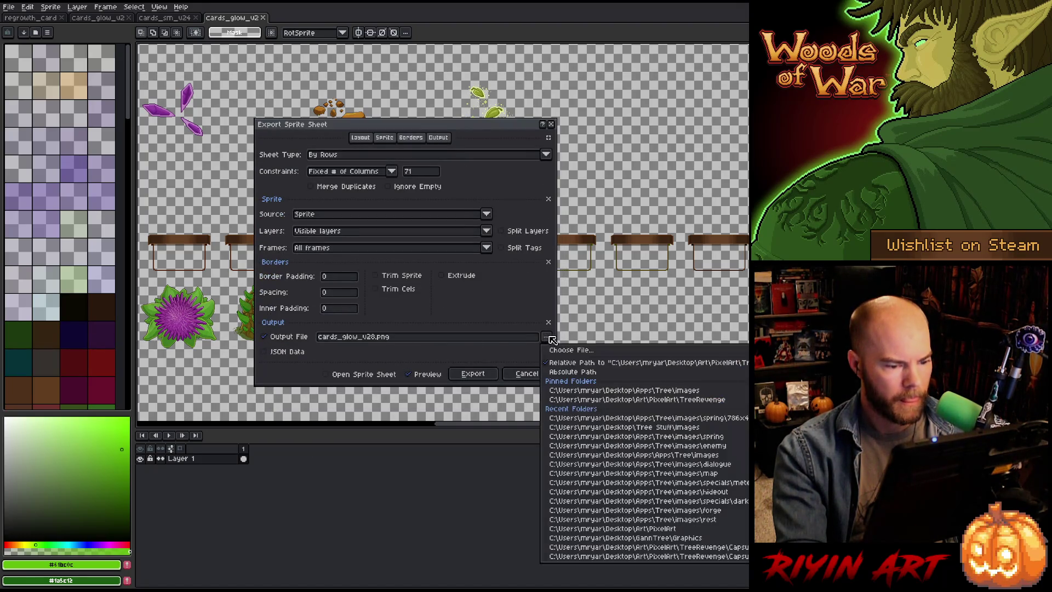
{"action": "left_click", "coordinate": [390, 113]}
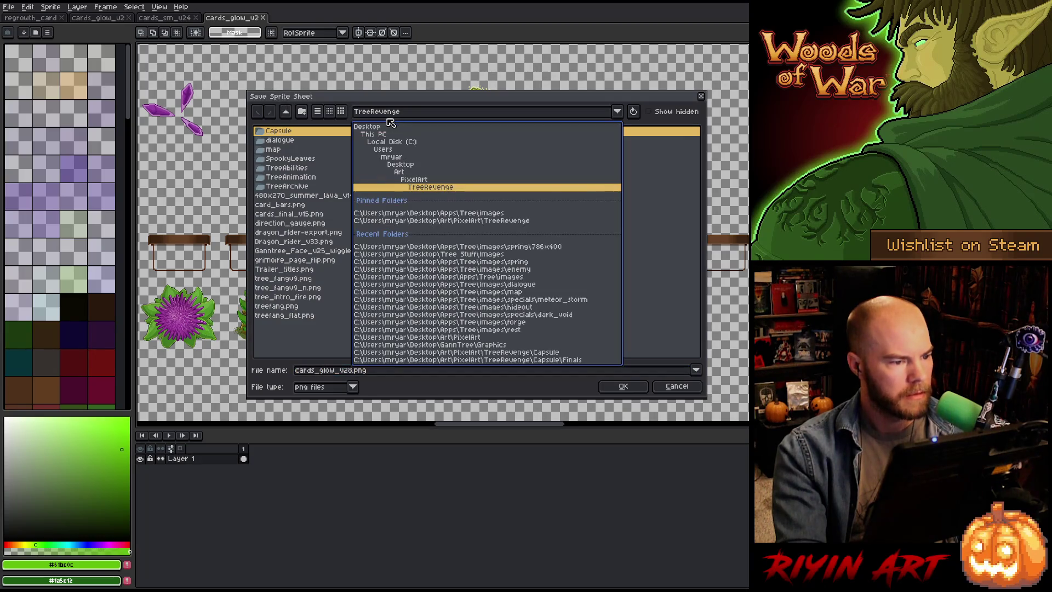
{"action": "left_click", "coordinate": [422, 215]}
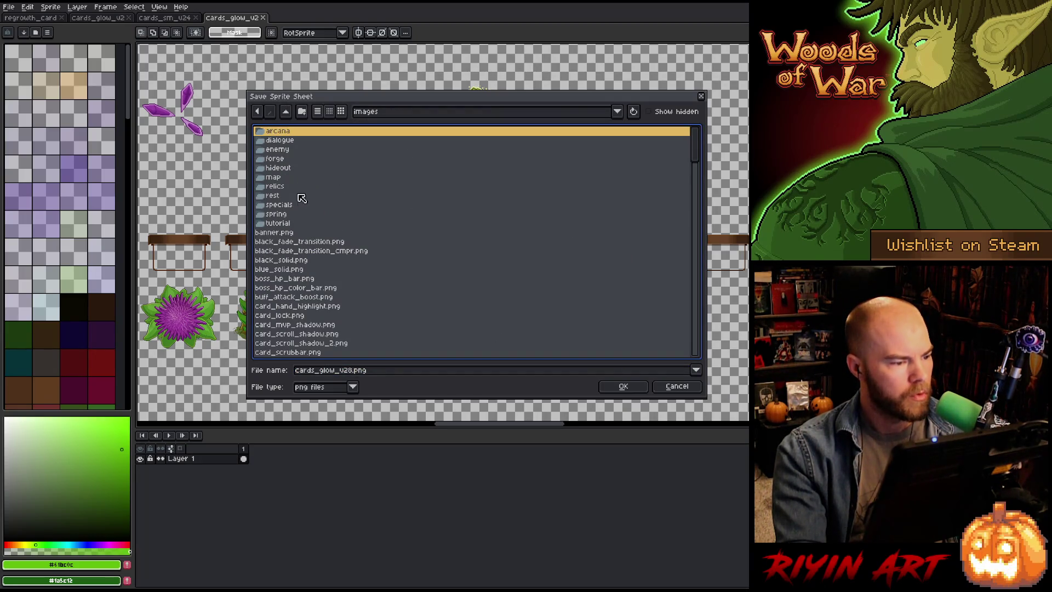
{"action": "scroll", "coordinate": [303, 335], "scroll_direction": "down", "scroll_amount": 2}
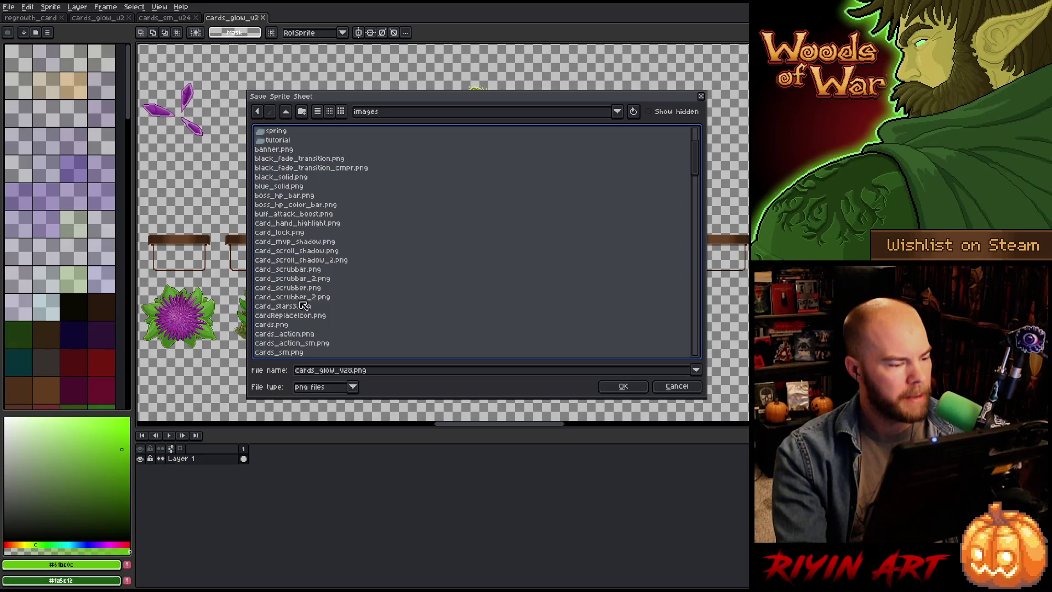
{"action": "left_click", "coordinate": [281, 326]}
{"action": "scroll", "coordinate": [307, 318], "scroll_direction": "down", "scroll_amount": 3}
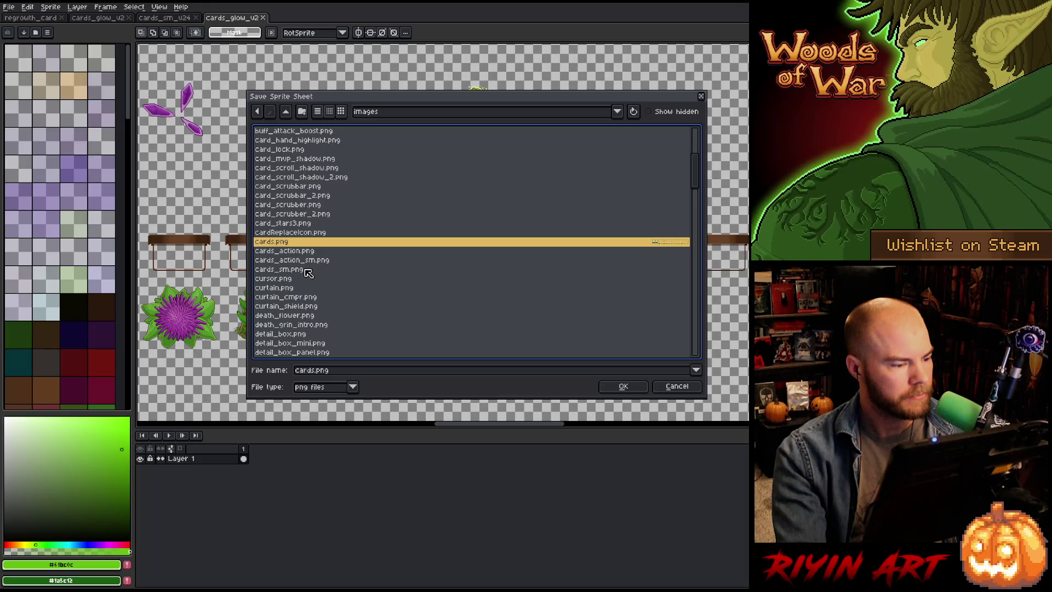
{"action": "left_click", "coordinate": [623, 385]}
{"action": "left_click", "coordinate": [496, 321]}
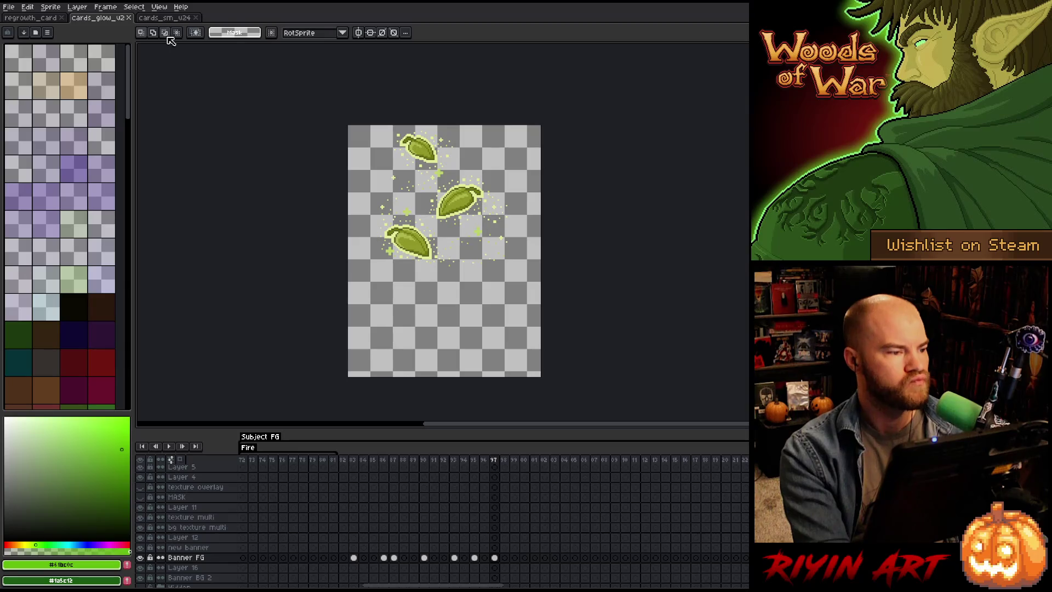
{"action": "left_click", "coordinate": [35, 19]}
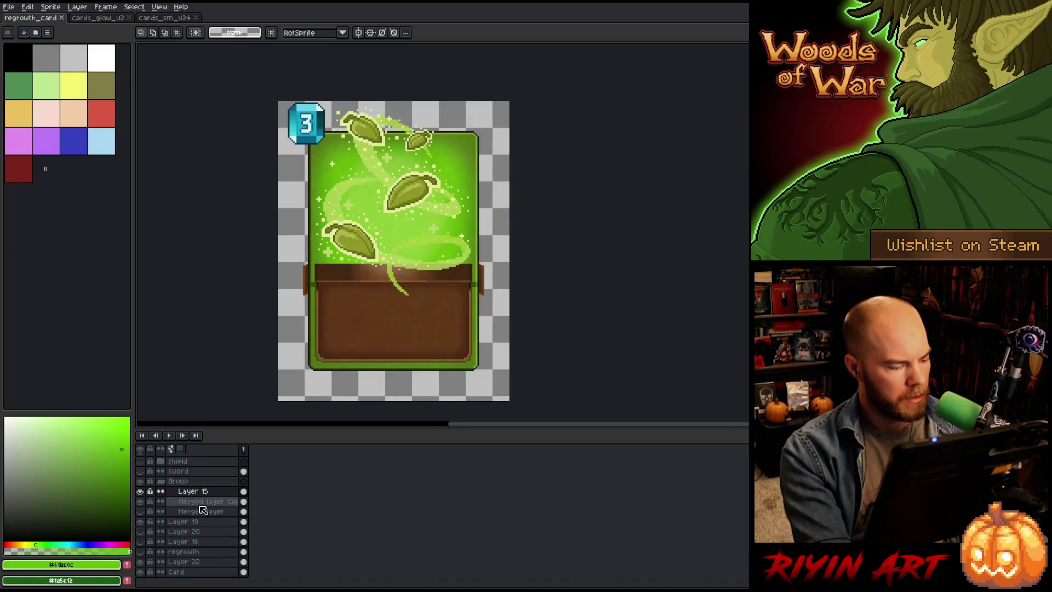
Step: Check Layer 19's properties and look over the open documents before returning to the regrowth card
{"action": "double_click", "coordinate": [200, 522]}
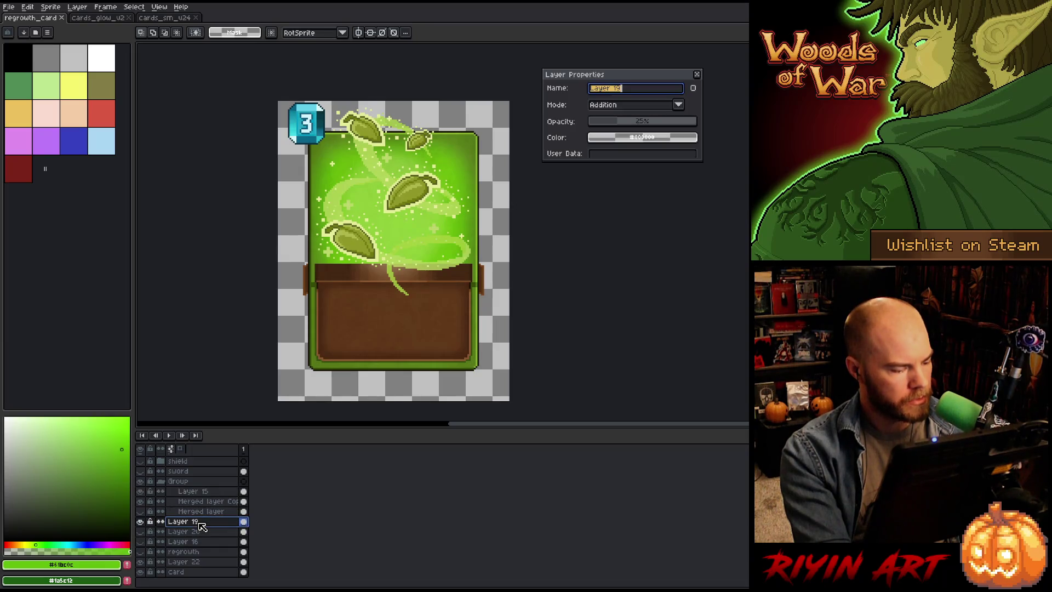
{"action": "left_click", "coordinate": [697, 74]}
{"action": "left_click", "coordinate": [184, 22]}
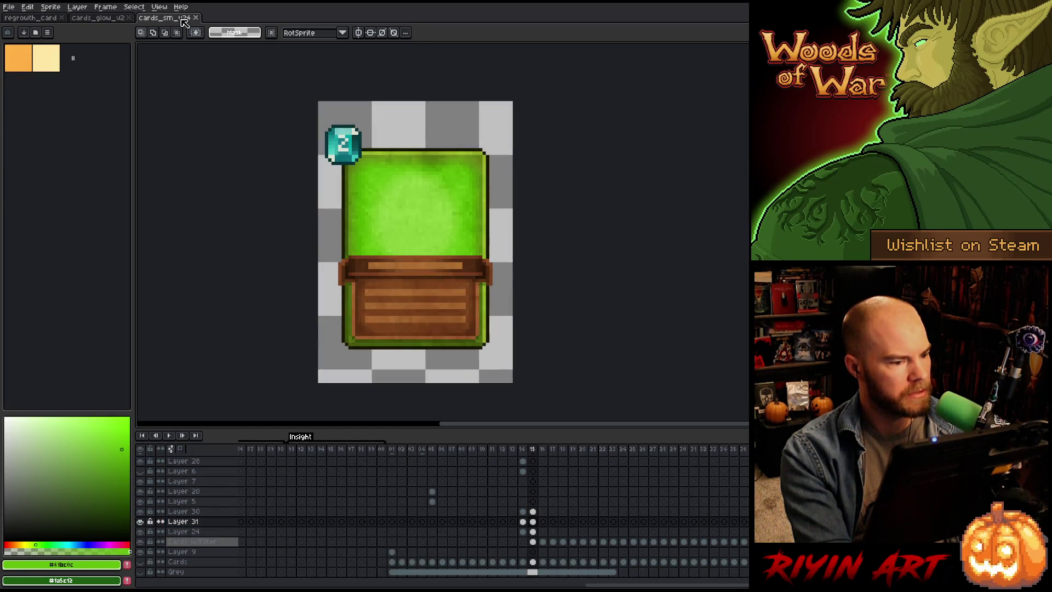
{"action": "left_click", "coordinate": [102, 21]}
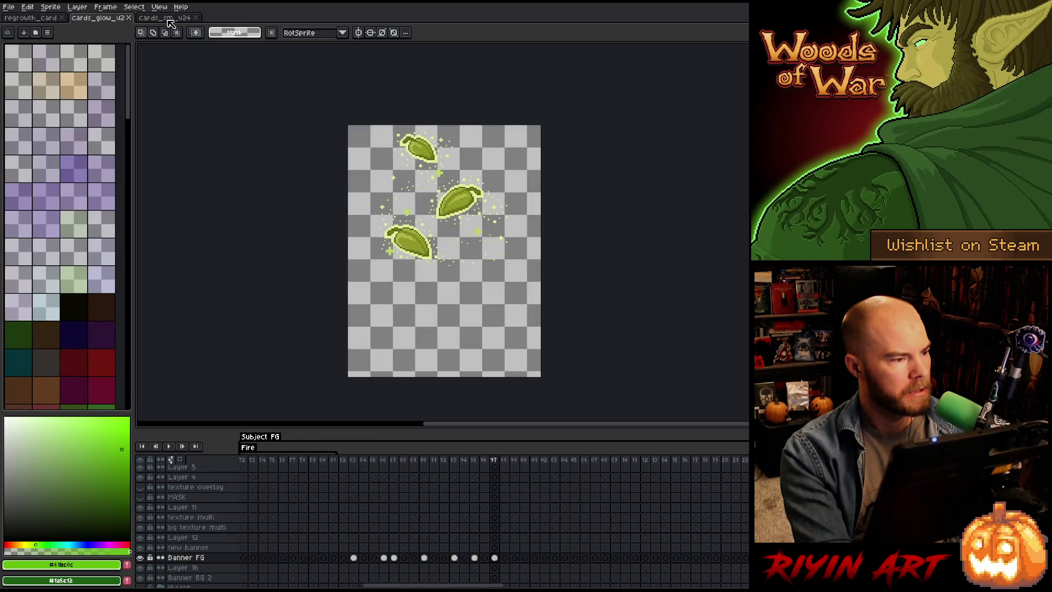
{"action": "left_click", "coordinate": [46, 20]}
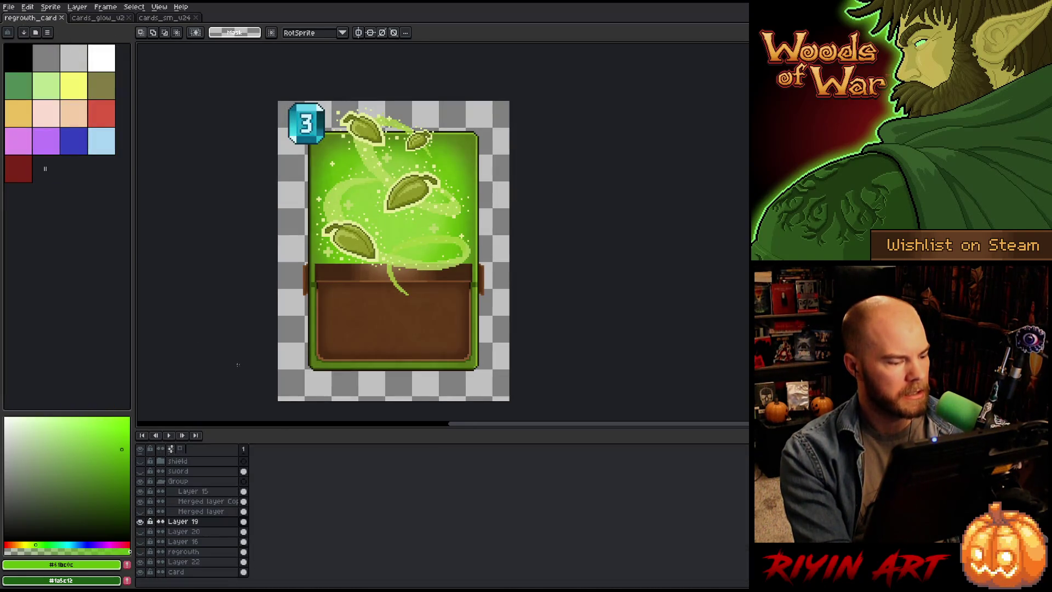
Step: Hide the card frame and background, select all, and select Layer 15 with Merged layer Copy
{"action": "left_click", "coordinate": [191, 491]}
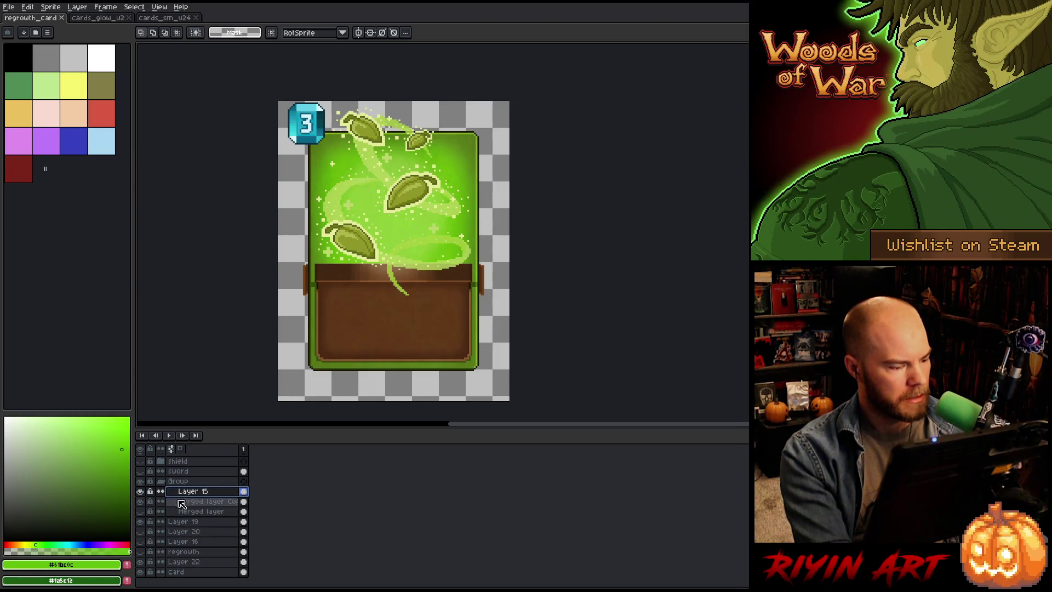
{"action": "left_click", "coordinate": [140, 501]}
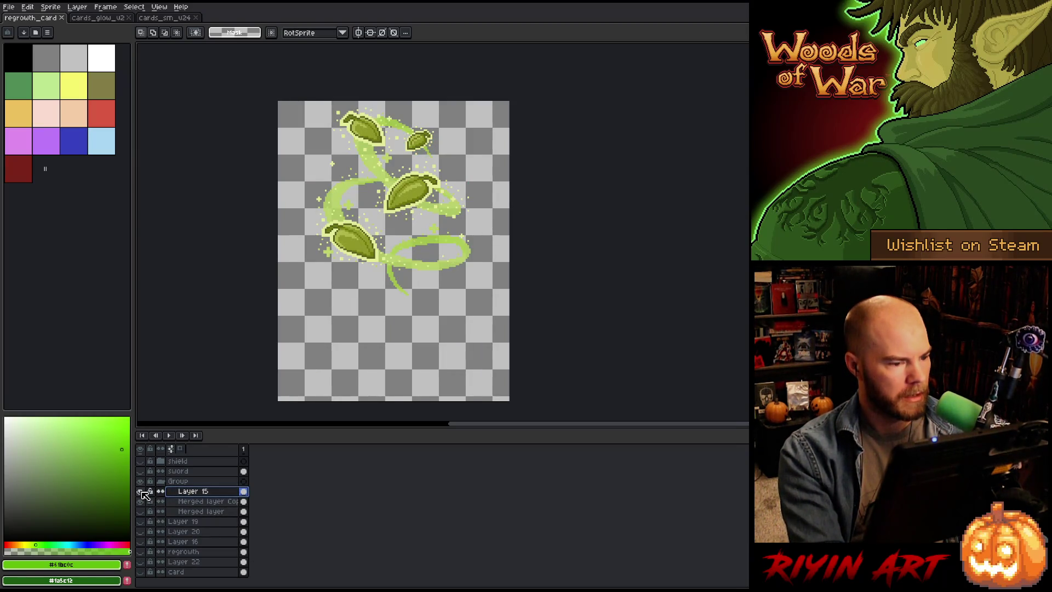
{"action": "key", "text": "ctrl+a"}
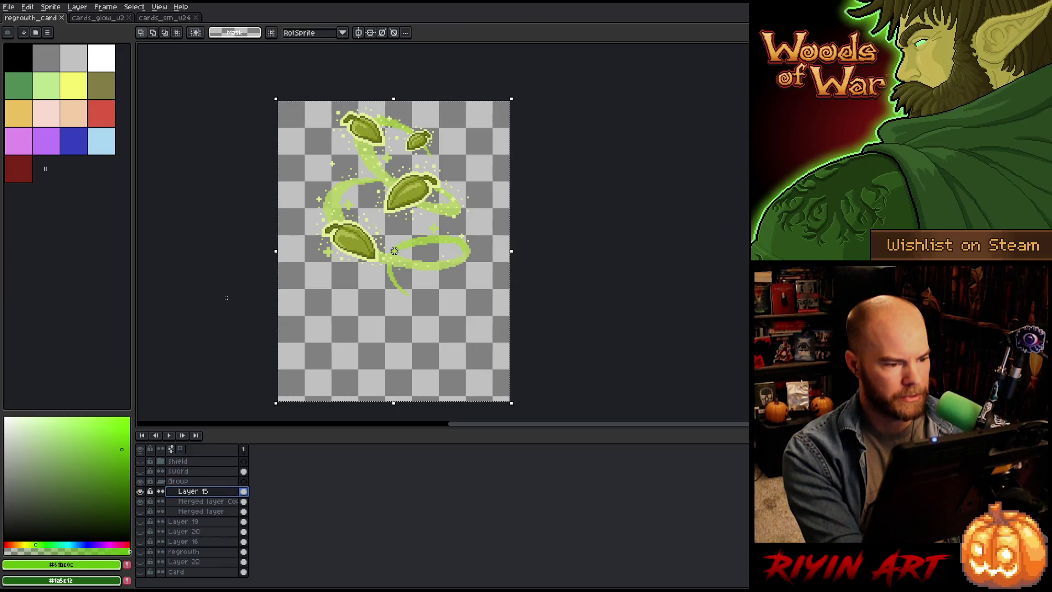
{"action": "left_click", "coordinate": [244, 501]}
{"action": "left_click_drag", "start_coordinate": [244, 502], "coordinate": [244, 492]}
{"action": "left_click", "coordinate": [245, 493]}
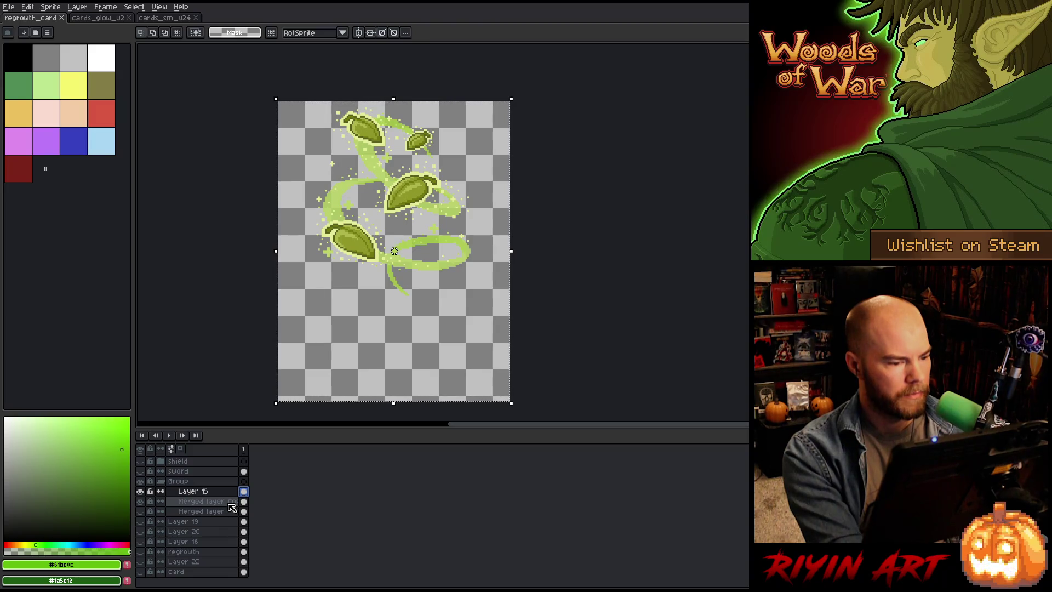
{"action": "left_click", "coordinate": [244, 500], "text": "shift"}
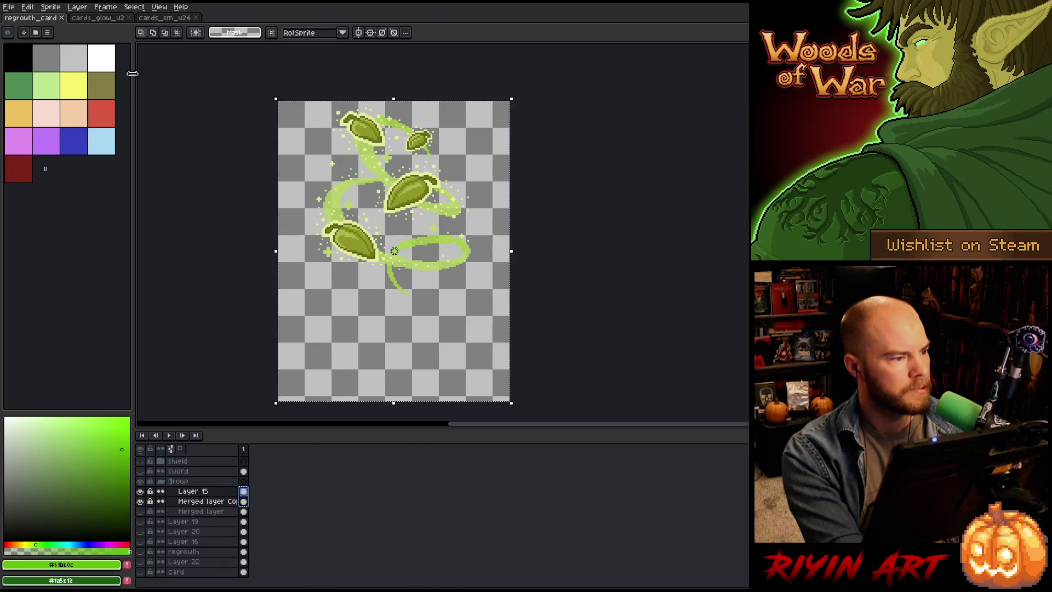
{"action": "left_click", "coordinate": [161, 19]}
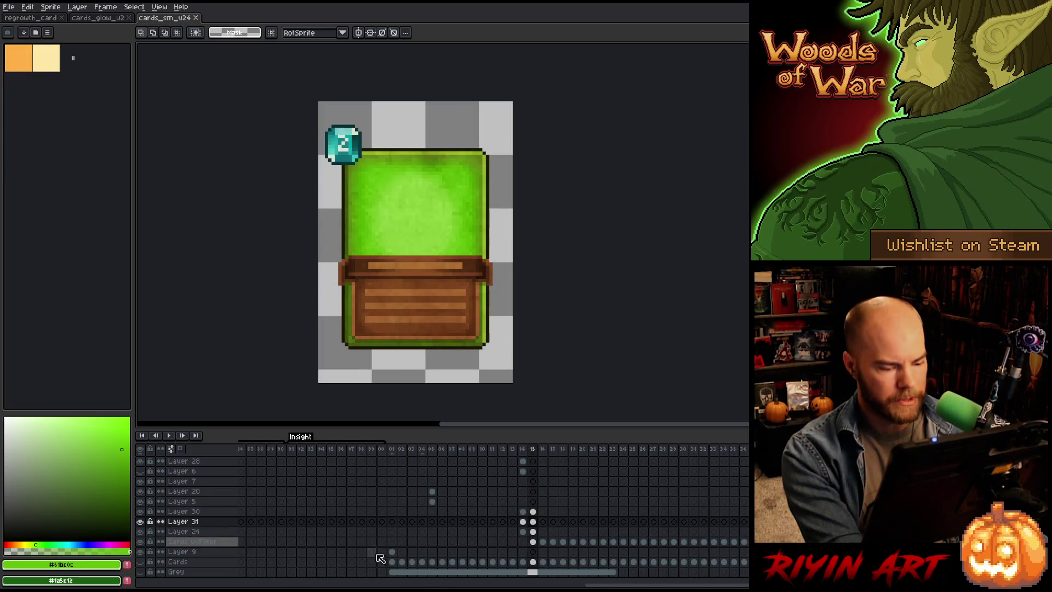
Step: Select Layer 31, toggle Layer 30's visibility, and view the elf card in frame 14
{"action": "left_click", "coordinate": [196, 523]}
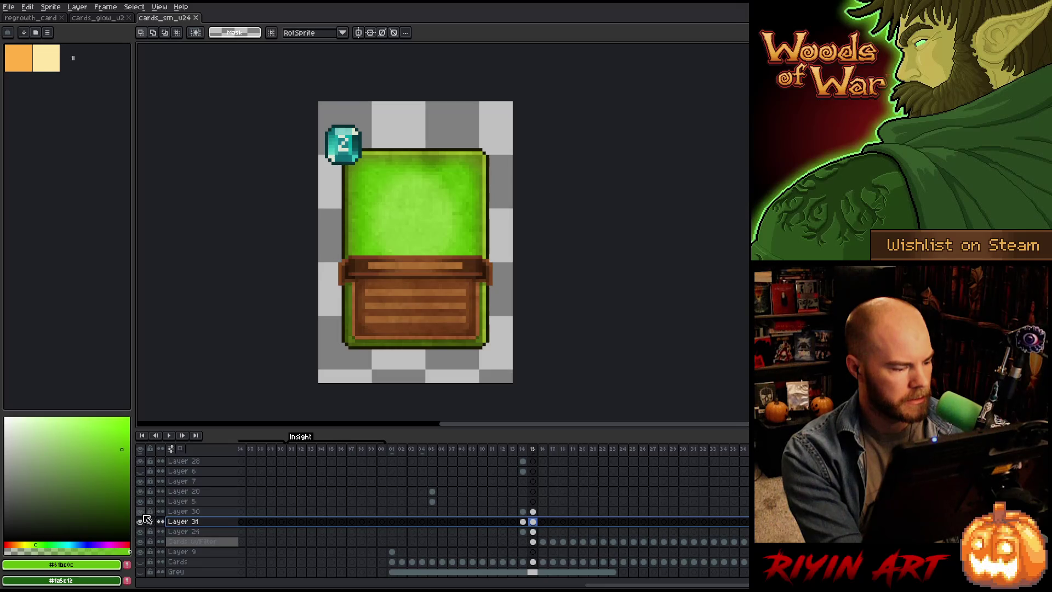
{"action": "left_click", "coordinate": [141, 512]}
{"action": "left_click", "coordinate": [140, 511]}
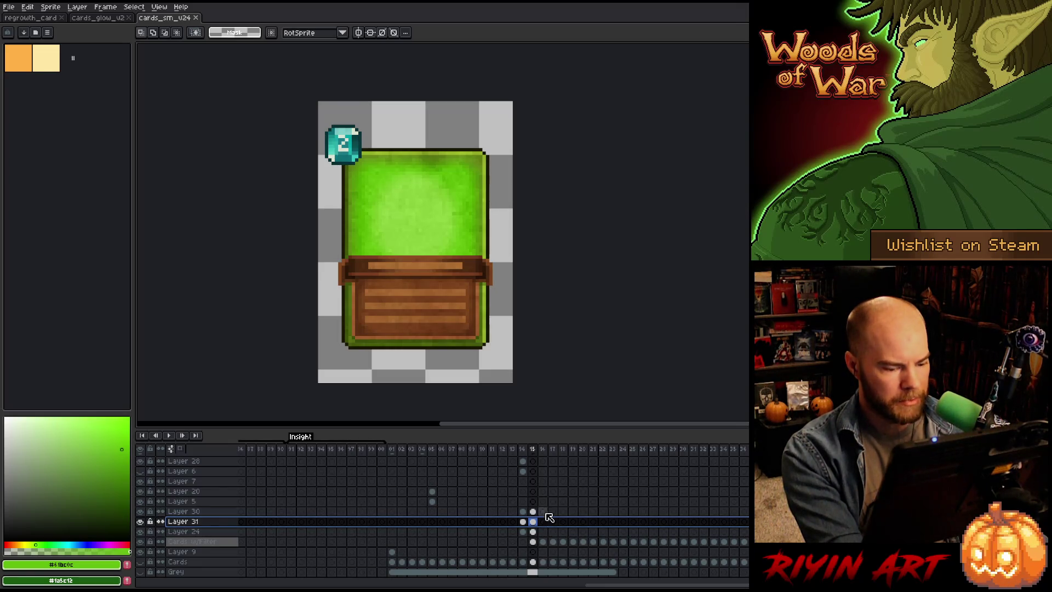
{"action": "left_click", "coordinate": [523, 501]}
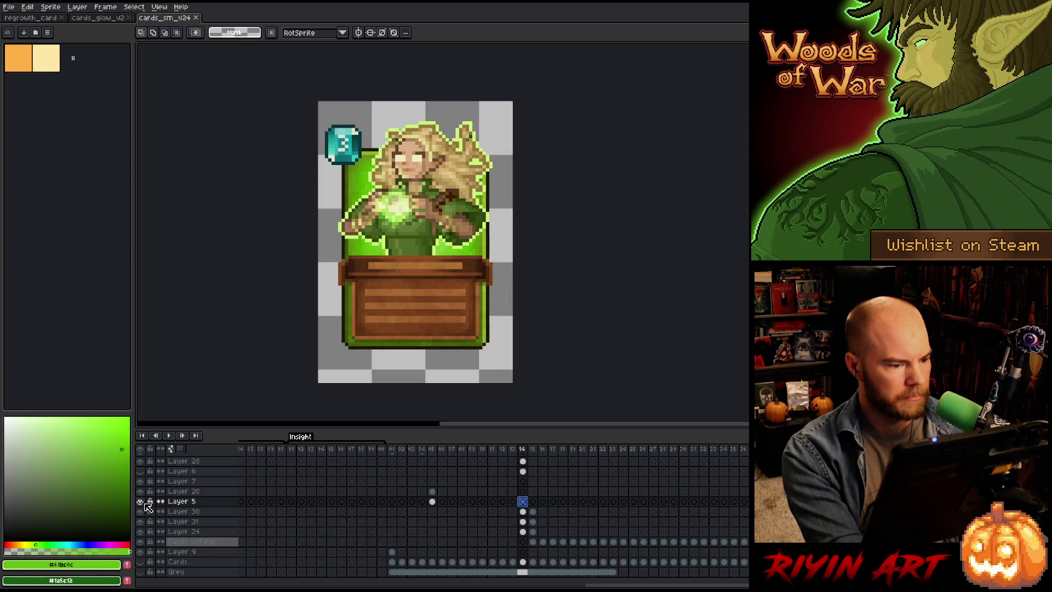
{"action": "left_click", "coordinate": [105, 21]}
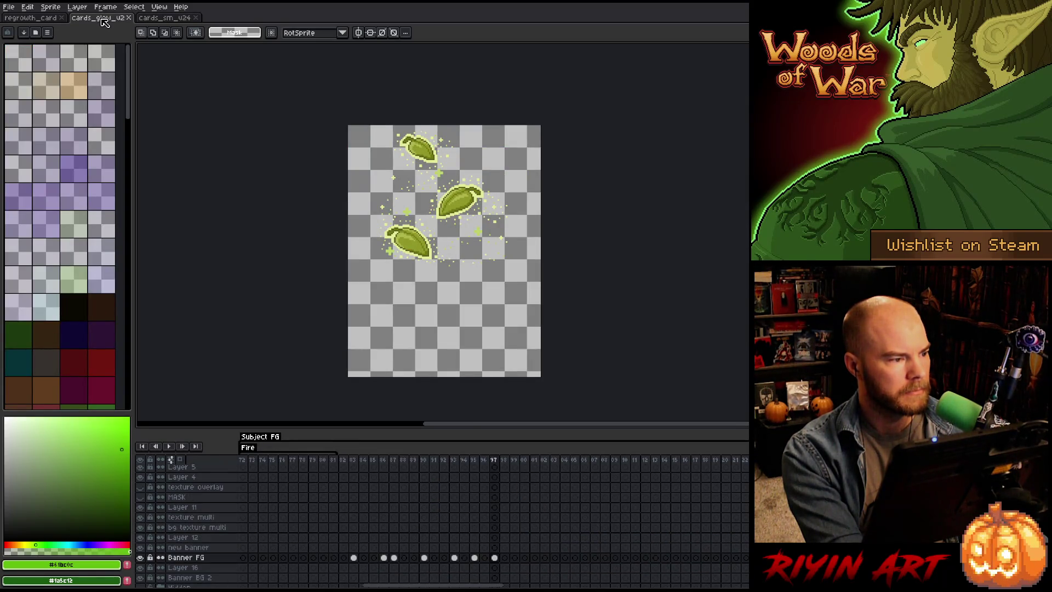
{"action": "left_click", "coordinate": [34, 20]}
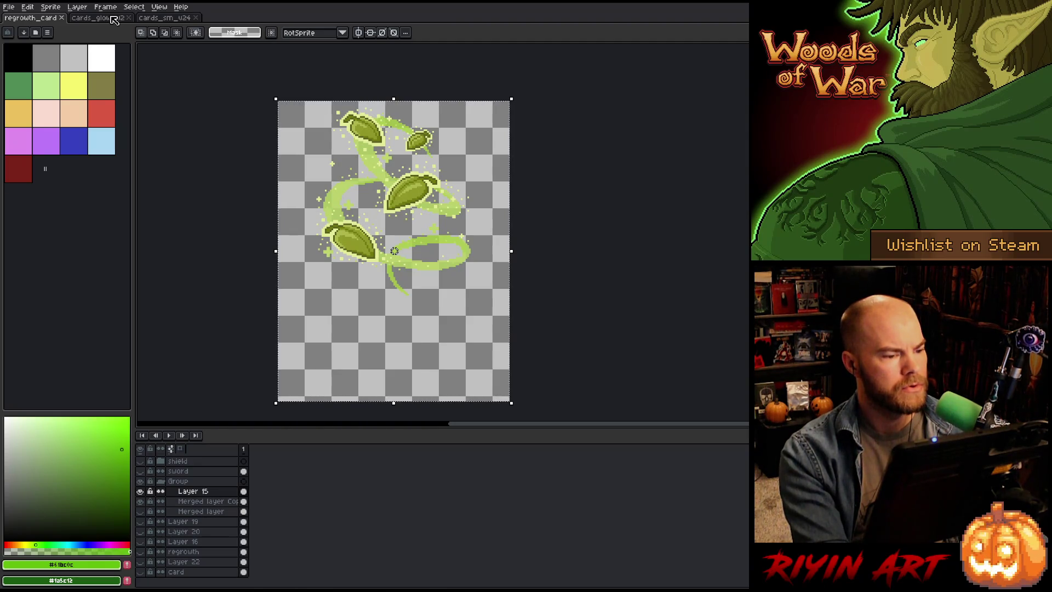
{"action": "left_click", "coordinate": [114, 20]}
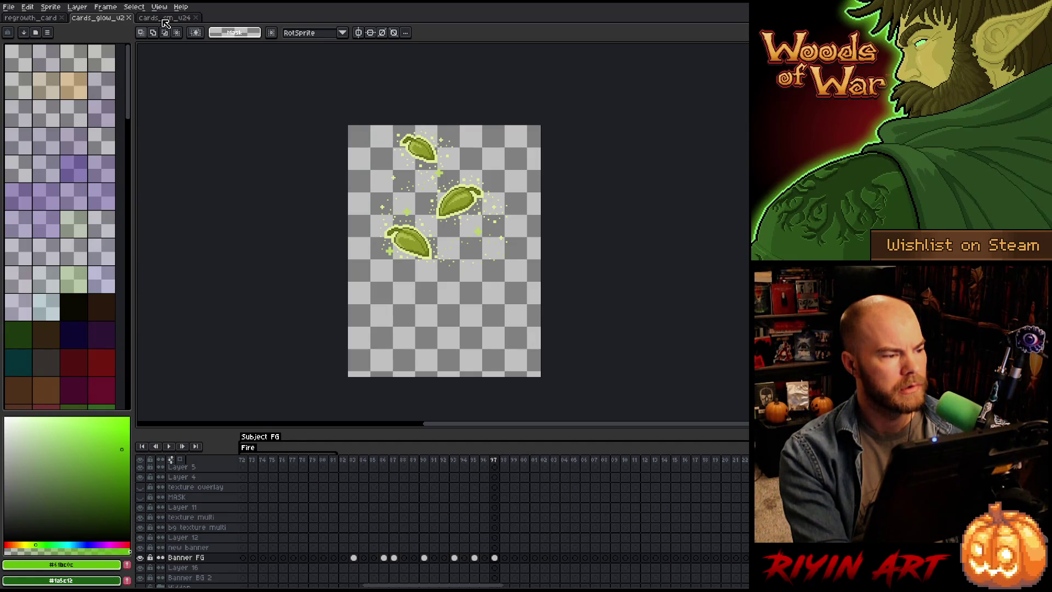
{"action": "left_click", "coordinate": [166, 20]}
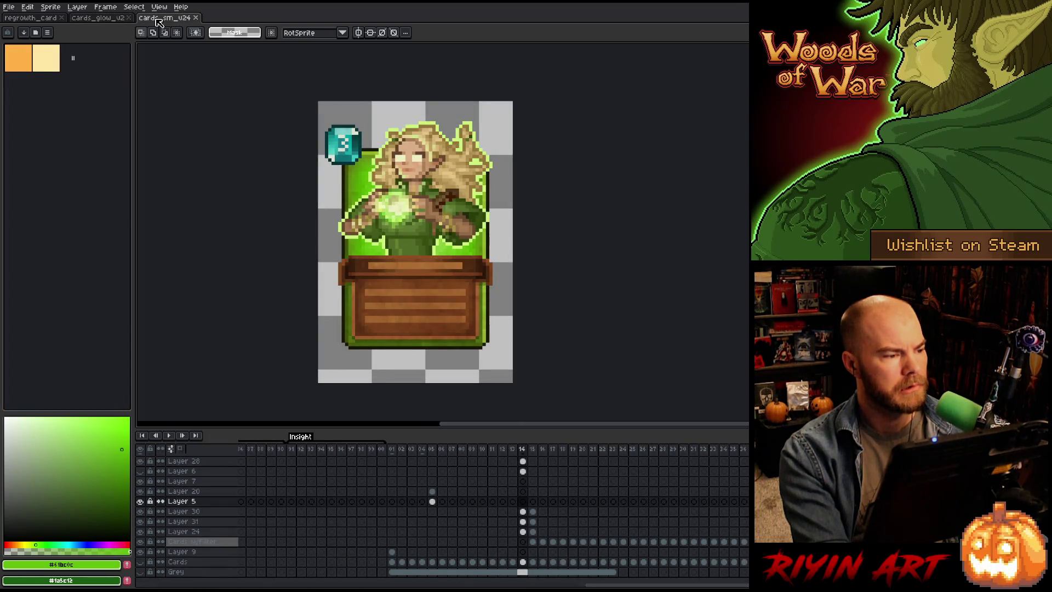
Step: Inspect the properties of Layers 20, 7 and 6 at frame 15
{"action": "left_click", "coordinate": [533, 502]}
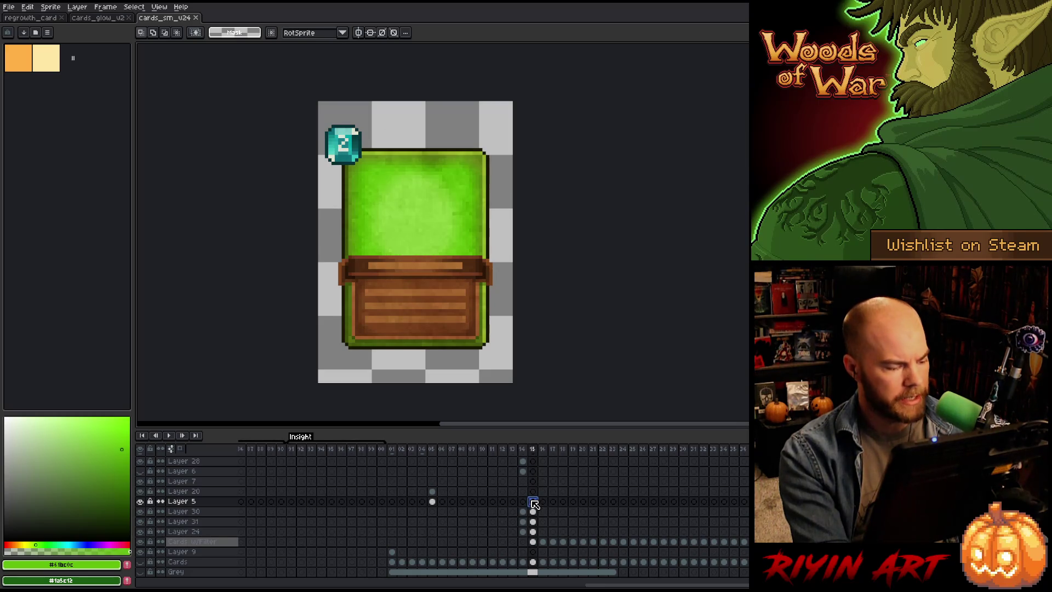
{"action": "double_click", "coordinate": [184, 491]}
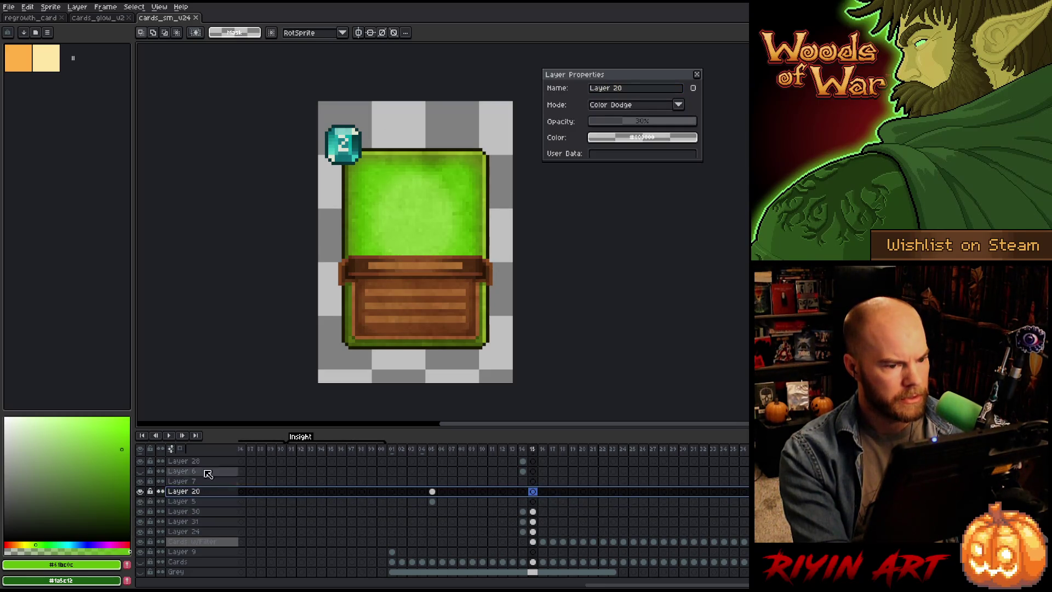
{"action": "left_click", "coordinate": [193, 481]}
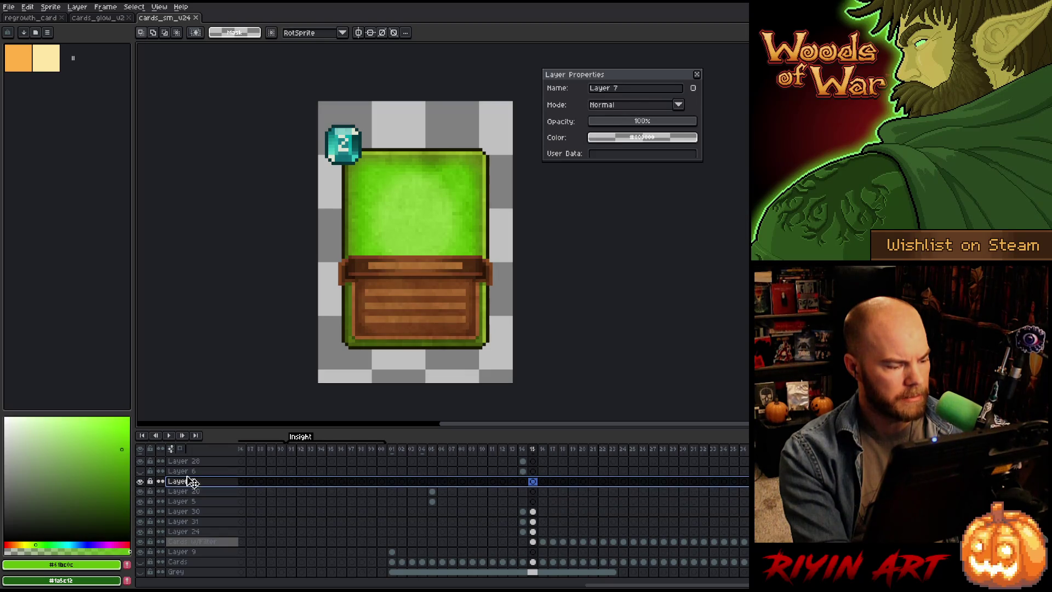
{"action": "left_click", "coordinate": [181, 472]}
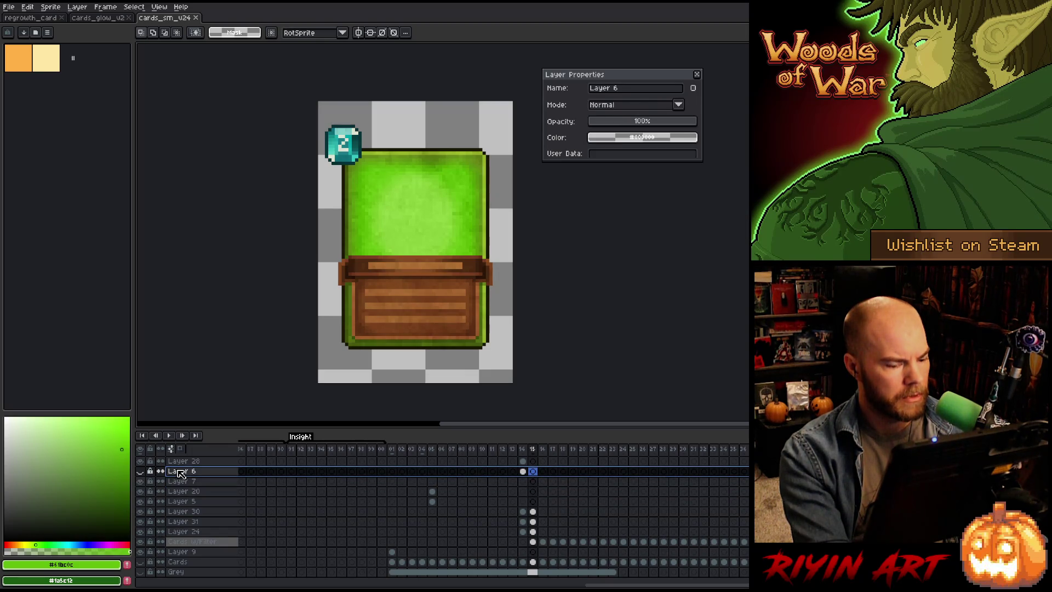
Step: Delete Layer 6's large hair outline cel in frame 14
{"action": "left_click", "coordinate": [522, 448]}
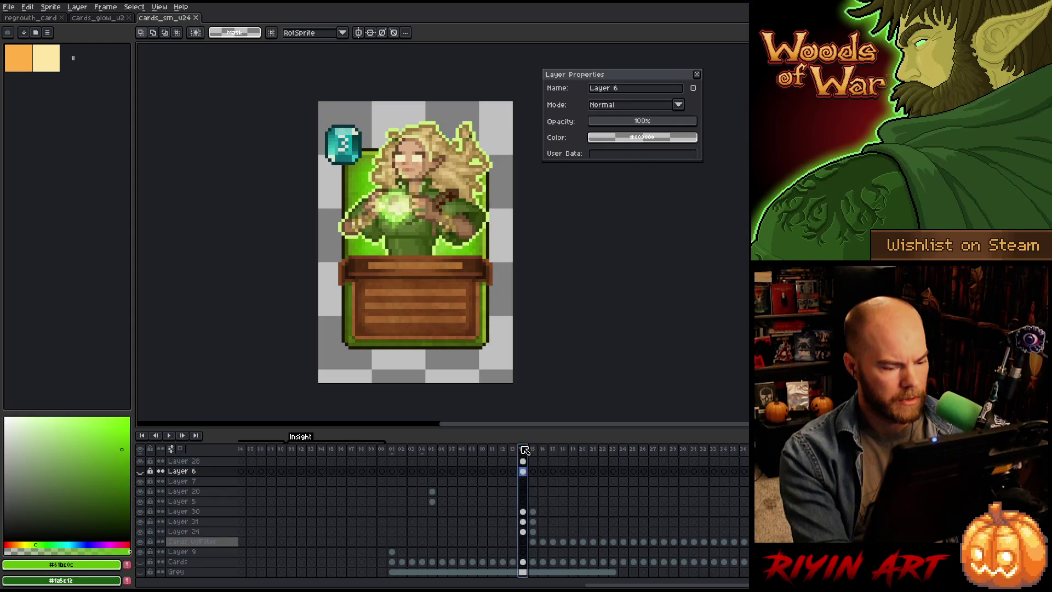
{"action": "left_click", "coordinate": [141, 471]}
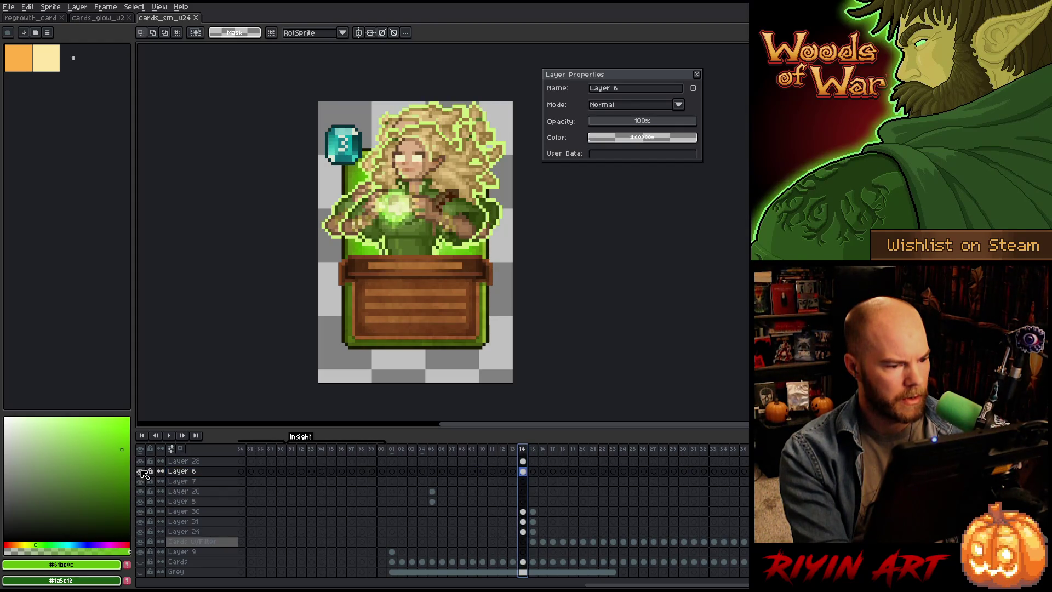
{"action": "left_click", "coordinate": [141, 471]}
{"action": "left_click", "coordinate": [523, 472]}
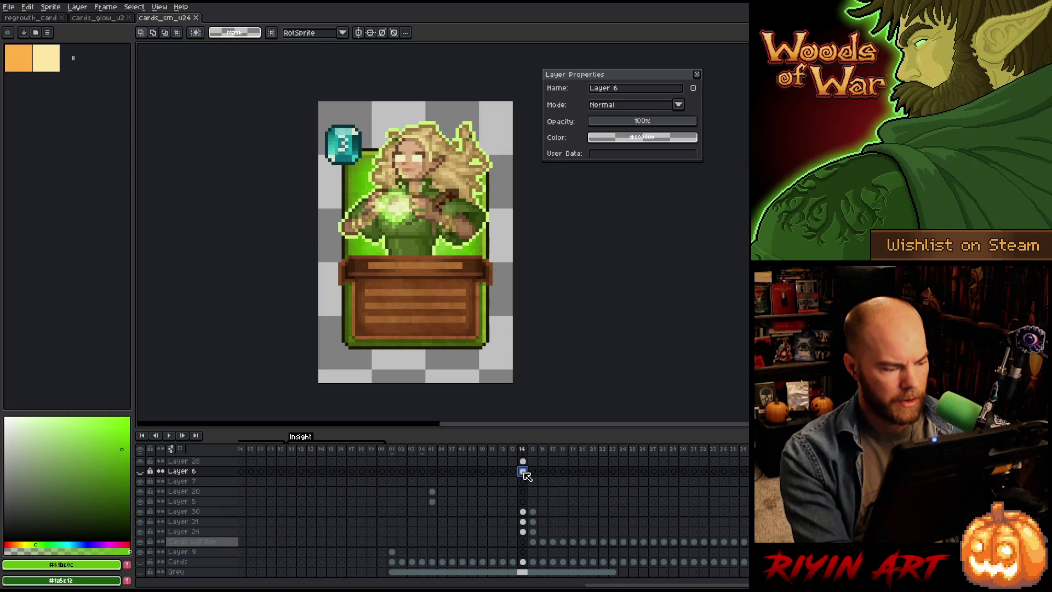
{"action": "left_click", "coordinate": [141, 471]}
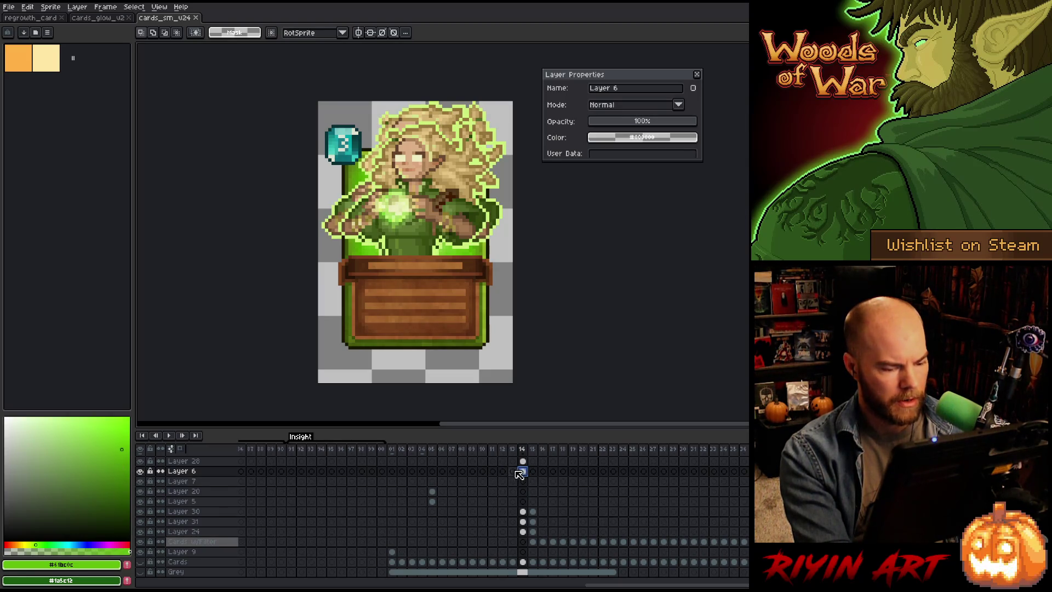
{"action": "key", "text": "Delete"}
{"action": "mouse_move", "coordinate": [602, 585]}
{"action": "left_mouse_down"}
{"action": "mouse_move", "coordinate": [465, 584]}
{"action": "mouse_move", "coordinate": [595, 564]}
{"action": "left_mouse_up"}
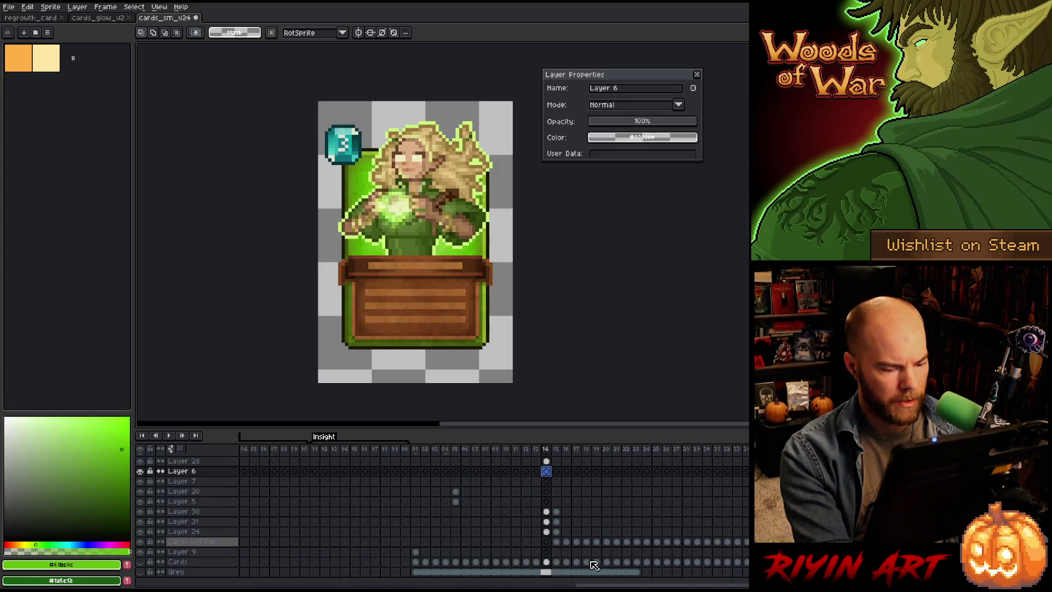
Step: Go to frame 15 and select all to clear the oversized leaf art
{"action": "left_click", "coordinate": [556, 472]}
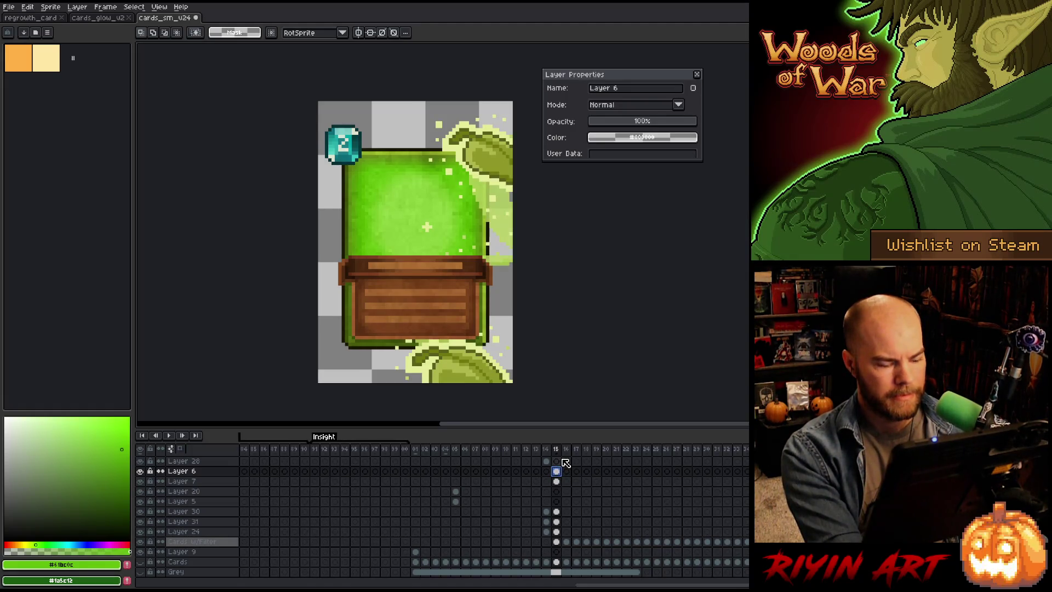
{"action": "scroll", "coordinate": [570, 336], "scroll_direction": "down", "scroll_amount": 3}
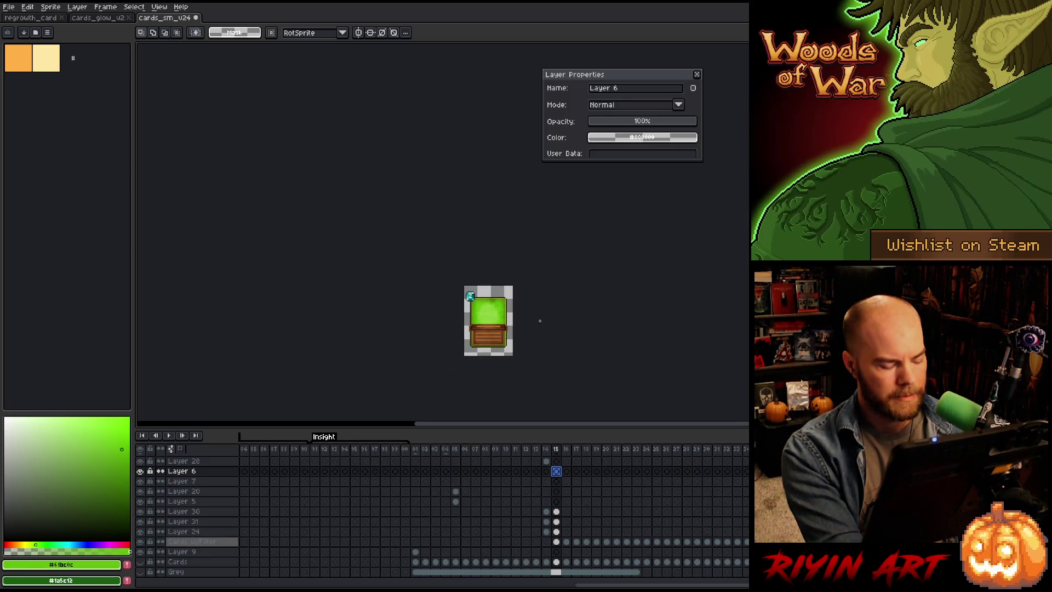
{"action": "key", "text": "ctrl+a"}
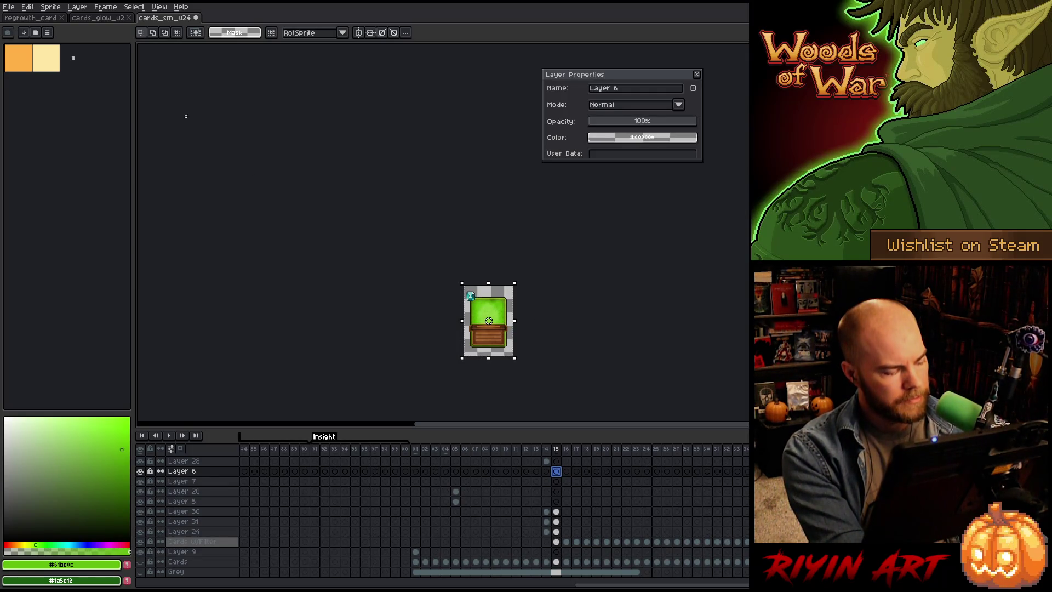
Step: Resize the regrowth_card sprite to 58×75 px and drop the selection
{"action": "left_click", "coordinate": [40, 18]}
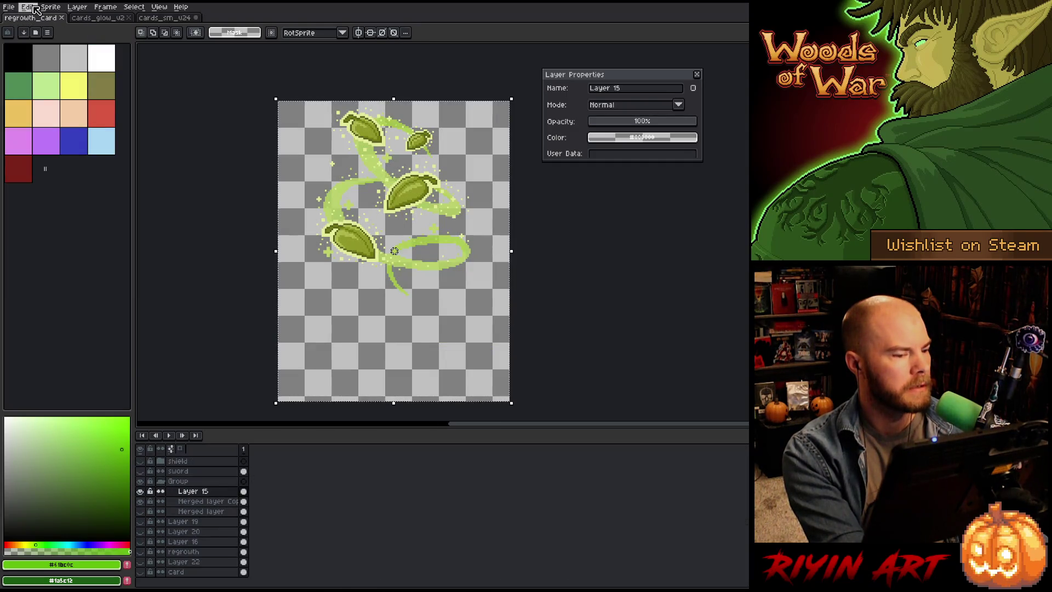
{"action": "left_click", "coordinate": [28, 7]}
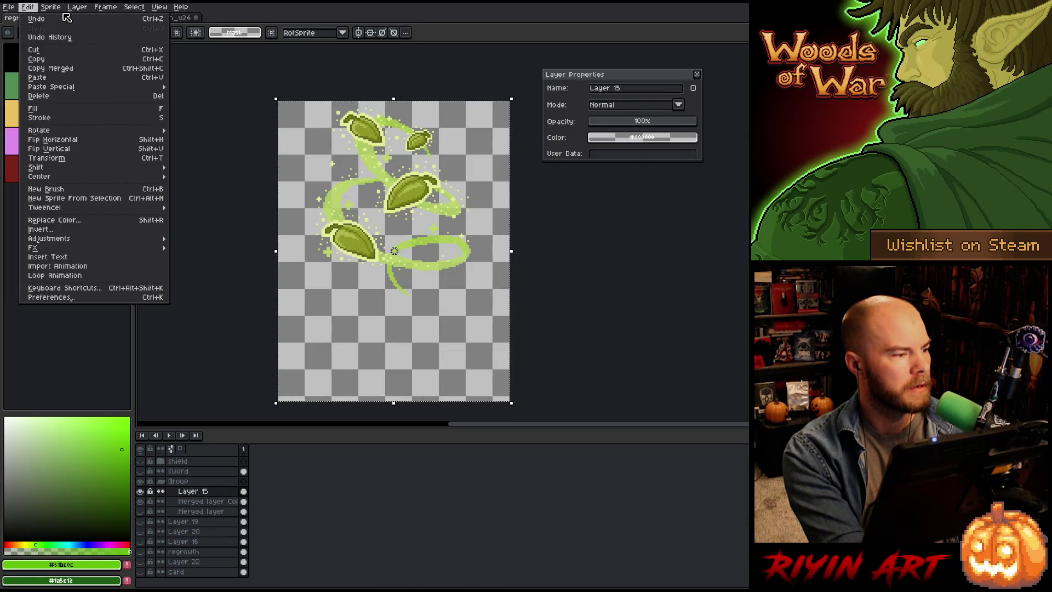
{"action": "mouse_move", "coordinate": [50, 7]}
{"action": "left_click", "coordinate": [61, 52]}
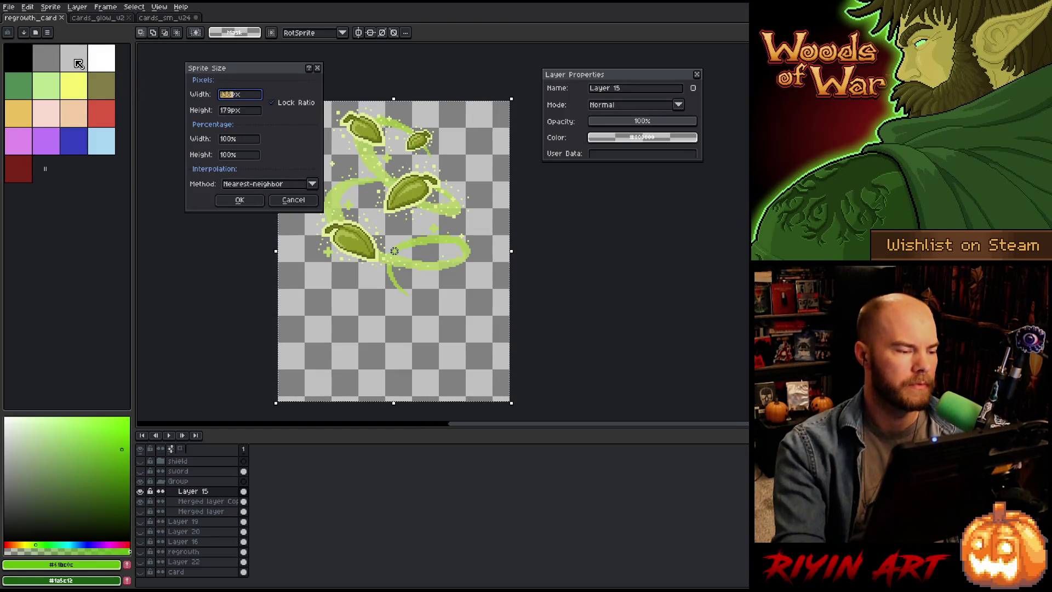
{"action": "type", "text": "8"}
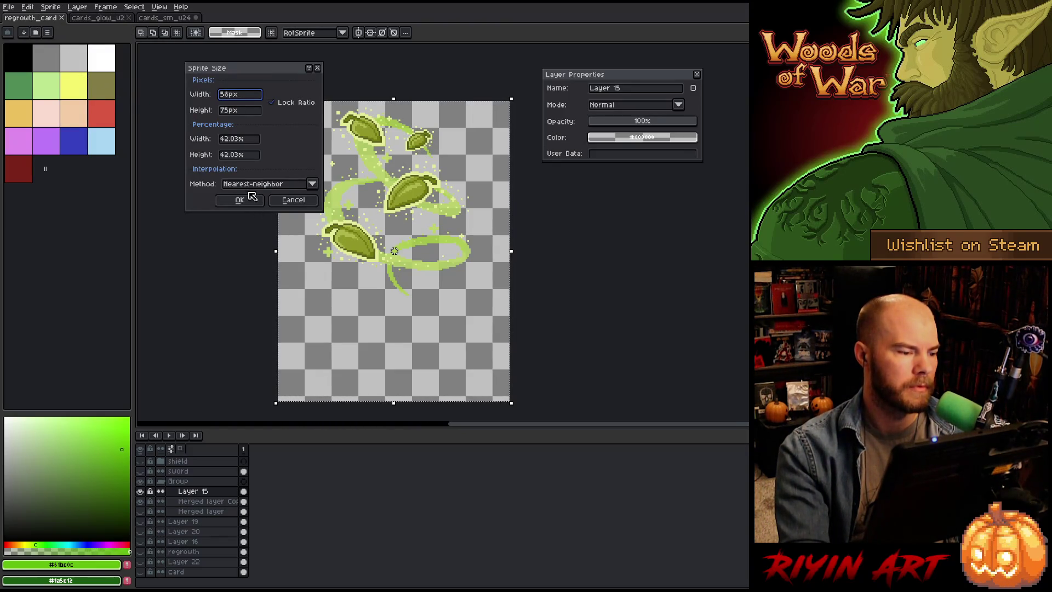
{"action": "left_click", "coordinate": [251, 201]}
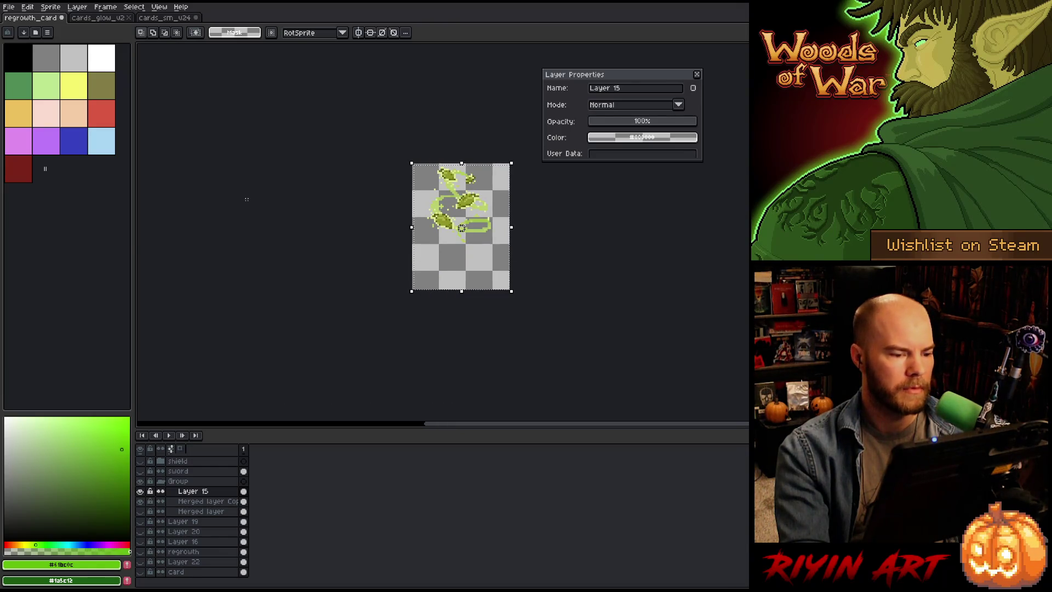
{"action": "scroll", "coordinate": [466, 165], "scroll_direction": "up", "scroll_amount": 3}
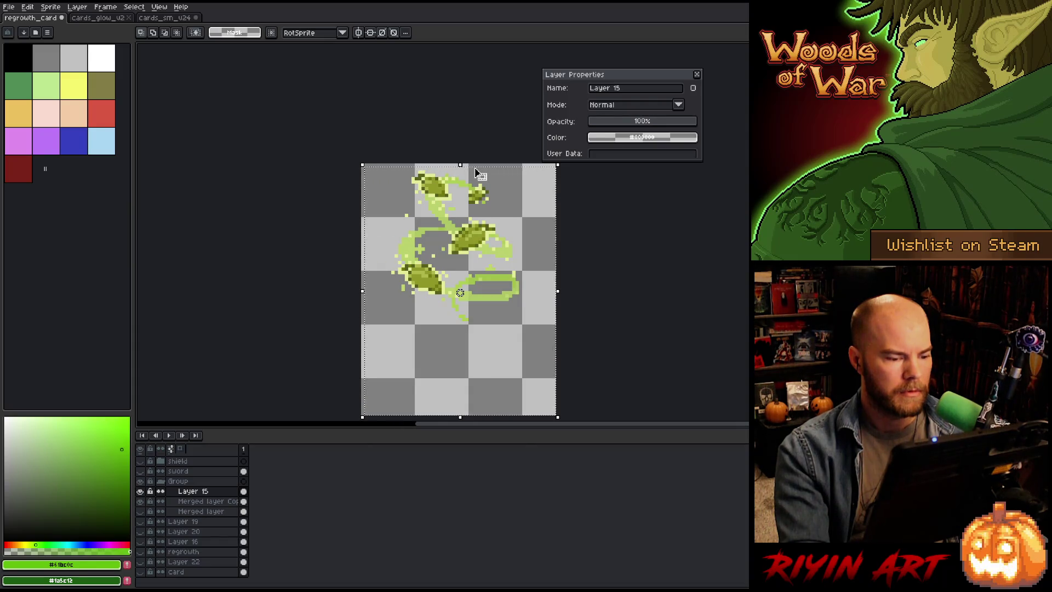
{"action": "scroll", "coordinate": [477, 172], "scroll_direction": "up", "scroll_amount": 2}
{"action": "scroll", "coordinate": [466, 175], "scroll_direction": "down", "scroll_amount": 1}
{"action": "key", "text": "ctrl+d"}
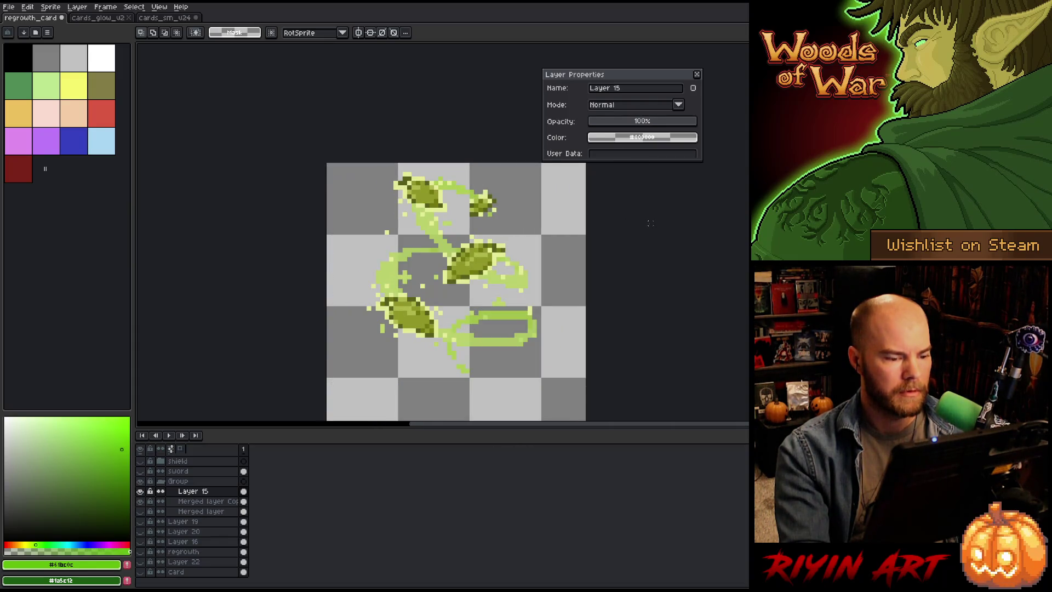
Step: Pick the light green #b8d55d from the swirl and add a layer above Merged layer
{"action": "key", "text": "i"}
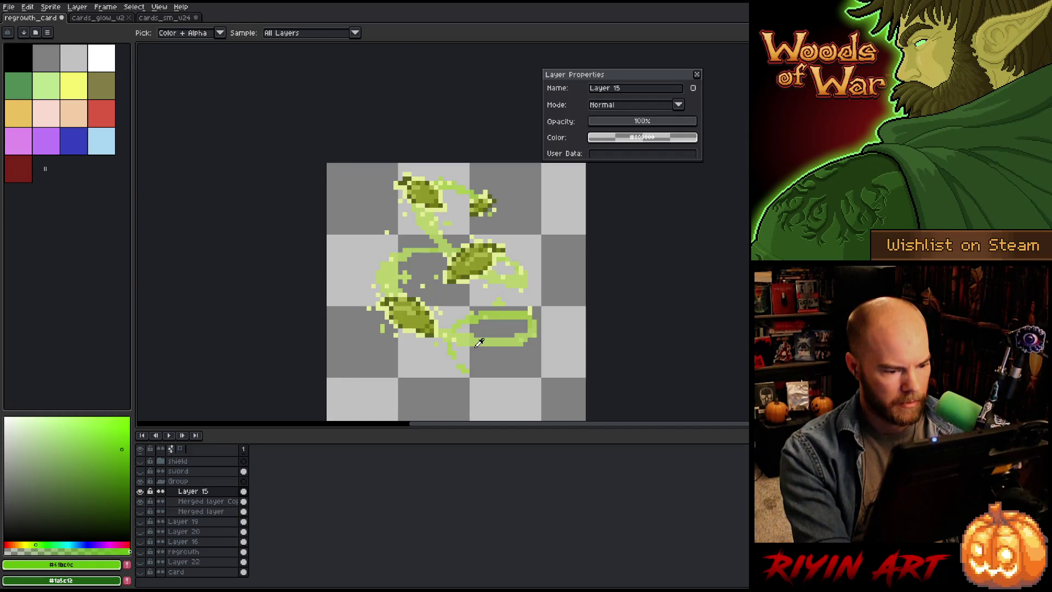
{"action": "left_click", "coordinate": [470, 337]}
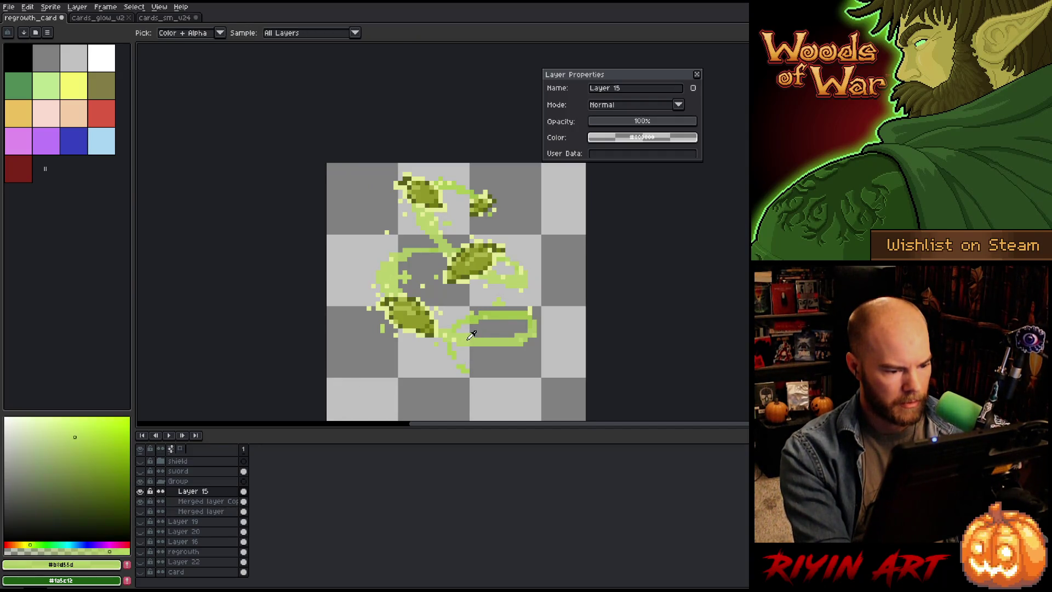
{"action": "left_click", "coordinate": [222, 511]}
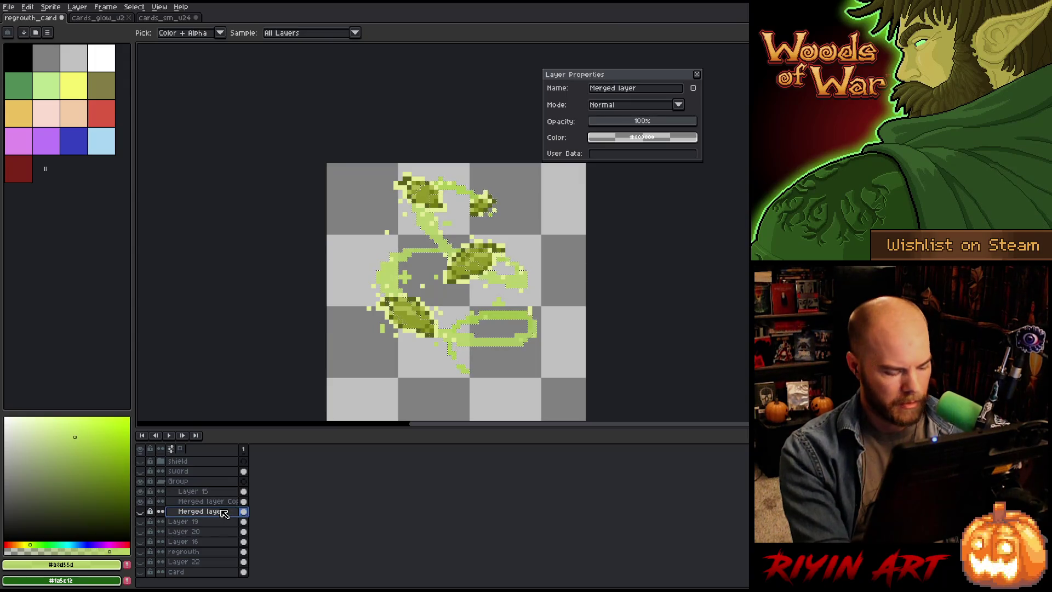
{"action": "key", "text": "shift+n"}
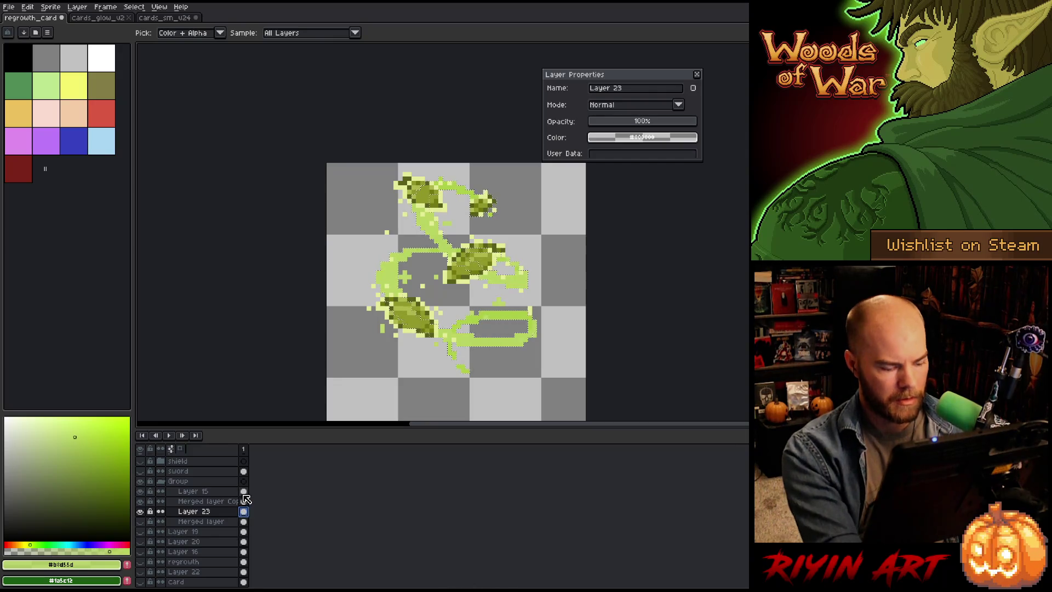
{"action": "key", "text": "v"}
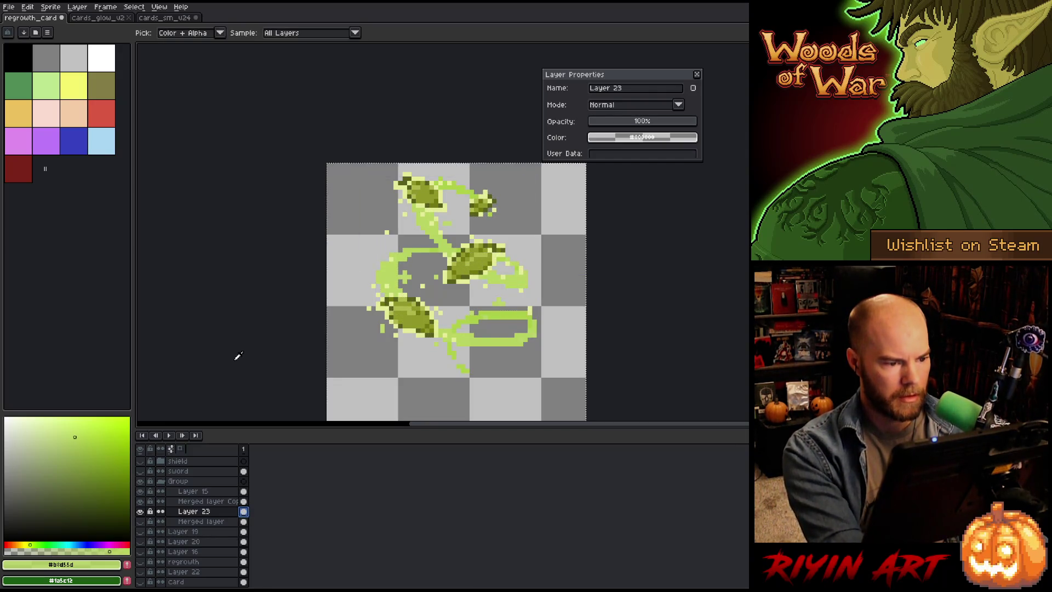
{"action": "key", "text": "i"}
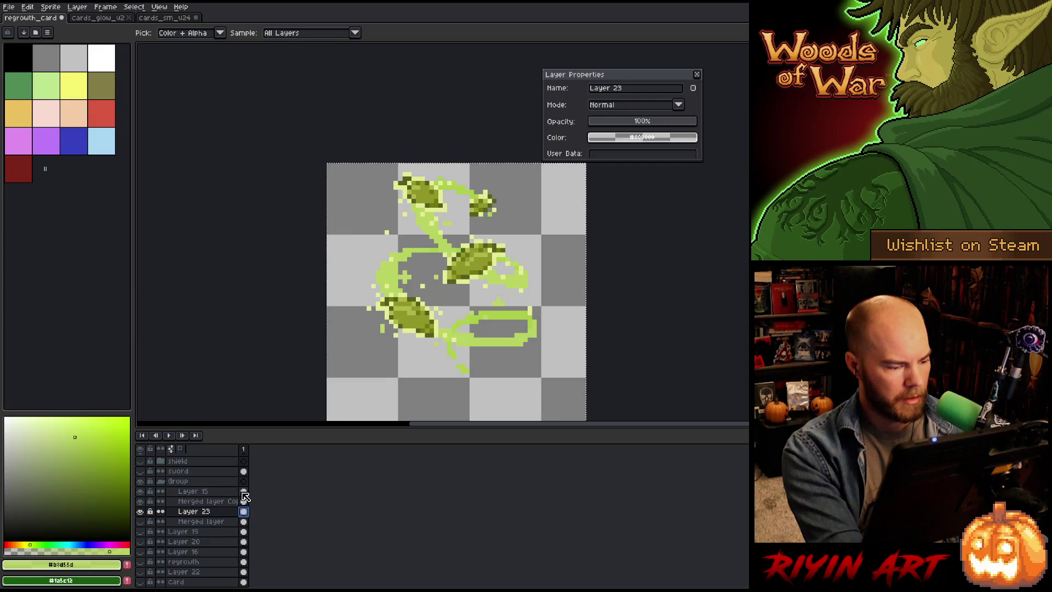
Step: Delete Merged layer Copy and copy Layer 15 with Layer 23
{"action": "left_click", "coordinate": [244, 500]}
{"action": "key", "text": "ctrl+e"}
{"action": "left_click", "coordinate": [243, 490], "text": "shift"}
{"action": "key", "text": "v"}
{"action": "key", "text": "i"}
{"action": "left_click", "coordinate": [167, 18]}
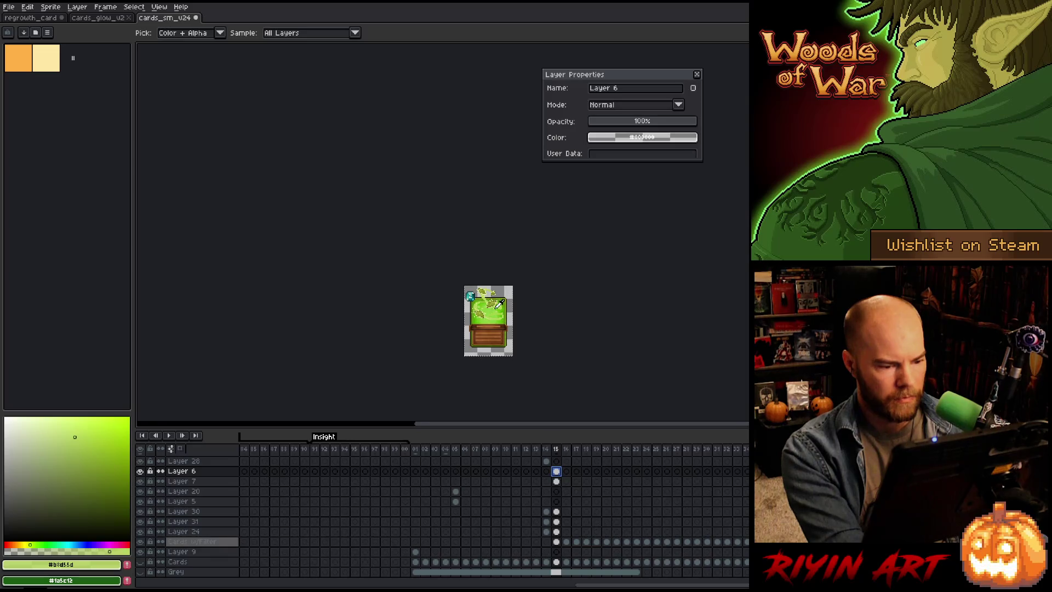
Step: Zoom in on the small card and switch to the Move tool
{"action": "scroll", "coordinate": [499, 303], "scroll_direction": "up", "scroll_amount": 3}
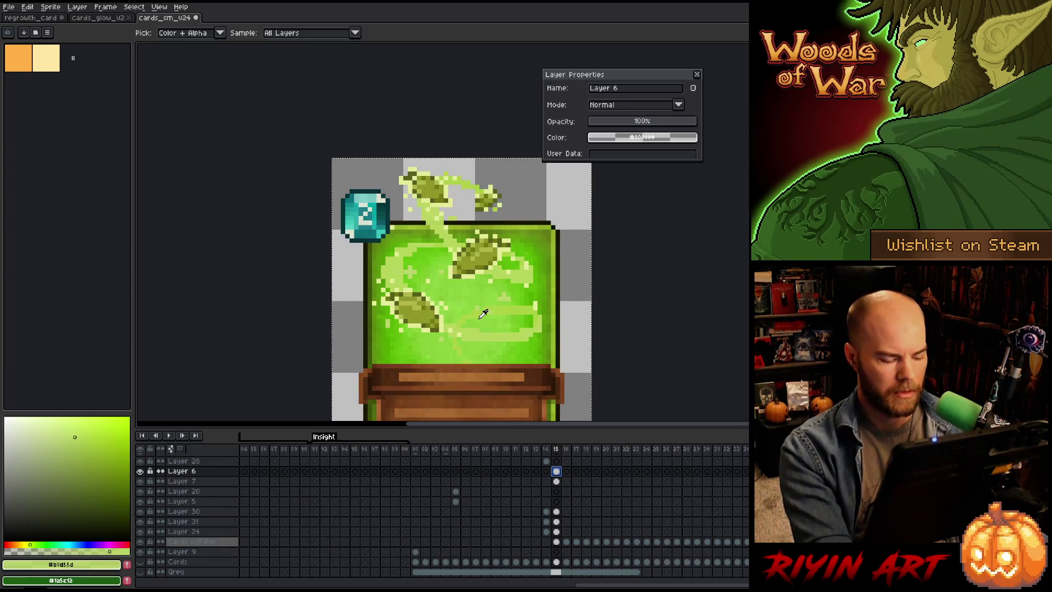
{"action": "key", "text": "v"}
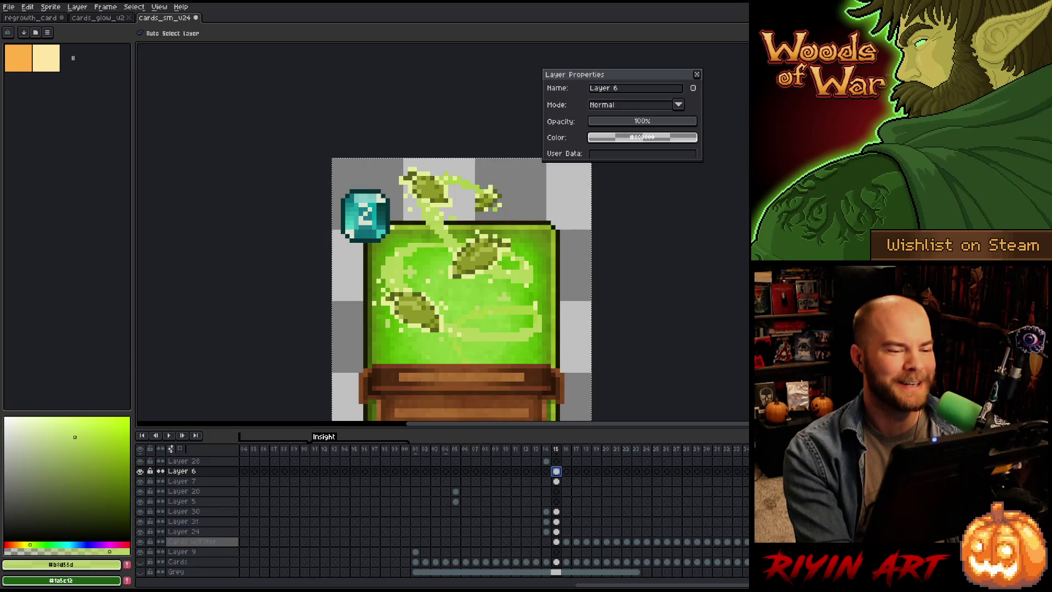
Step: Close Layer 6's Layer Properties window with Enter
{"action": "key", "text": "Return"}
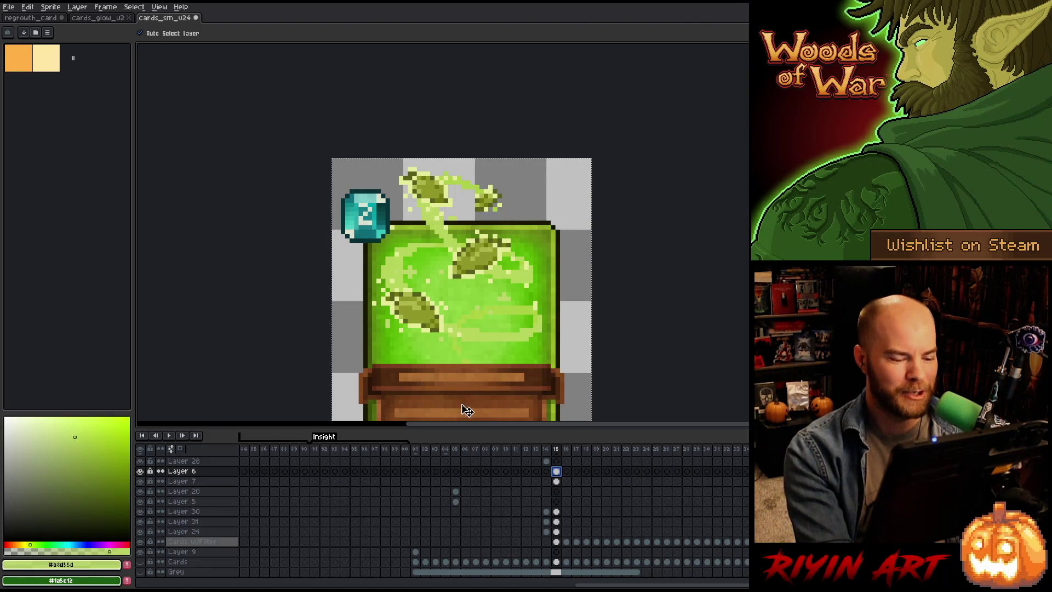
Step: Move the leaf swirl and glow cels down onto the card in frame 15
{"action": "left_click", "coordinate": [556, 481], "text": "shift"}
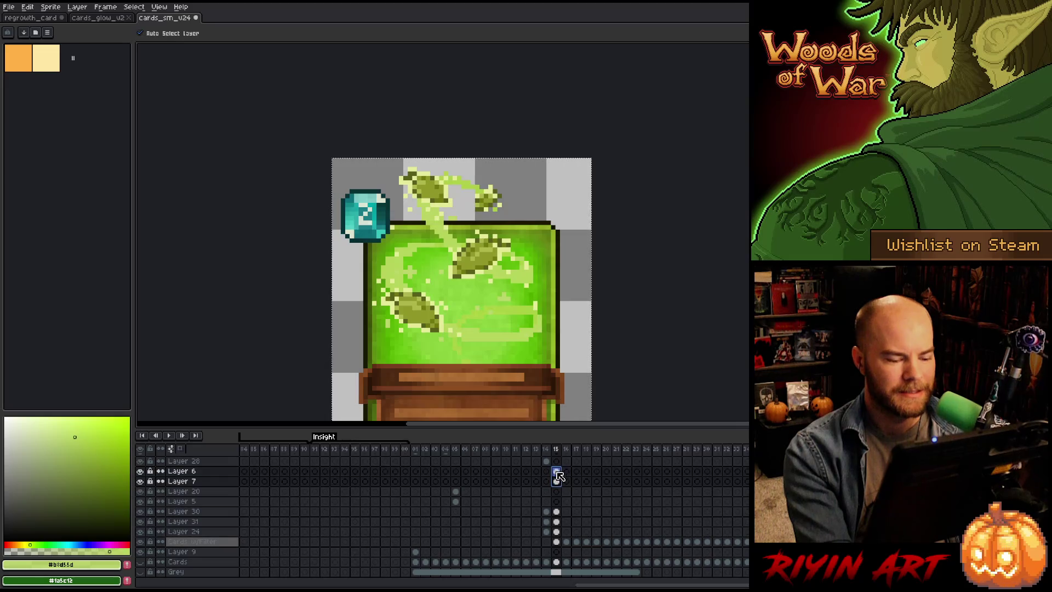
{"action": "left_click_drag", "start_coordinate": [467, 298], "coordinate": [441, 221]}
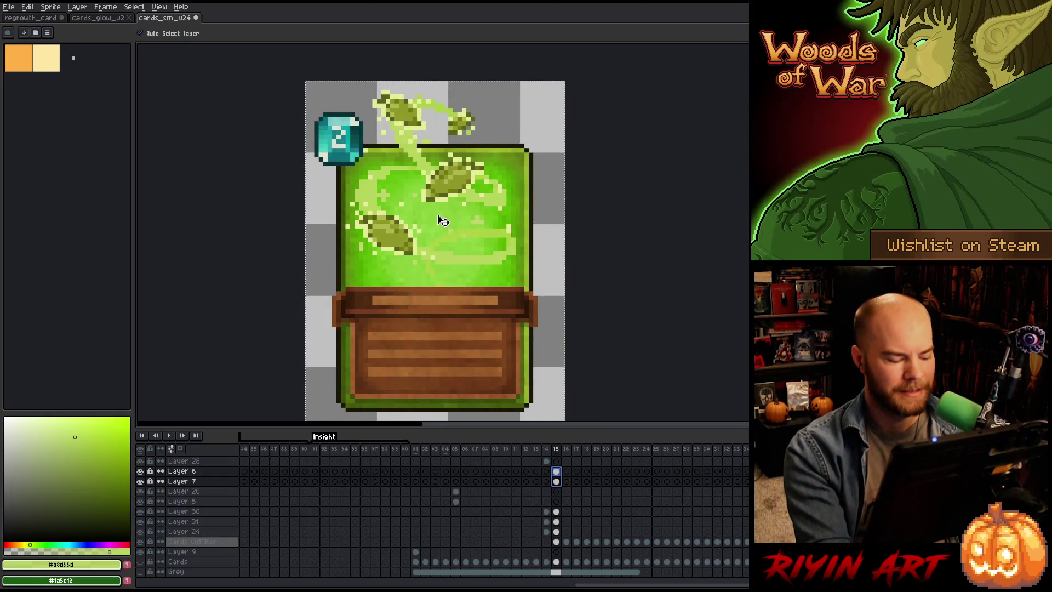
{"action": "key", "text": "ctrl"}
{"action": "left_click_drag", "start_coordinate": [414, 113], "coordinate": [417, 148]}
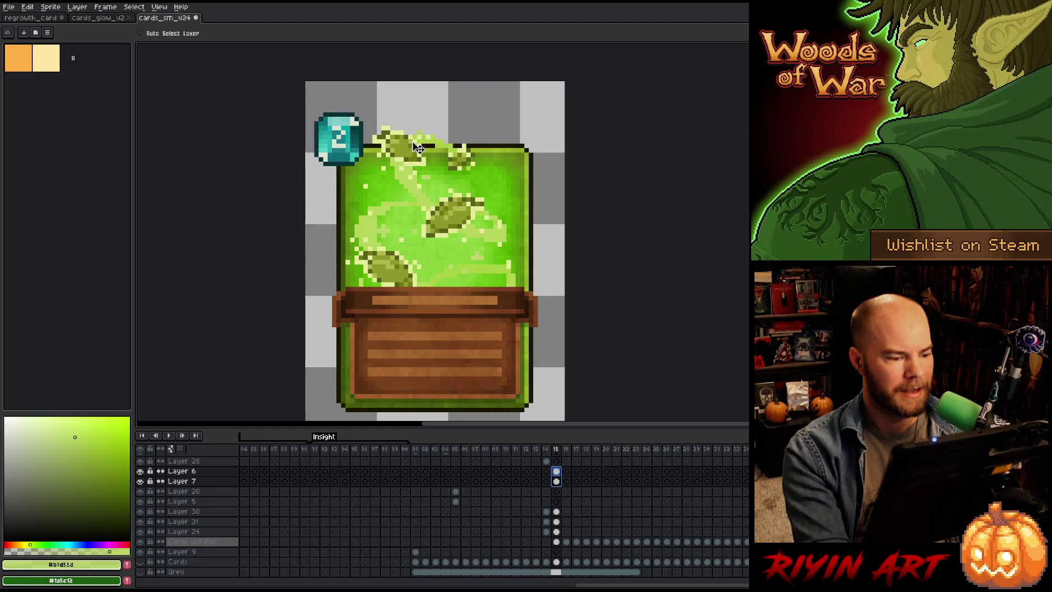
Step: Reorder Layer 6 to sit just below the above banner layer
{"action": "left_click", "coordinate": [556, 471]}
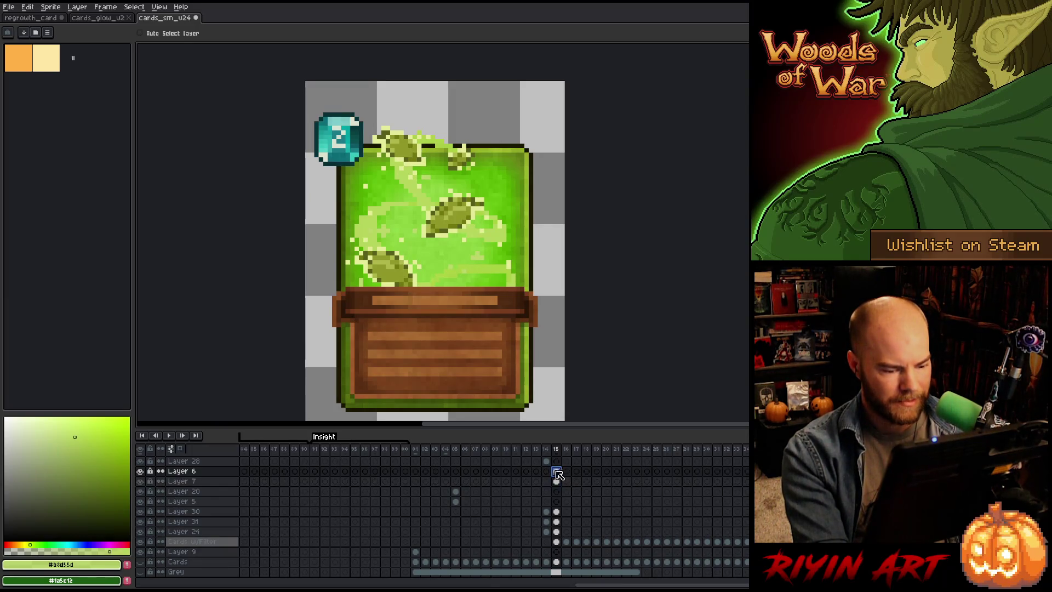
{"action": "left_click", "coordinate": [200, 472]}
{"action": "scroll", "coordinate": [202, 471], "scroll_direction": "up", "scroll_amount": 5}
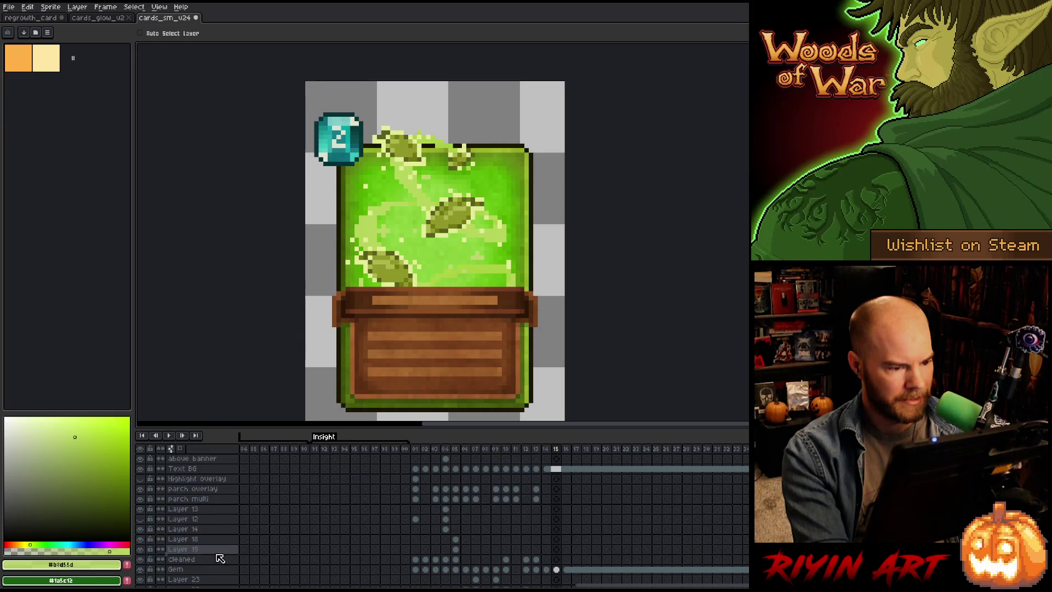
{"action": "left_click_drag", "start_coordinate": [219, 557], "coordinate": [219, 558]}
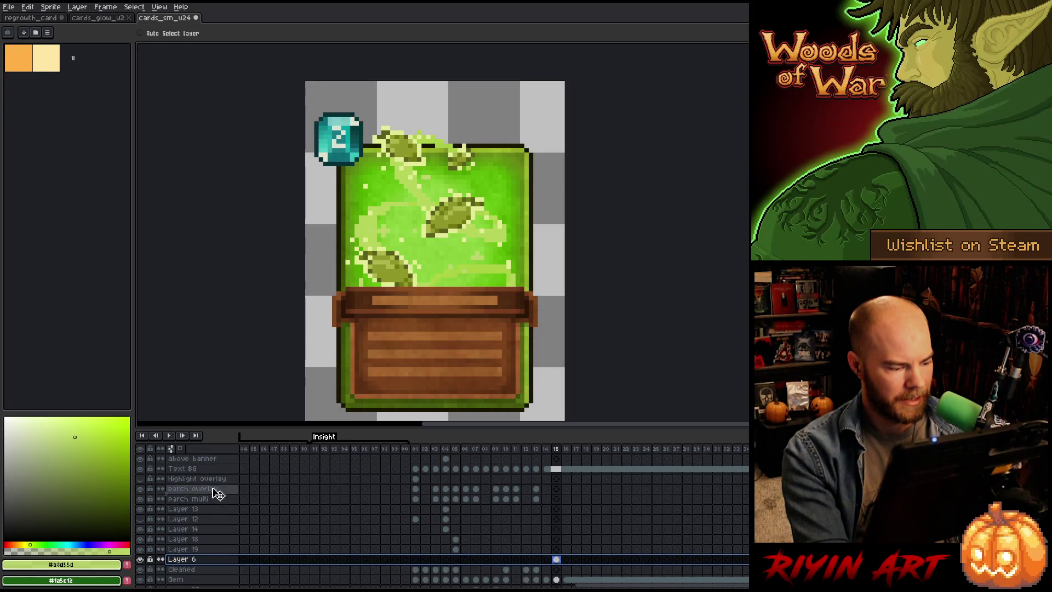
{"action": "left_click_drag", "start_coordinate": [220, 472], "coordinate": [220, 471]}
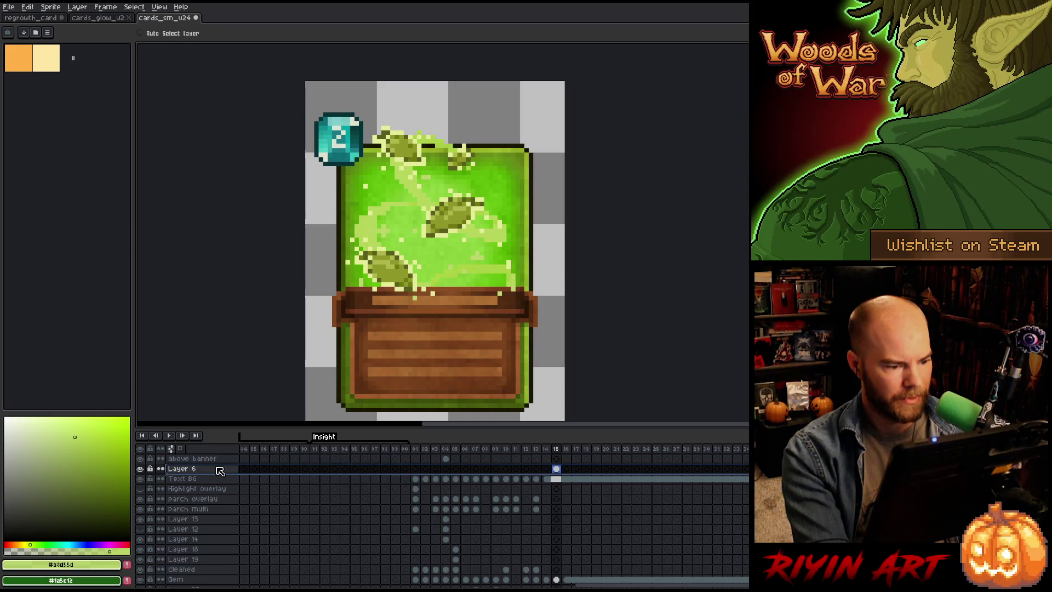
Step: Compare frames 14 and 15, then dock regrowth_card as a split view beside the canvas
{"action": "left_click", "coordinate": [548, 469]}
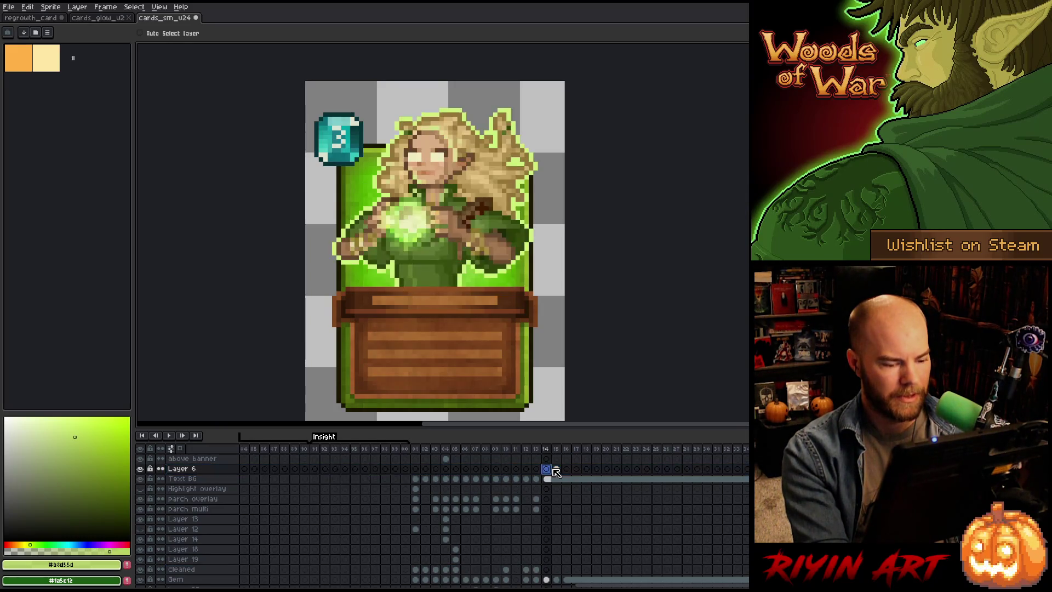
{"action": "left_click", "coordinate": [556, 470]}
{"action": "scroll", "coordinate": [458, 263], "scroll_direction": "down", "scroll_amount": 1}
{"action": "scroll", "coordinate": [427, 247], "scroll_direction": "up", "scroll_amount": 1}
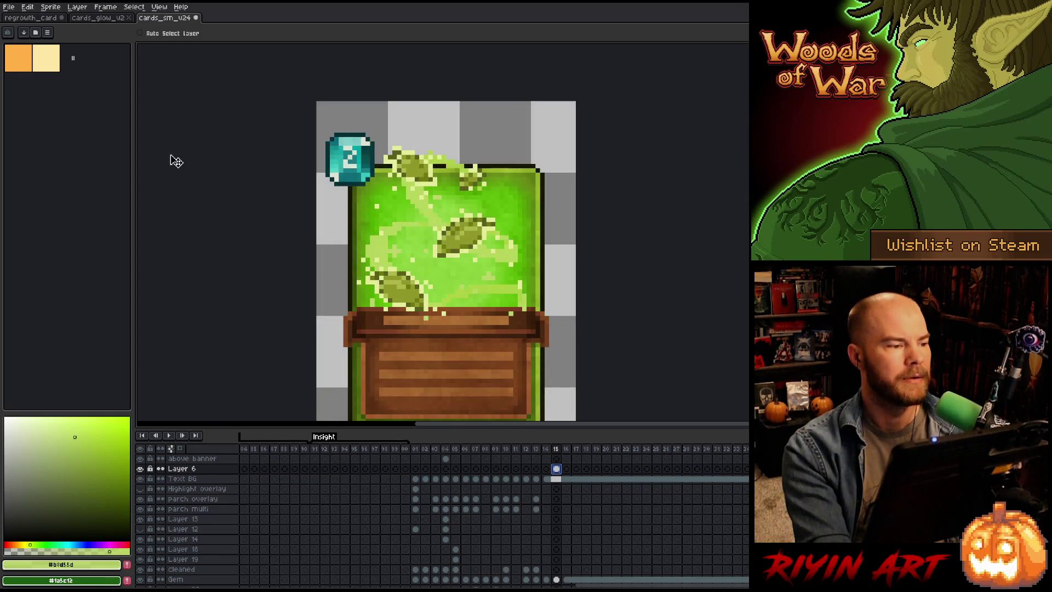
{"action": "left_click_drag", "start_coordinate": [44, 19], "coordinate": [141, 91]}
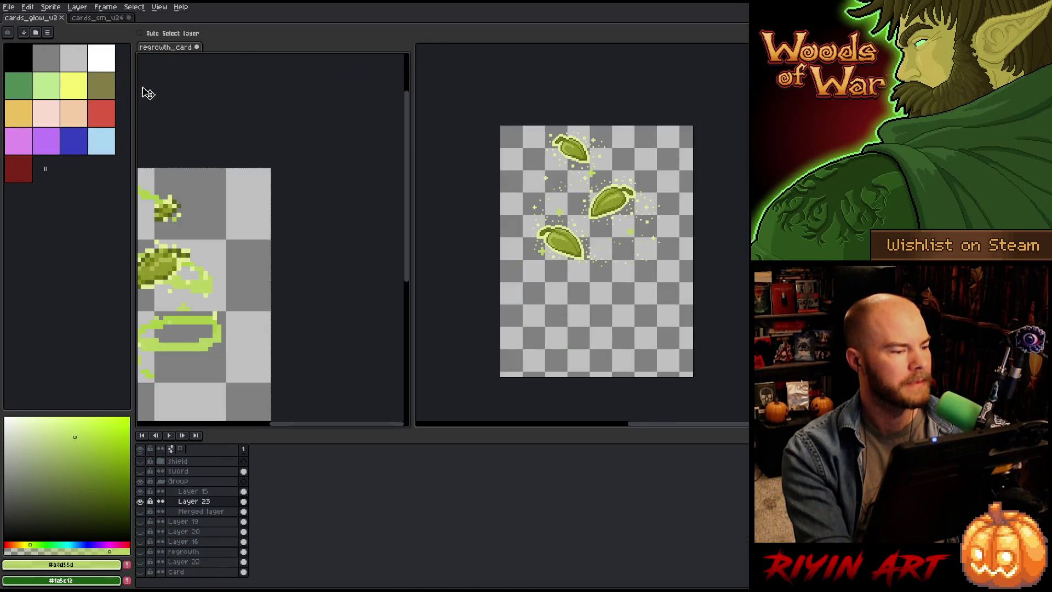
Step: Duplicate the Merged leaf layer and delete Layer 23
{"action": "scroll", "coordinate": [233, 227], "scroll_direction": "down", "scroll_amount": 3}
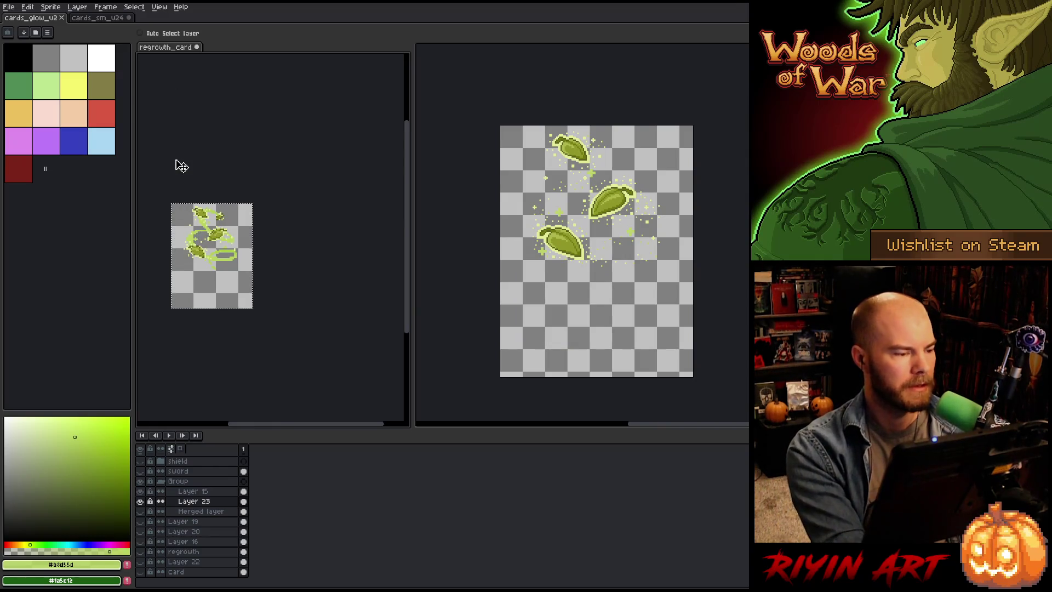
{"action": "key", "text": "ctrl+j"}
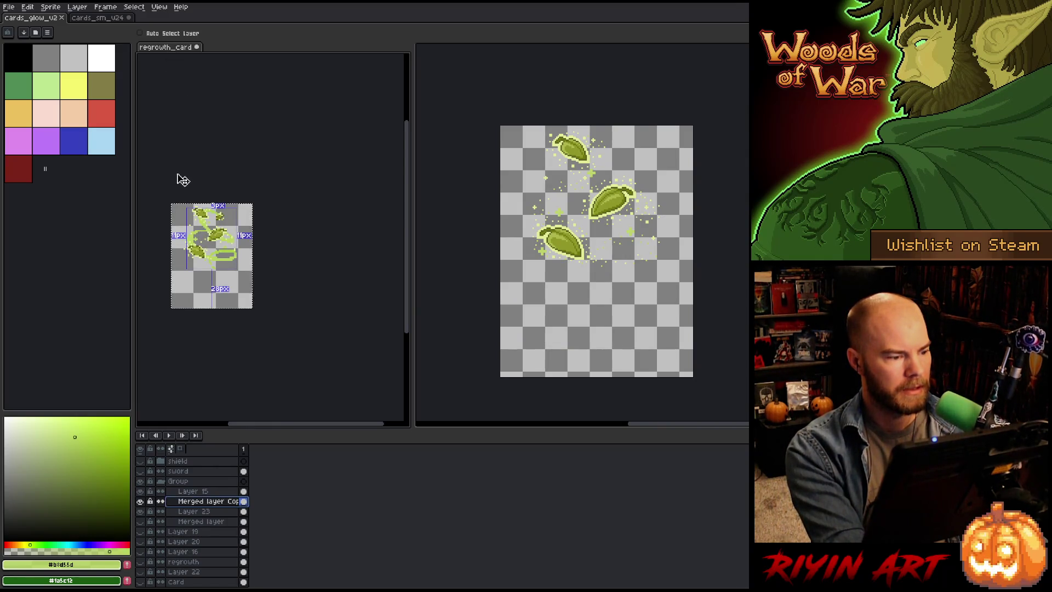
{"action": "key", "text": "alt+Down"}
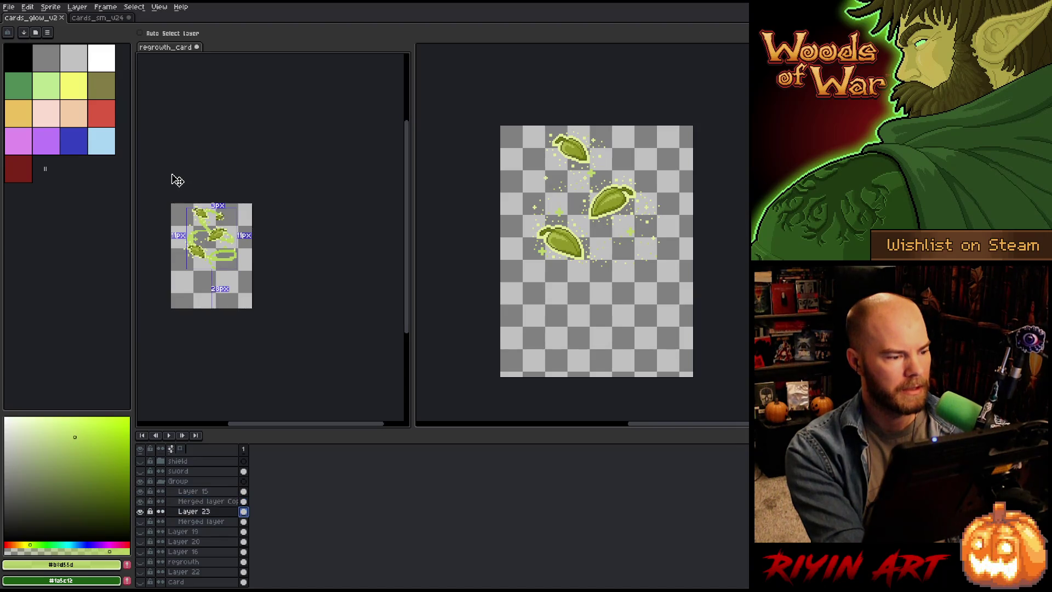
{"action": "key", "text": "ctrl+e"}
{"action": "key", "text": "alt+Up"}
{"action": "key", "text": "alt+Up"}
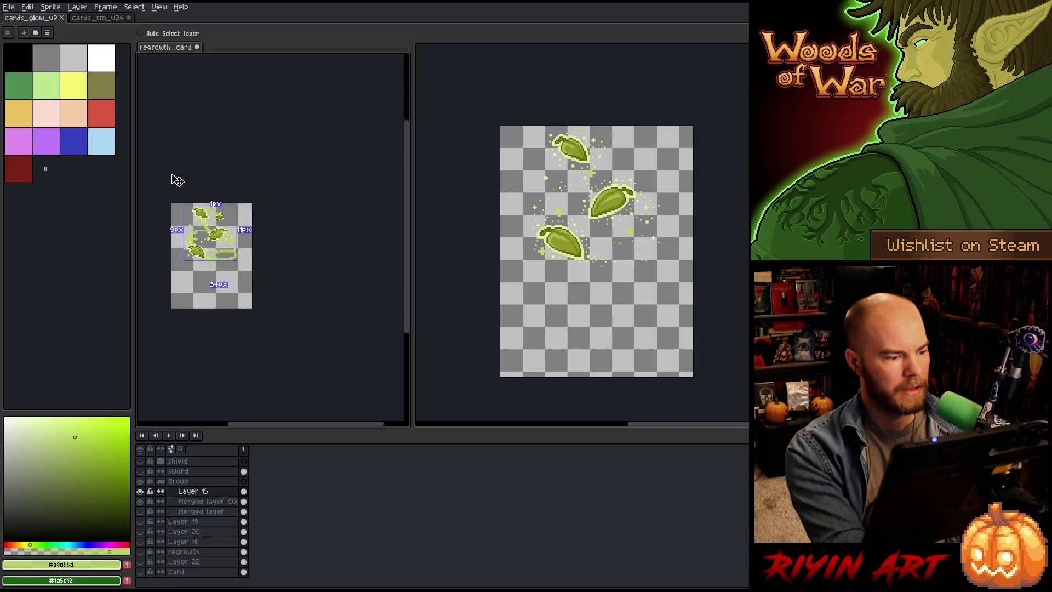
{"action": "scroll", "coordinate": [177, 181], "scroll_direction": "up", "scroll_amount": 2}
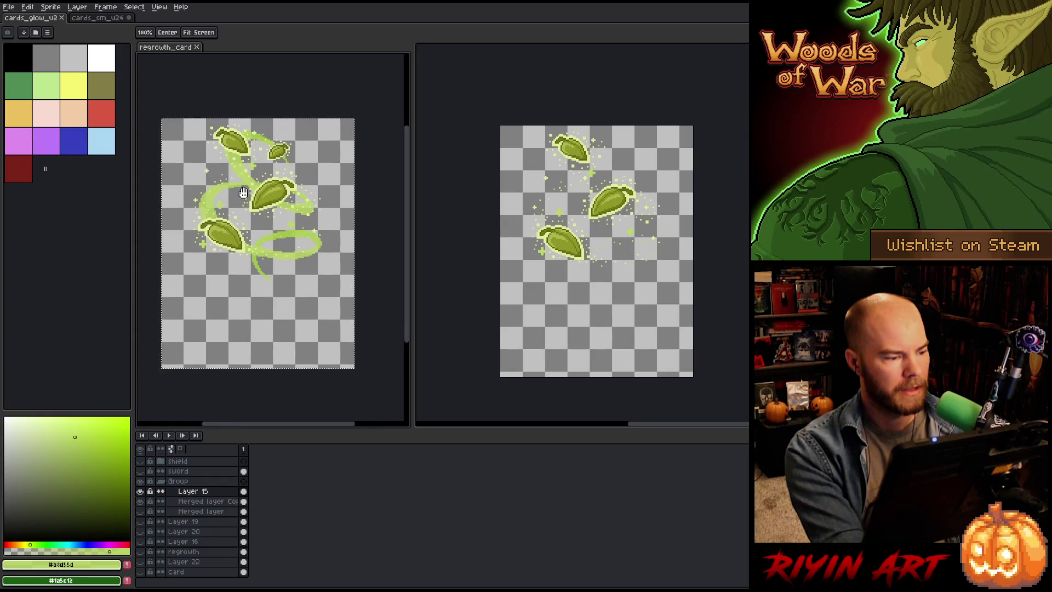
Step: Show the card frame and background layers and deselect the leaf art
{"action": "left_click", "coordinate": [141, 491], "text": "alt"}
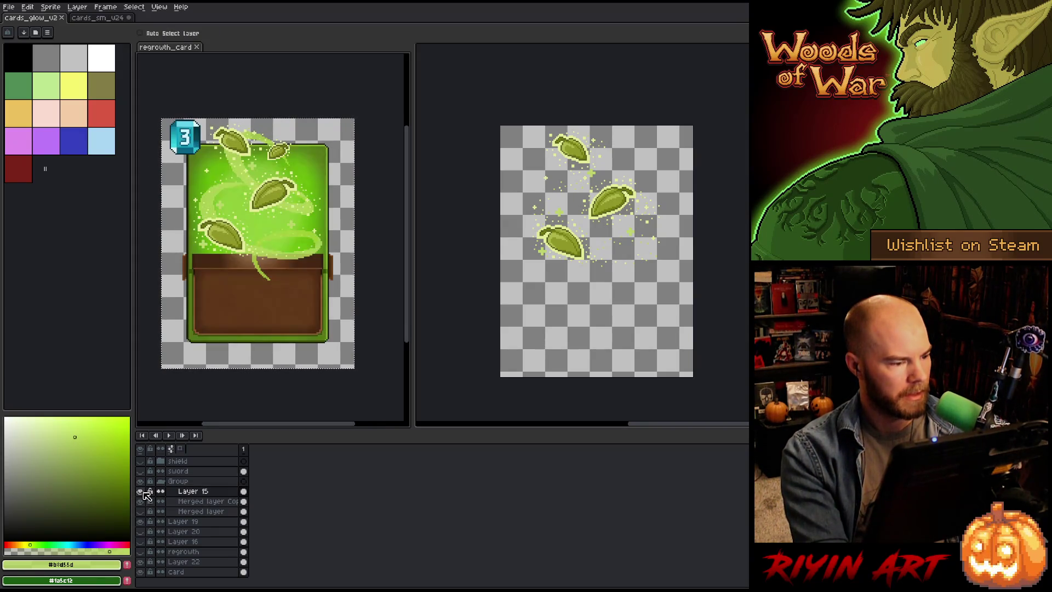
{"action": "key", "text": "ctrl+d"}
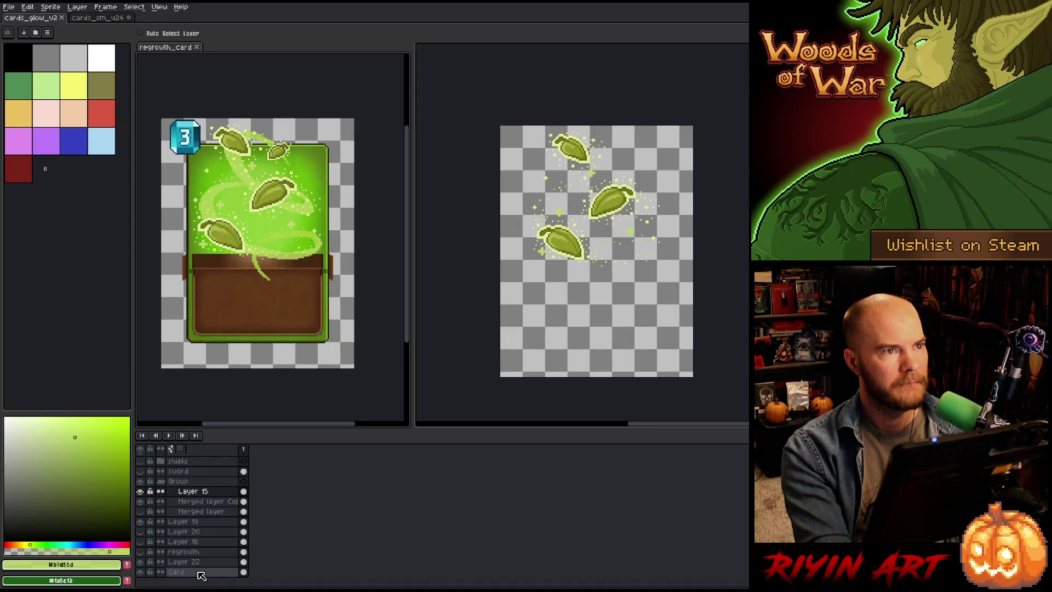
{"action": "scroll", "coordinate": [540, 252], "scroll_direction": "up", "scroll_amount": 1}
{"action": "left_click_drag", "start_coordinate": [501, 299], "coordinate": [501, 271]}
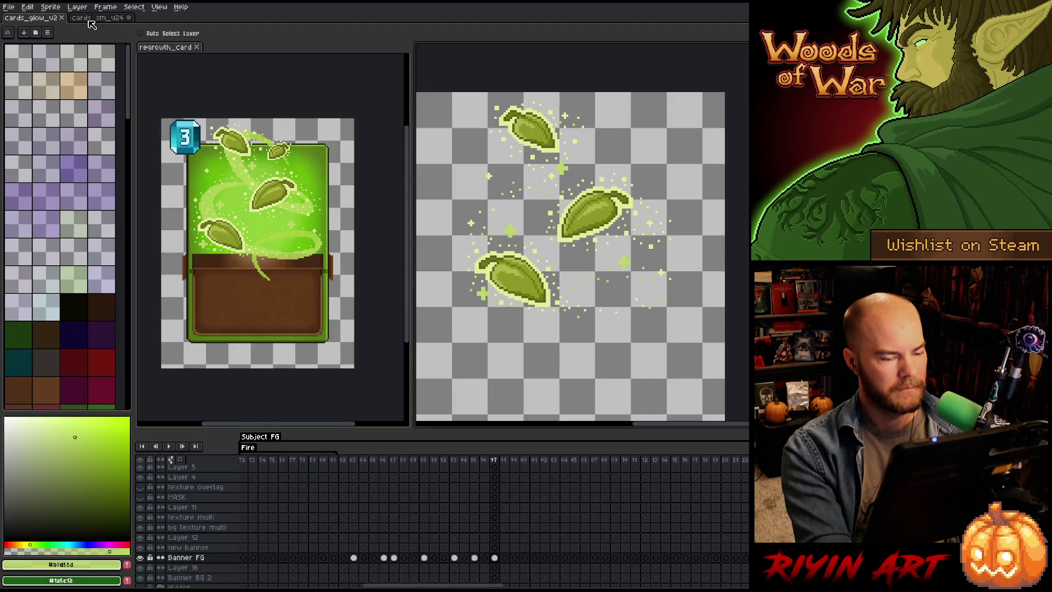
Step: Step to frame 39 and select its Banner FG cel to inspect the swirl leaf
{"action": "mouse_move", "coordinate": [414, 586]}
{"action": "left_mouse_down"}
{"action": "mouse_move", "coordinate": [309, 586]}
{"action": "mouse_move", "coordinate": [702, 573]}
{"action": "left_mouse_up"}
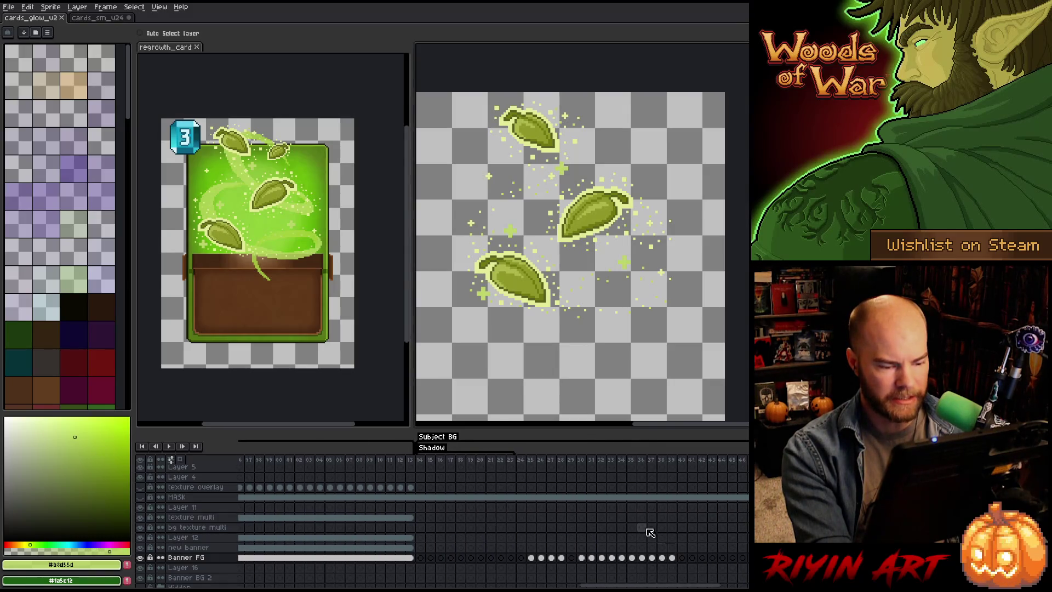
{"action": "left_click", "coordinate": [682, 462]}
{"action": "left_click", "coordinate": [677, 461]}
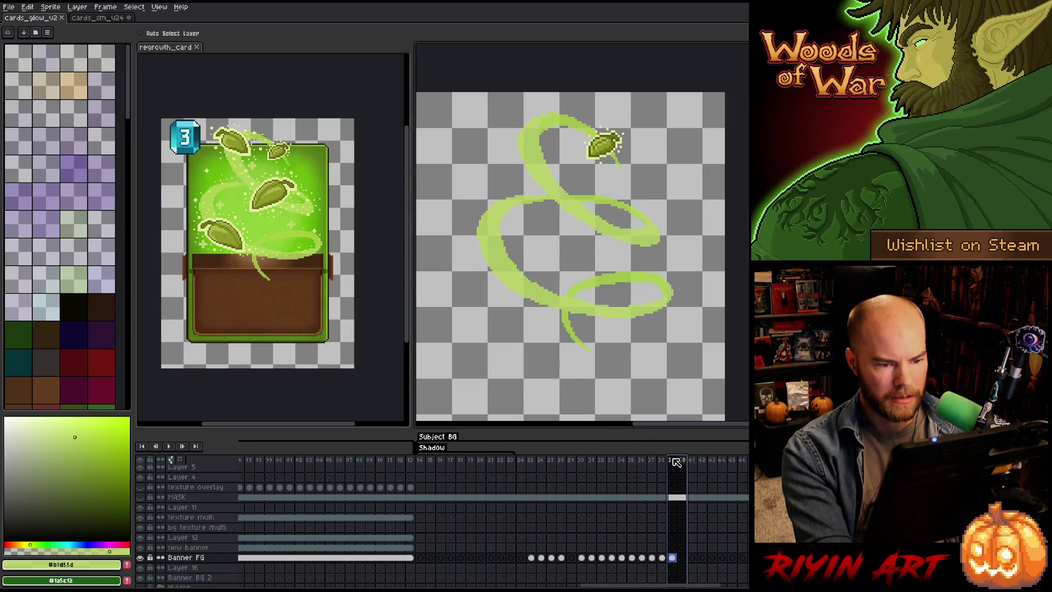
{"action": "left_click", "coordinate": [672, 559]}
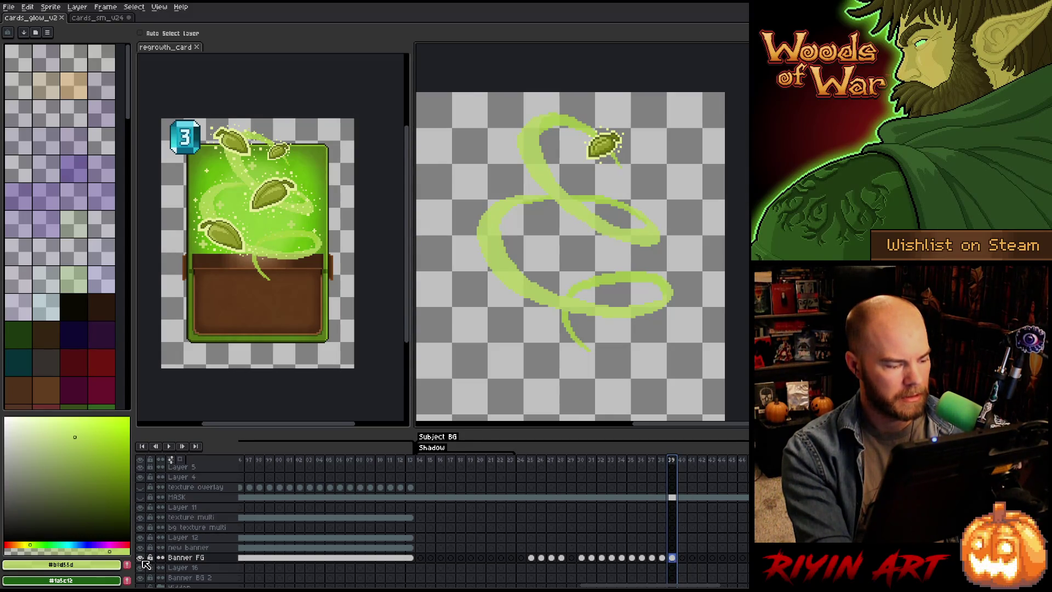
Step: Zoom over the swirl leaf, then close the cards_glow_v2 file
{"action": "scroll", "coordinate": [597, 156], "scroll_direction": "up", "scroll_amount": 2}
{"action": "scroll", "coordinate": [597, 156], "scroll_direction": "down", "scroll_amount": 2}
{"action": "scroll", "coordinate": [570, 277], "scroll_direction": "up", "scroll_amount": 1}
{"action": "scroll", "coordinate": [531, 190], "scroll_direction": "down", "scroll_amount": 1}
{"action": "scroll", "coordinate": [534, 164], "scroll_direction": "up", "scroll_amount": 1}
{"action": "scroll", "coordinate": [541, 136], "scroll_direction": "down", "scroll_amount": 1}
{"action": "scroll", "coordinate": [599, 165], "scroll_direction": "up", "scroll_amount": 1}
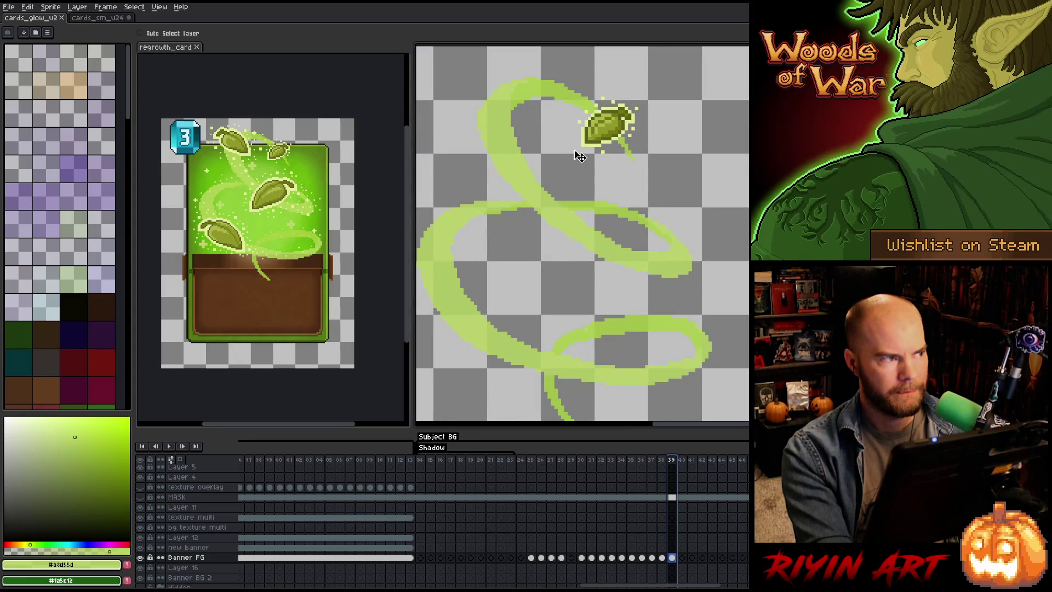
{"action": "scroll", "coordinate": [579, 157], "scroll_direction": "down", "scroll_amount": 1}
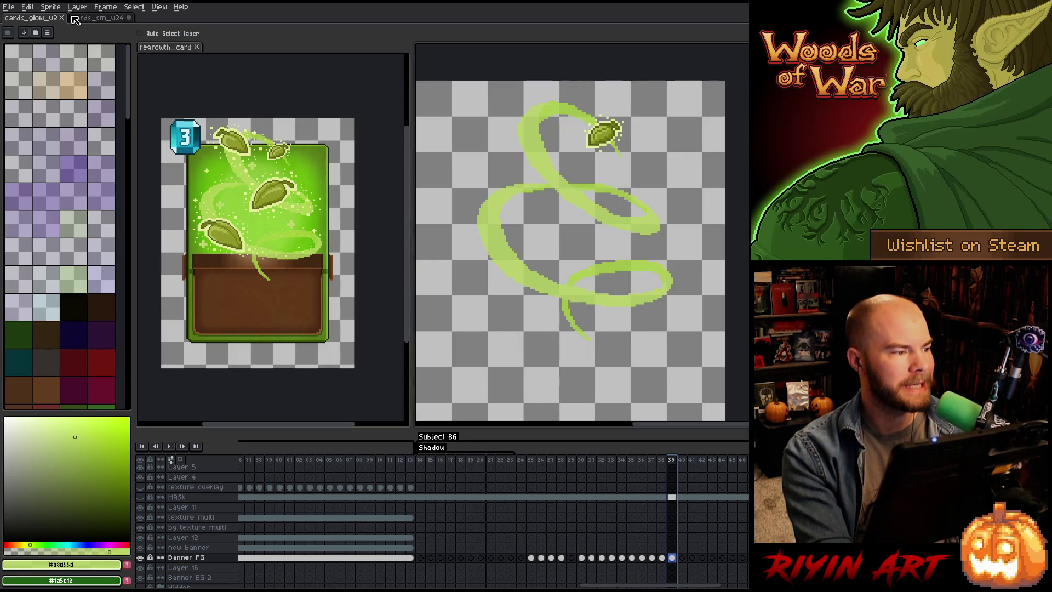
{"action": "left_click", "coordinate": [62, 18]}
{"action": "scroll", "coordinate": [567, 224], "scroll_direction": "down", "scroll_amount": 1}
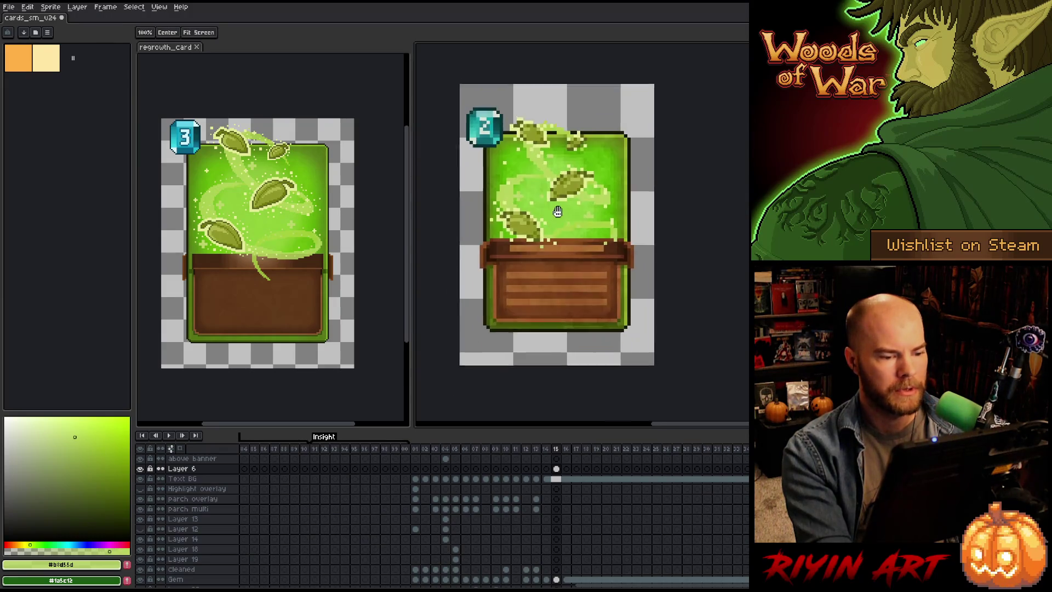
Step: Undo the last leaf shift on the regrowth card and return to the small card
{"action": "scroll", "coordinate": [567, 225], "scroll_direction": "up", "scroll_amount": 1}
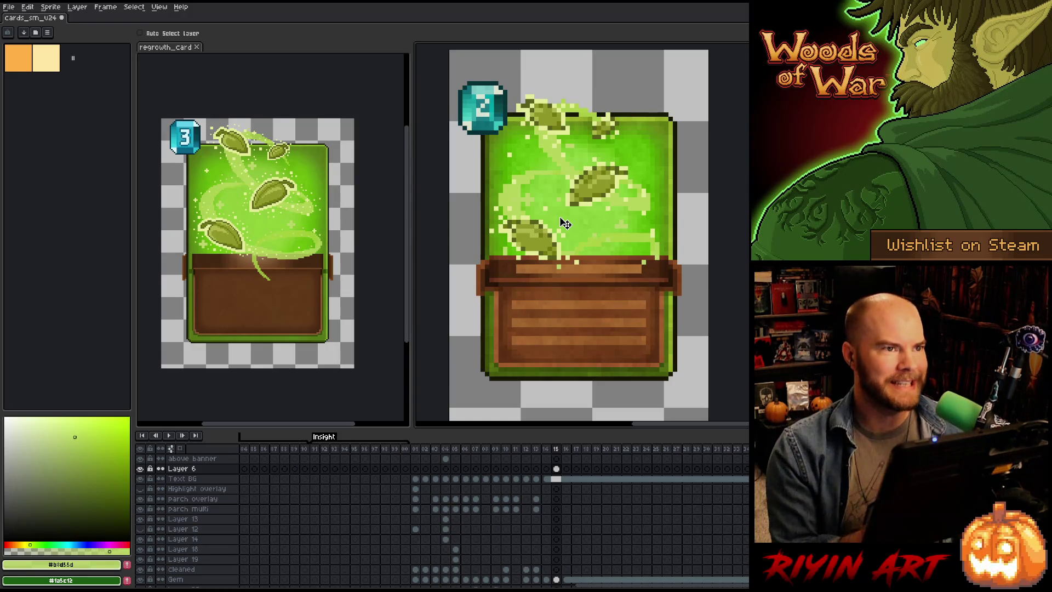
{"action": "scroll", "coordinate": [246, 201], "scroll_direction": "up", "scroll_amount": 1}
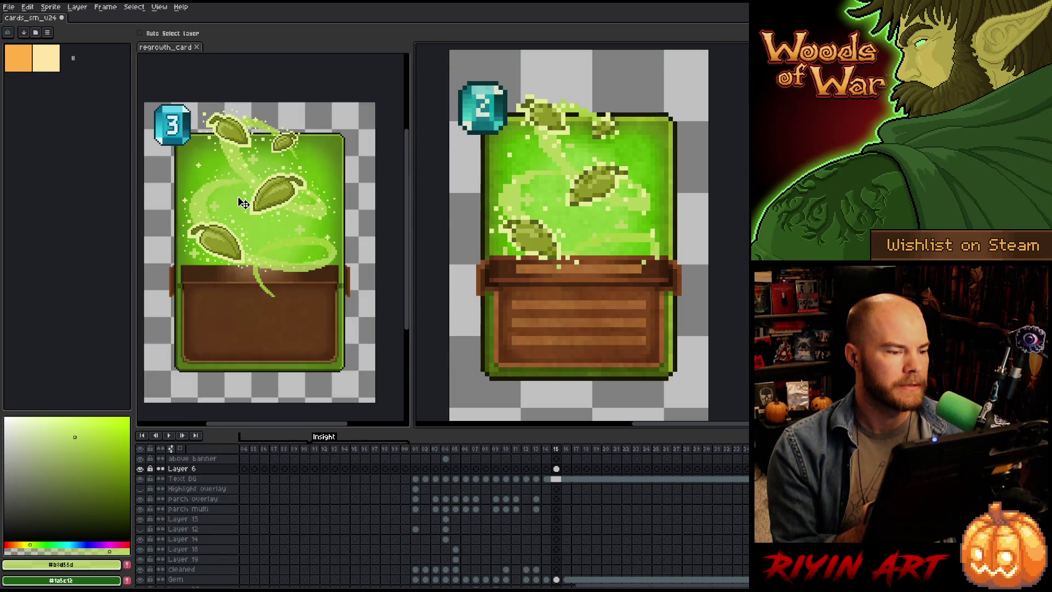
{"action": "scroll", "coordinate": [230, 329], "scroll_direction": "up", "scroll_amount": 1}
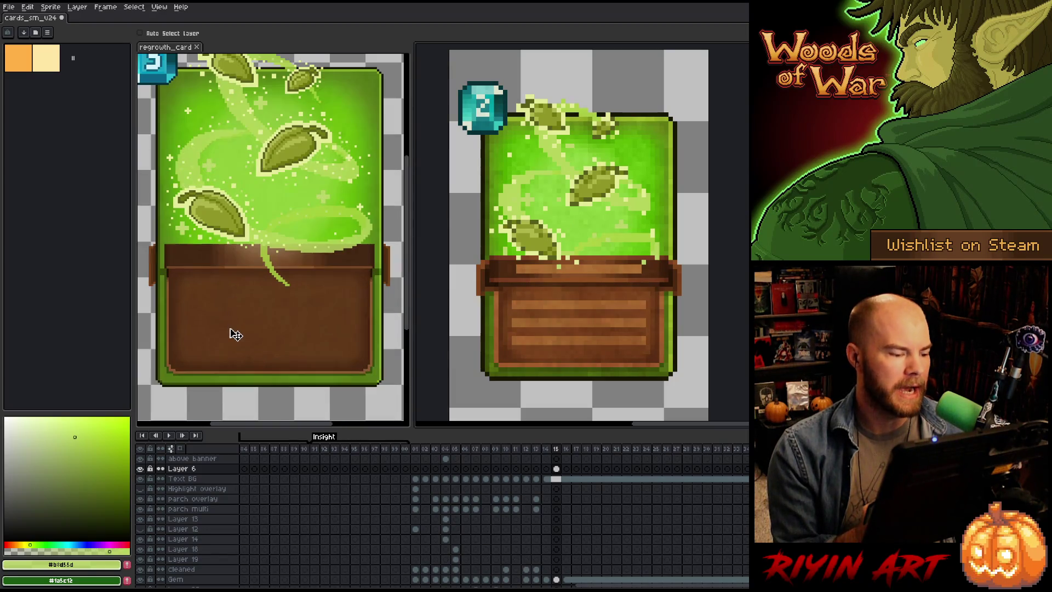
{"action": "left_click", "coordinate": [409, 196]}
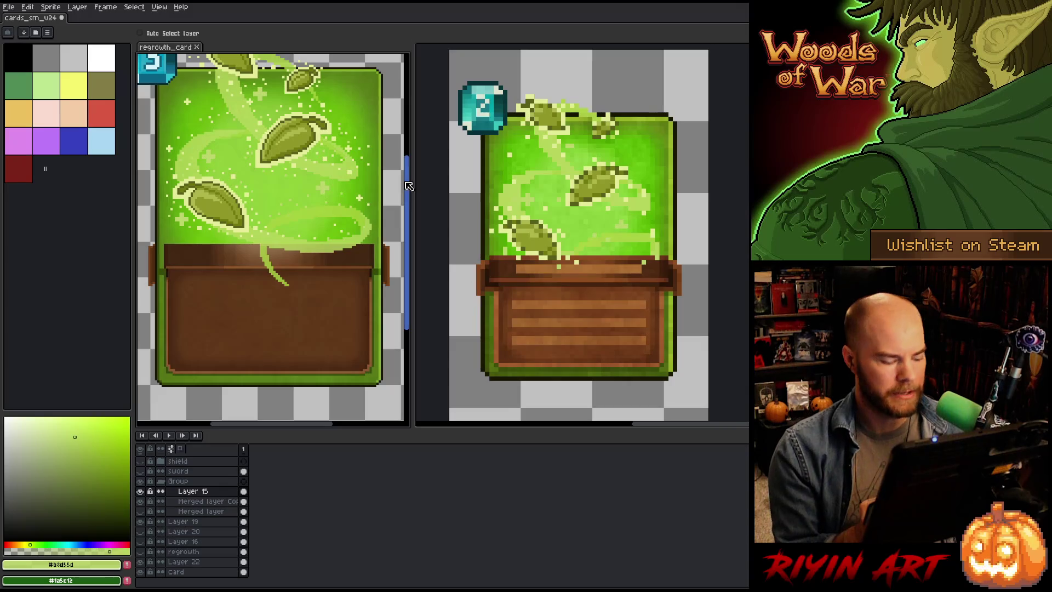
{"action": "key", "text": "ctrl+z"}
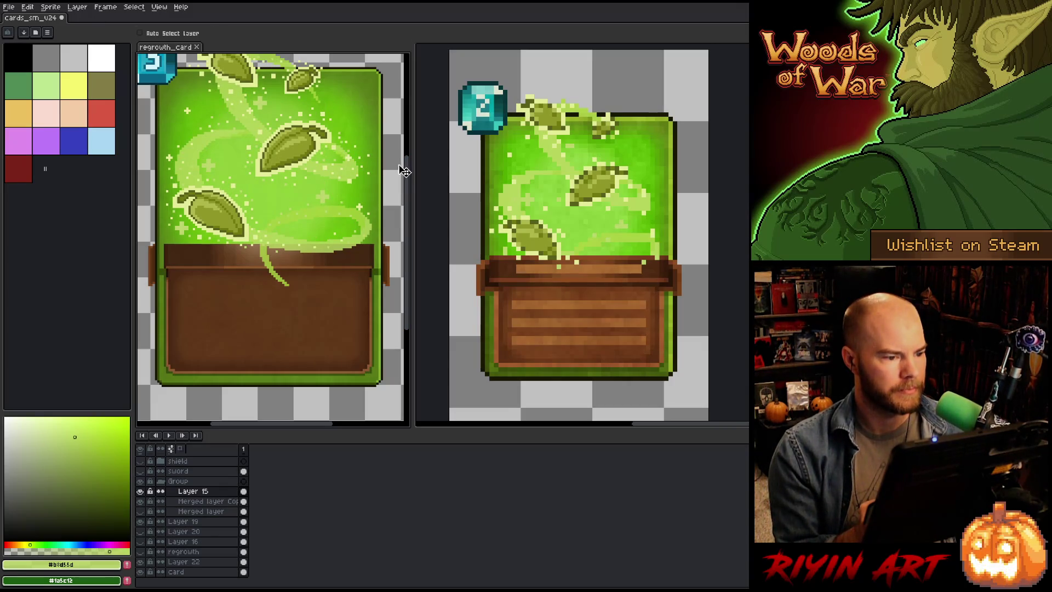
{"action": "left_click_drag", "start_coordinate": [406, 165], "coordinate": [409, 153]}
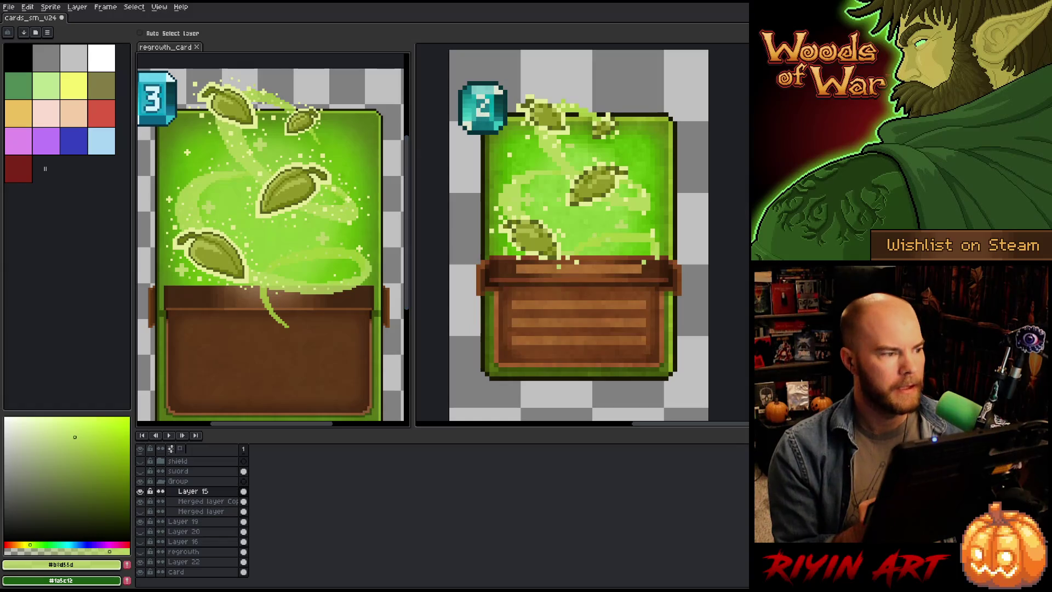
{"action": "left_click", "coordinate": [505, 146]}
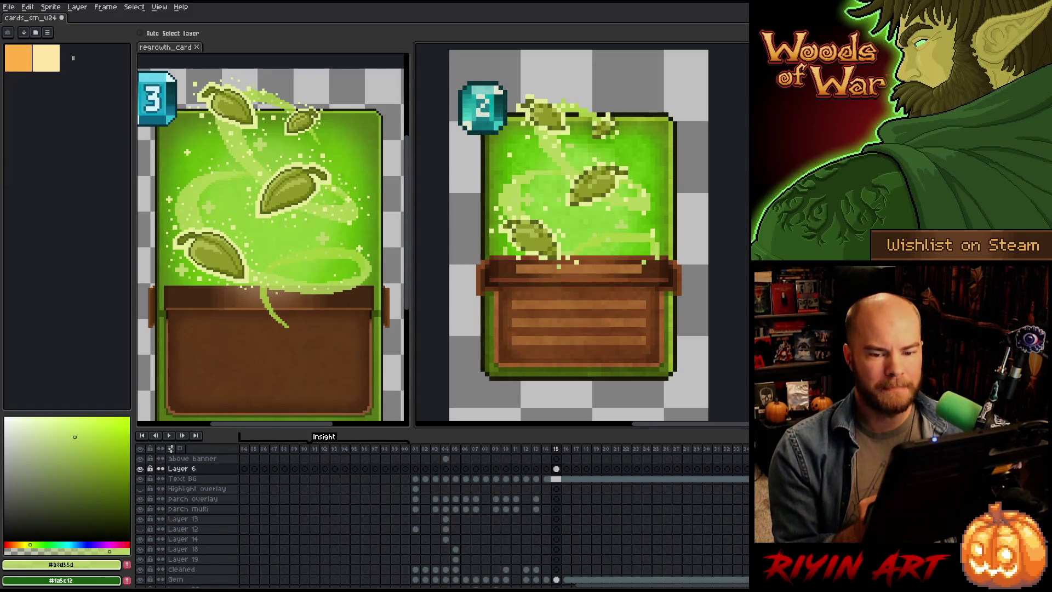
{"action": "scroll", "coordinate": [578, 232], "scroll_direction": "down", "scroll_amount": 1}
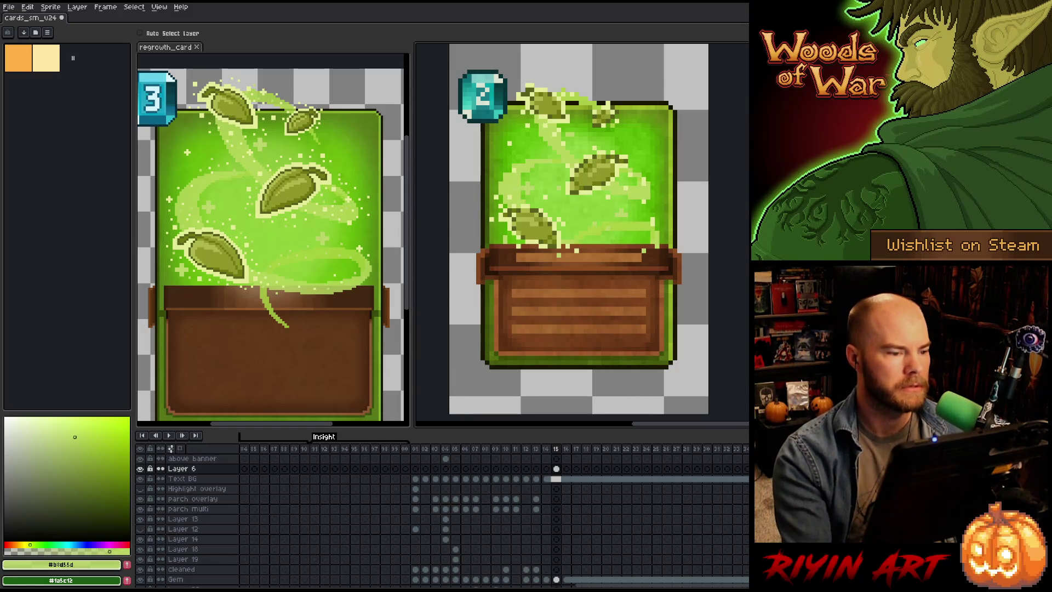
Step: Move Layer 6's leaf art about 10 px right and save the small card file
{"action": "left_click", "coordinate": [556, 469]}
{"action": "left_click_drag", "start_coordinate": [554, 109], "coordinate": [560, 109]}
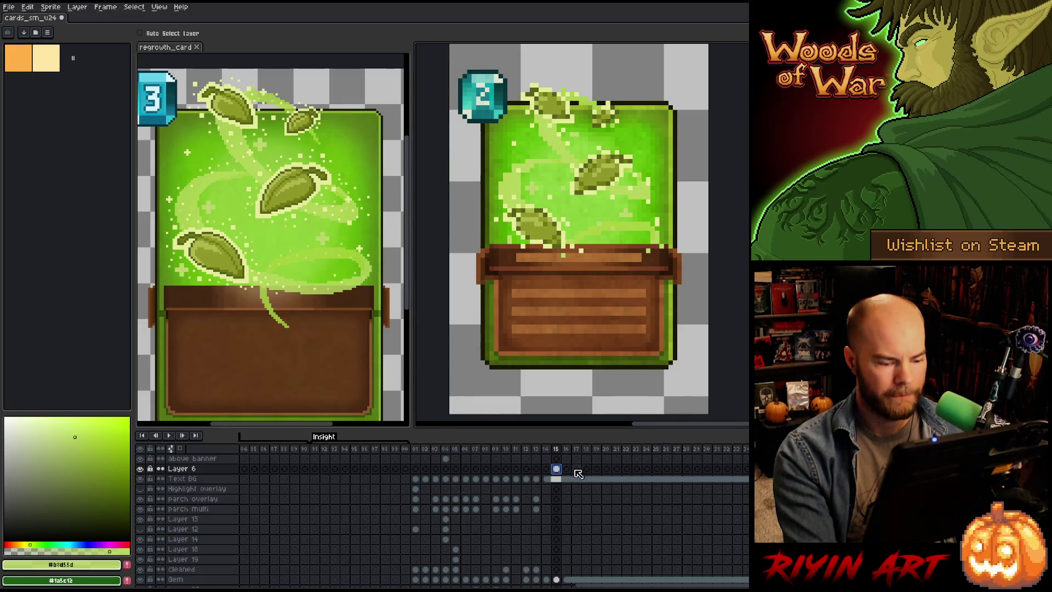
{"action": "left_click", "coordinate": [139, 33]}
{"action": "left_click", "coordinate": [559, 145]}
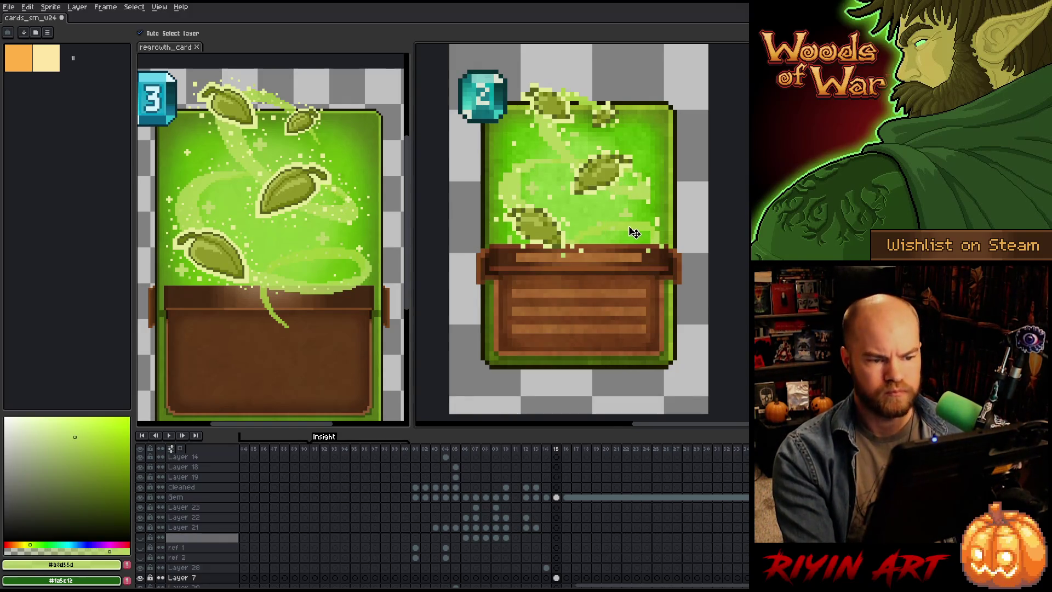
{"action": "left_click", "coordinate": [566, 112]}
{"action": "scroll", "coordinate": [581, 466], "scroll_direction": "up", "scroll_amount": 3}
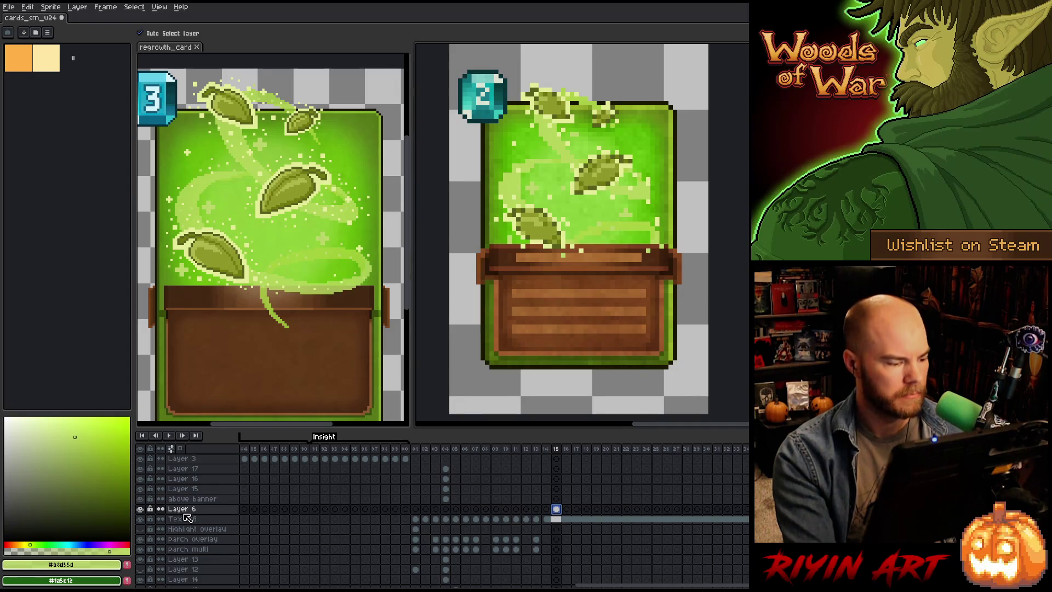
{"action": "key", "text": "ctrl+s"}
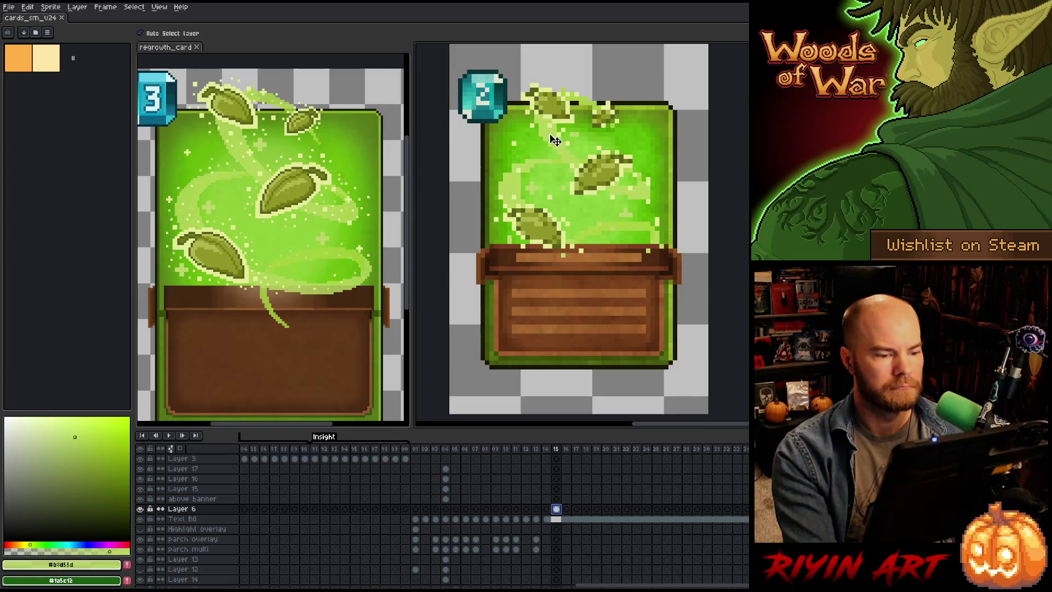
Step: Show only Layer 6's leaves, pick the light green and add a sparkle pixel near the top
{"action": "left_click_drag", "start_coordinate": [625, 212], "coordinate": [608, 271]}
{"action": "key", "text": "v"}
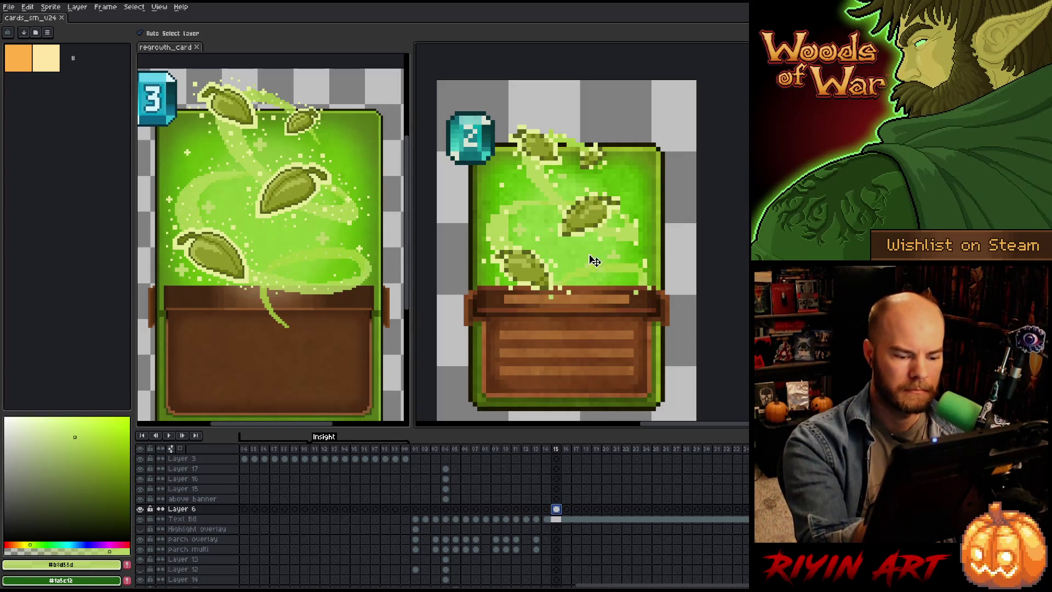
{"action": "left_click", "coordinate": [141, 510], "text": "alt"}
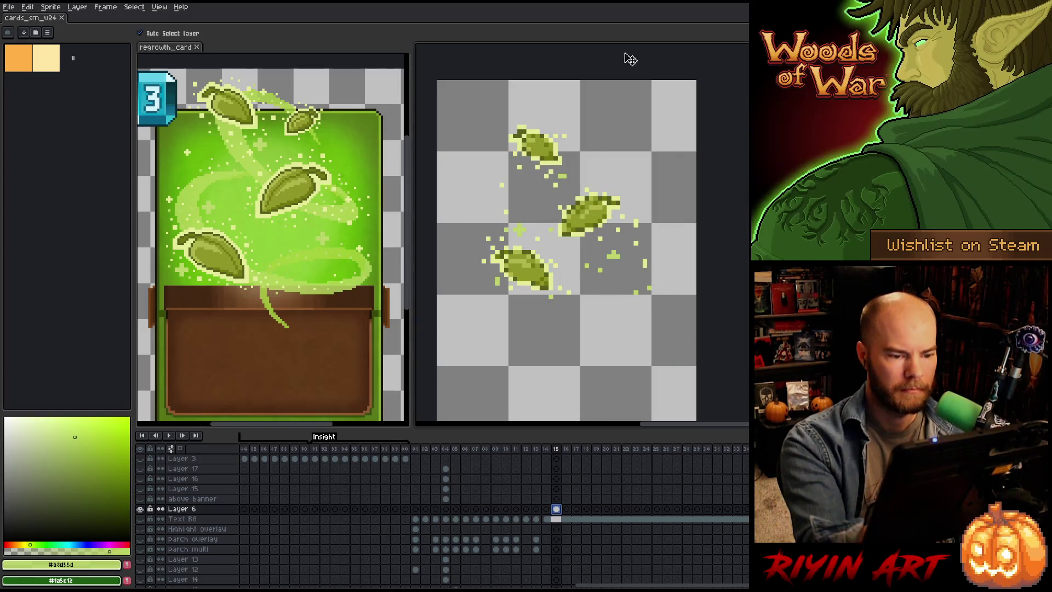
{"action": "key", "text": "i"}
{"action": "key", "text": "b"}
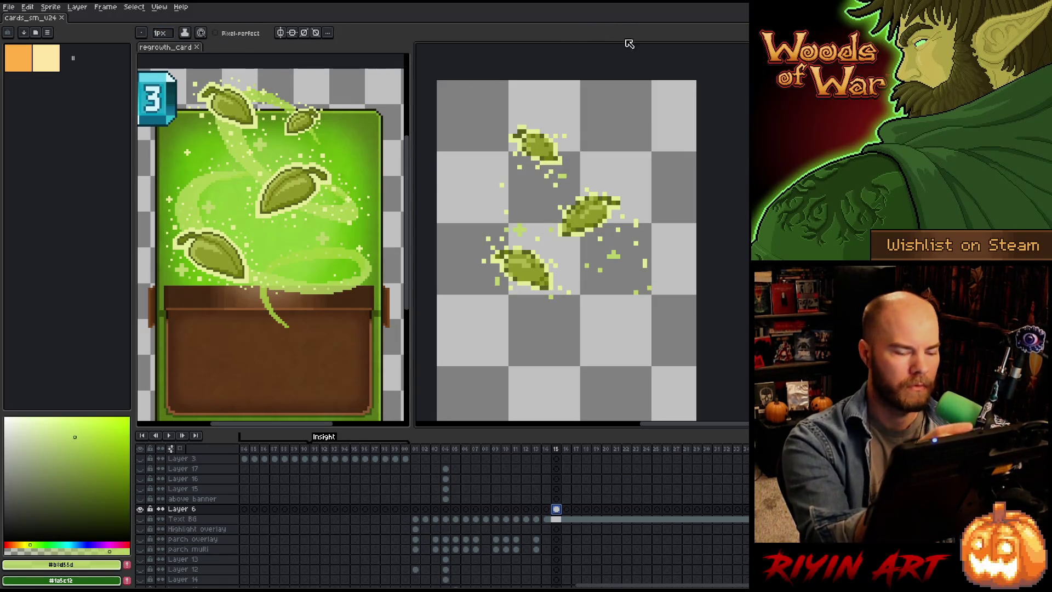
{"action": "left_click", "coordinate": [613, 255], "text": "alt"}
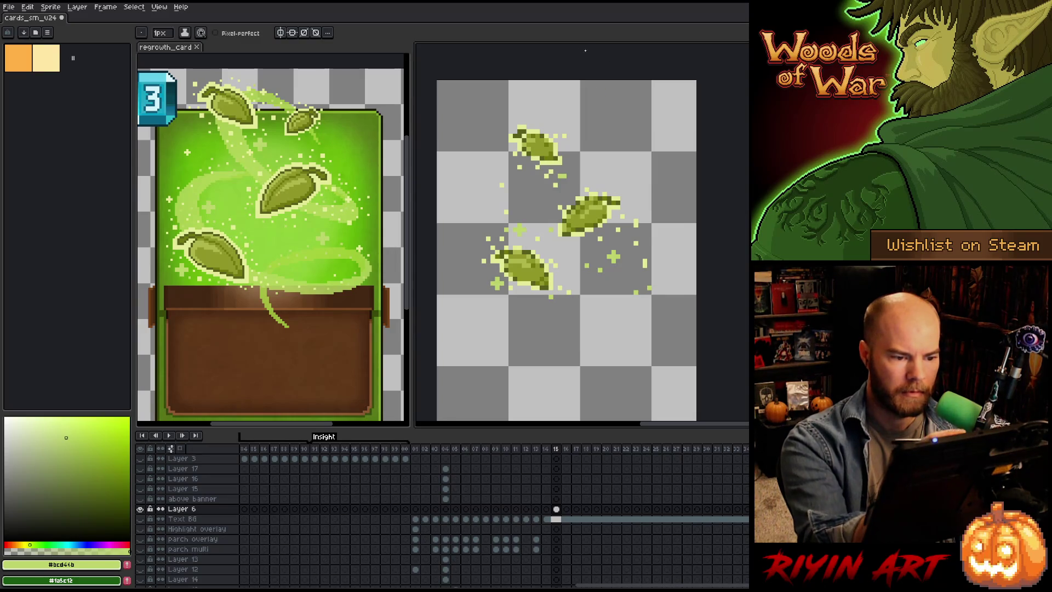
{"action": "left_click", "coordinate": [631, 91]}
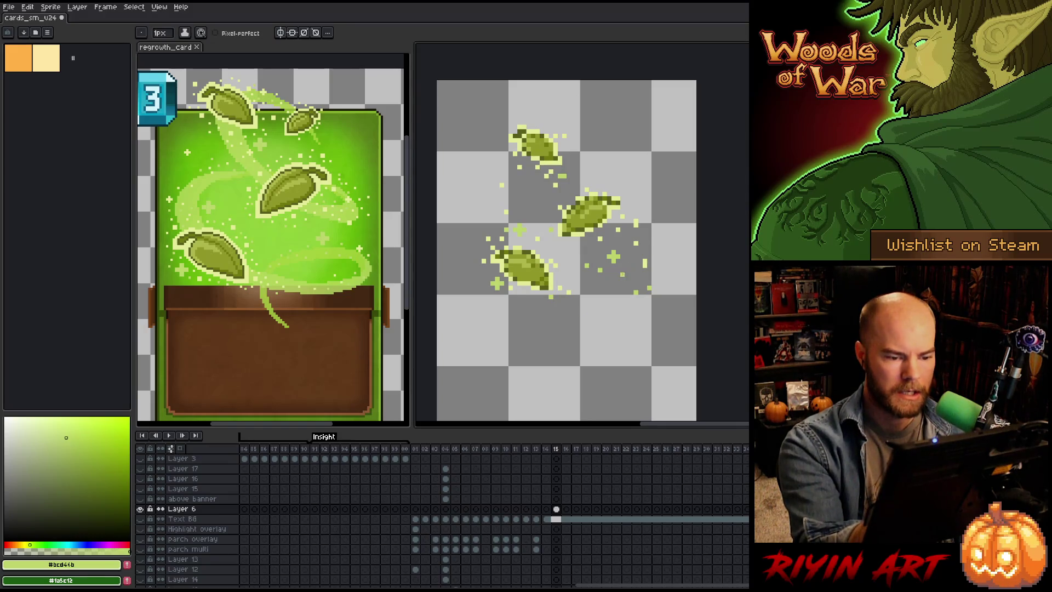
{"action": "scroll", "coordinate": [630, 220], "scroll_direction": "up", "scroll_amount": 5}
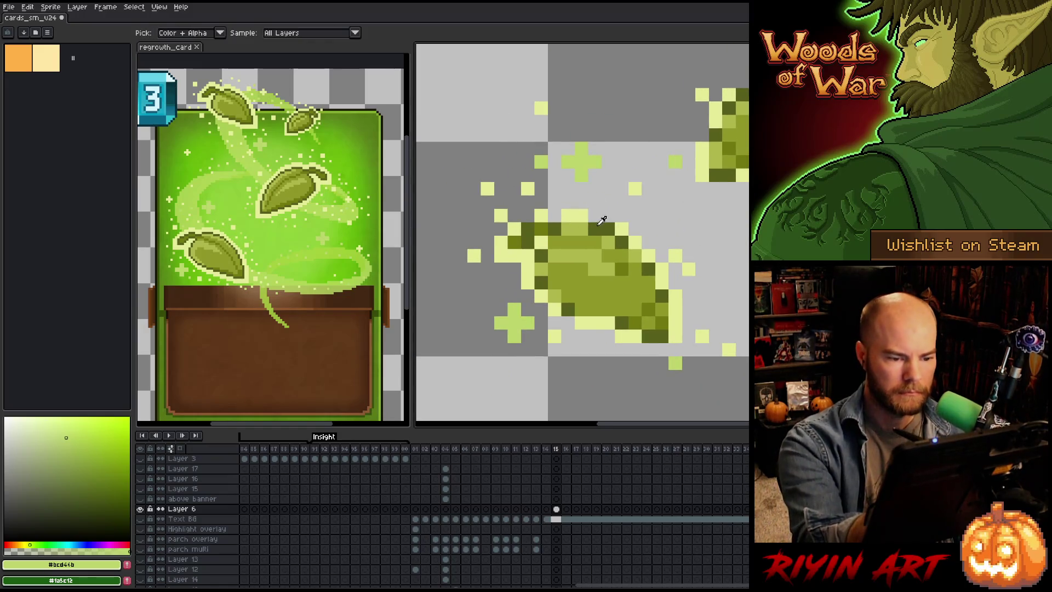
Step: Pick dark olive and try outline pixels on the leaf, undoing the misplaced strokes
{"action": "left_click", "coordinate": [594, 121], "text": "alt"}
{"action": "left_click", "coordinate": [595, 162]}
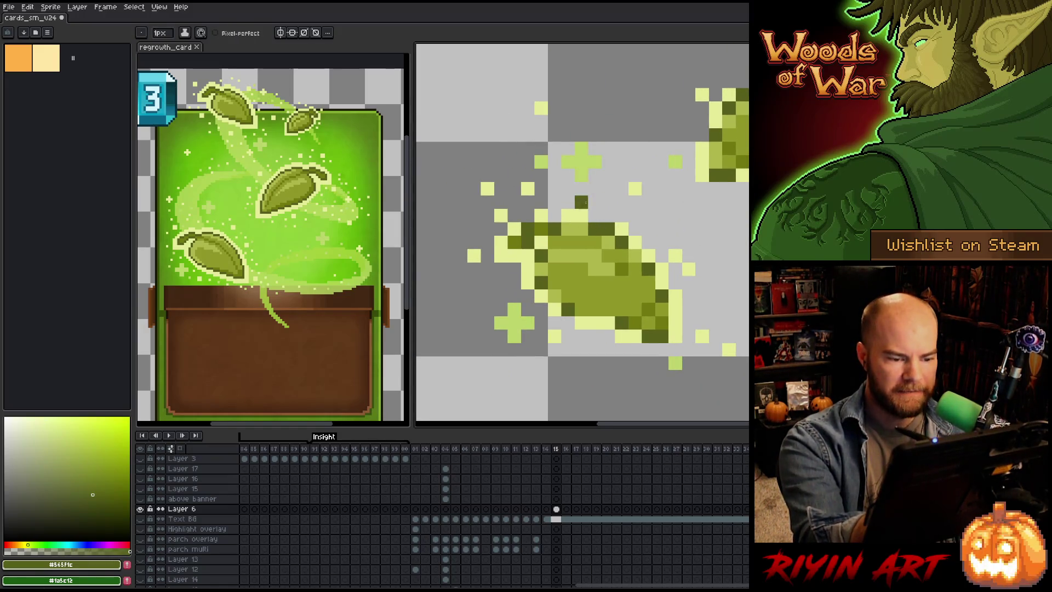
{"action": "left_click_drag", "start_coordinate": [581, 216], "coordinate": [568, 216]}
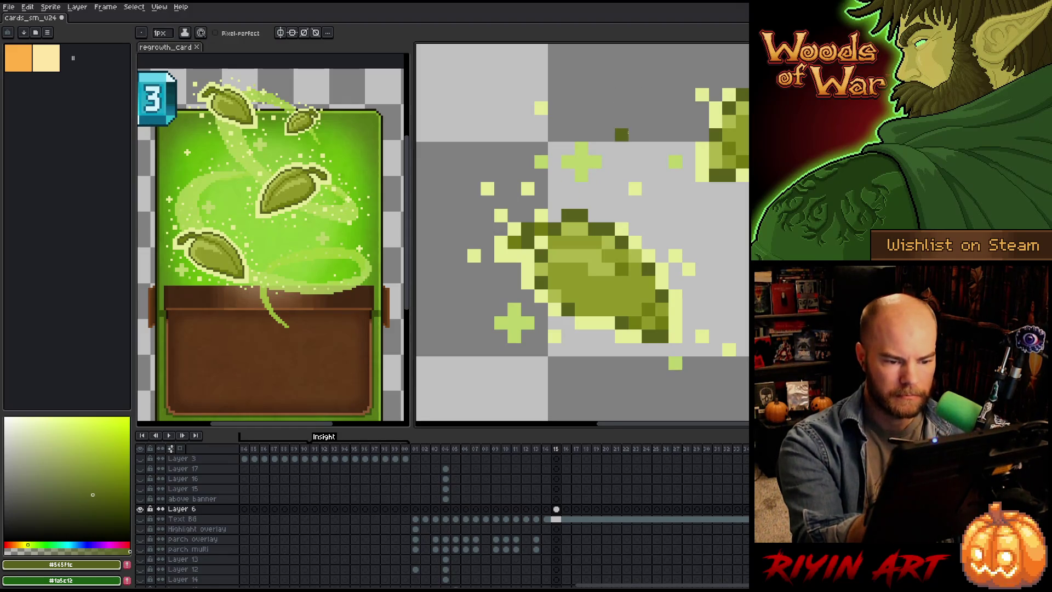
{"action": "key", "text": "ctrl+z"}
{"action": "key", "text": "ctrl+z"}
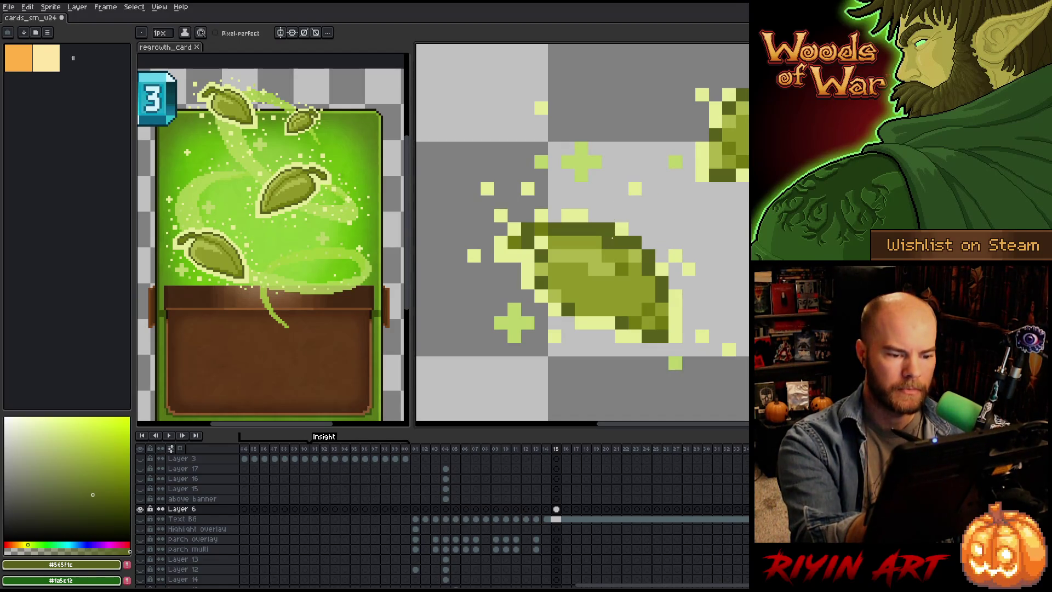
{"action": "key", "text": "e"}
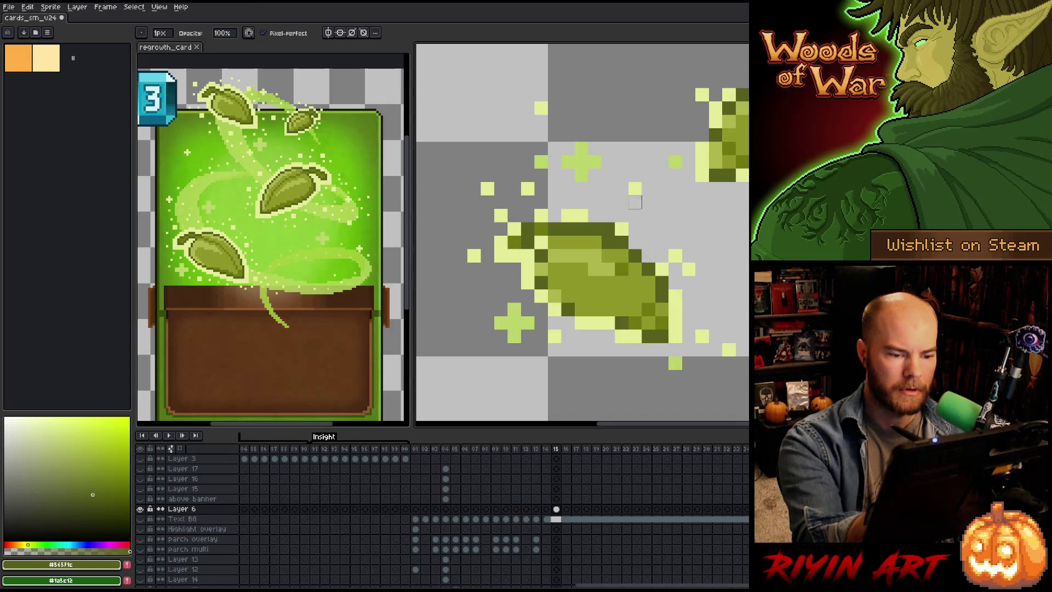
{"action": "key", "text": "b"}
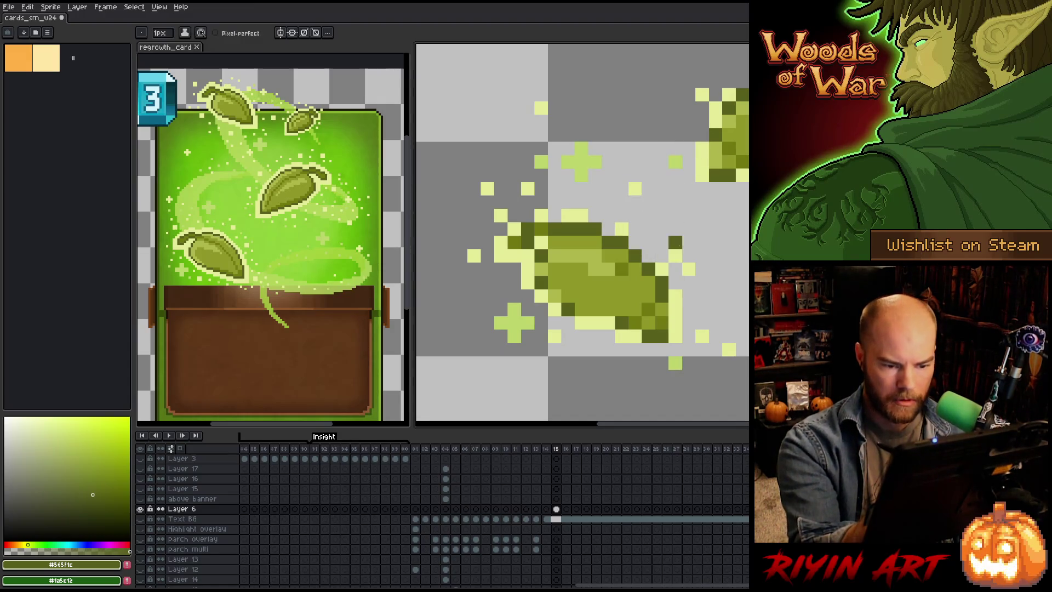
{"action": "left_click_drag", "start_coordinate": [675, 322], "coordinate": [675, 336]}
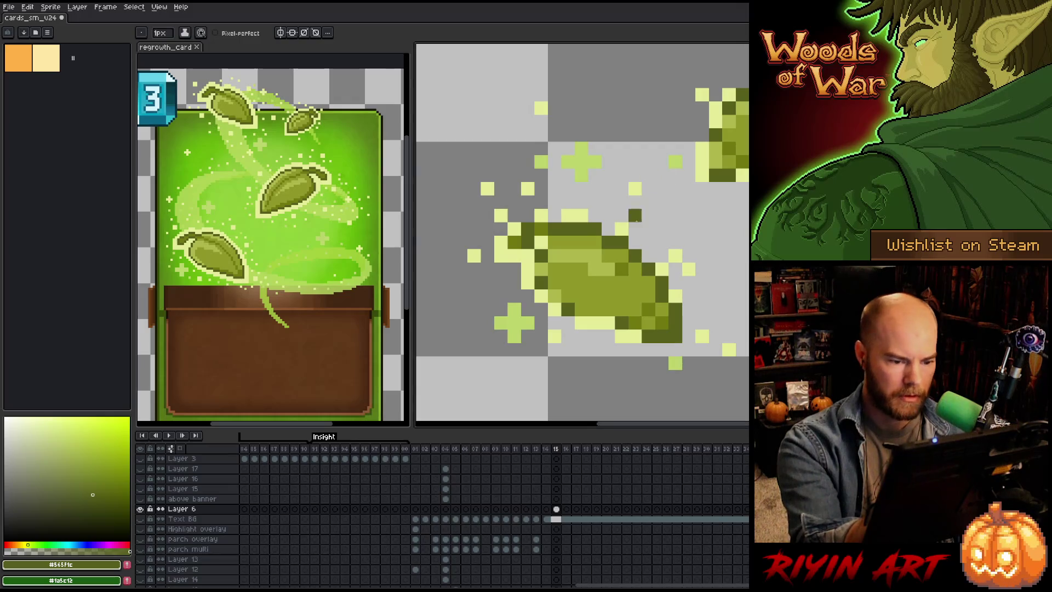
{"action": "key", "text": "ctrl+z"}
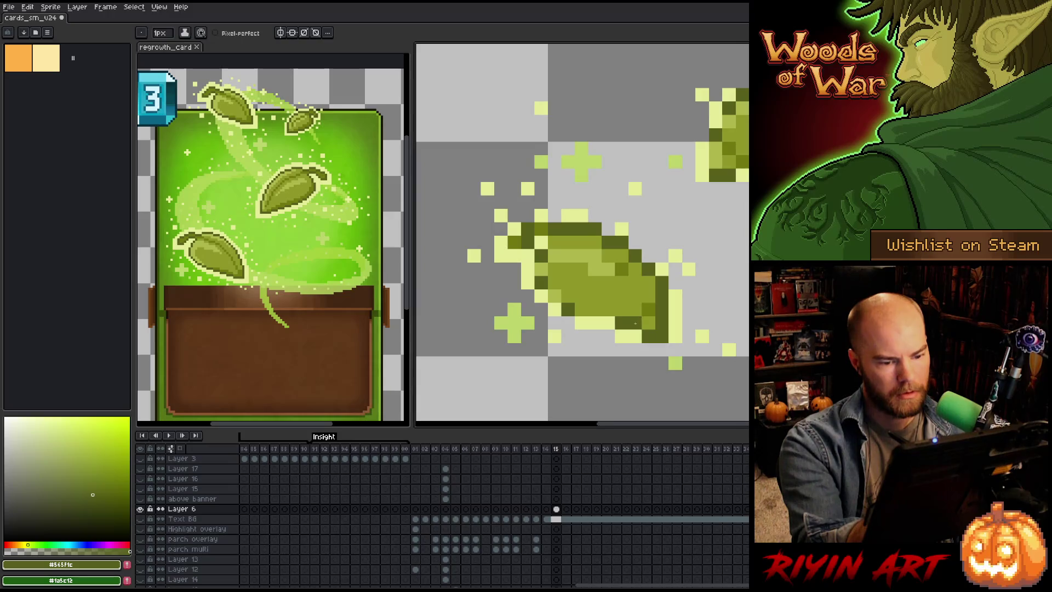
Step: Shade the leaf's lower body and outline its left and upper edges in dark olive
{"action": "left_click_drag", "start_coordinate": [610, 311], "coordinate": [599, 308]}
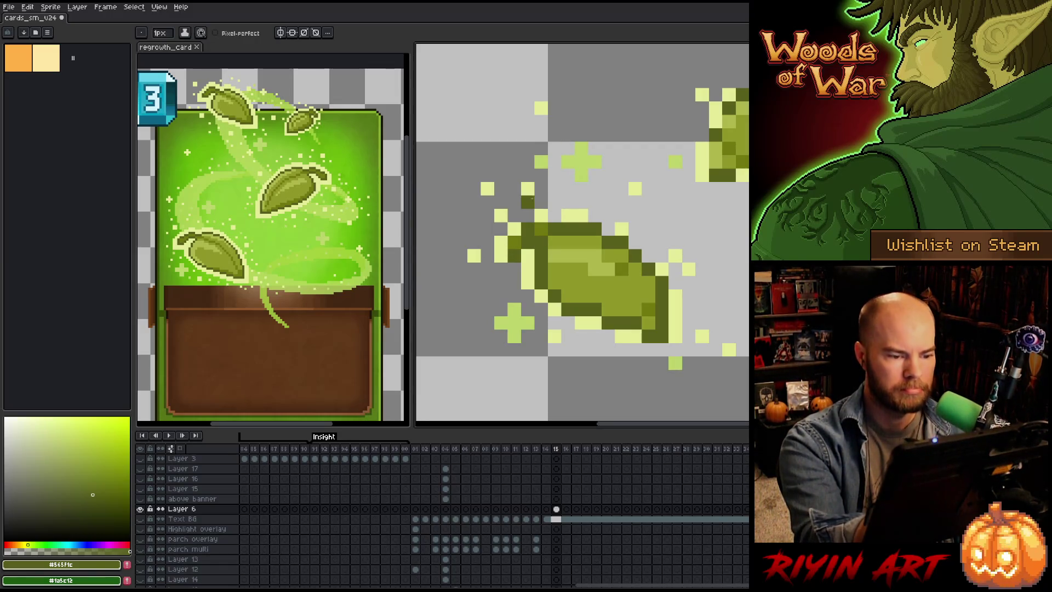
{"action": "left_click_drag", "start_coordinate": [501, 255], "coordinate": [501, 241]}
{"action": "left_click", "coordinate": [514, 229]}
{"action": "left_click", "coordinate": [541, 215]}
{"action": "left_click", "coordinate": [527, 215]}
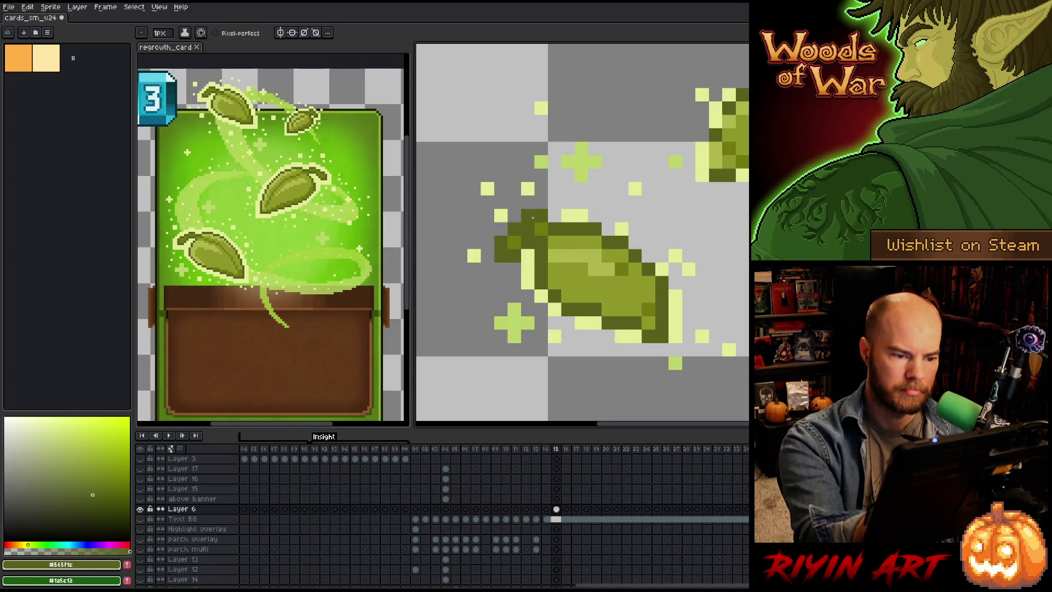
Step: Sample olive tones and deepen the shading across the leaf's middle
{"action": "left_click", "coordinate": [626, 238], "text": "alt"}
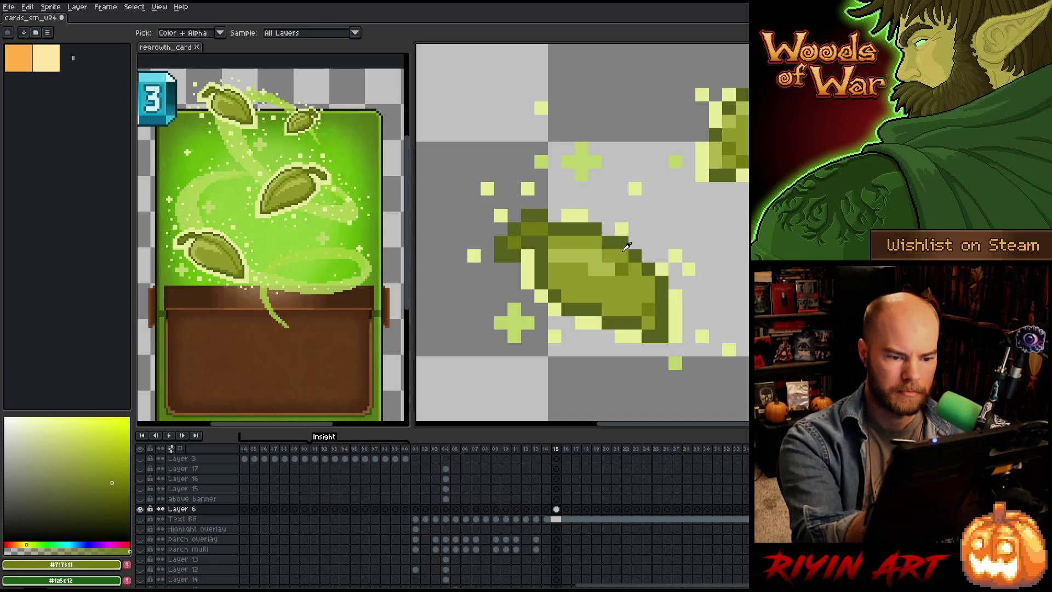
{"action": "left_click", "coordinate": [554, 242]}
{"action": "left_click", "coordinate": [568, 242]}
{"action": "left_click", "coordinate": [608, 270]}
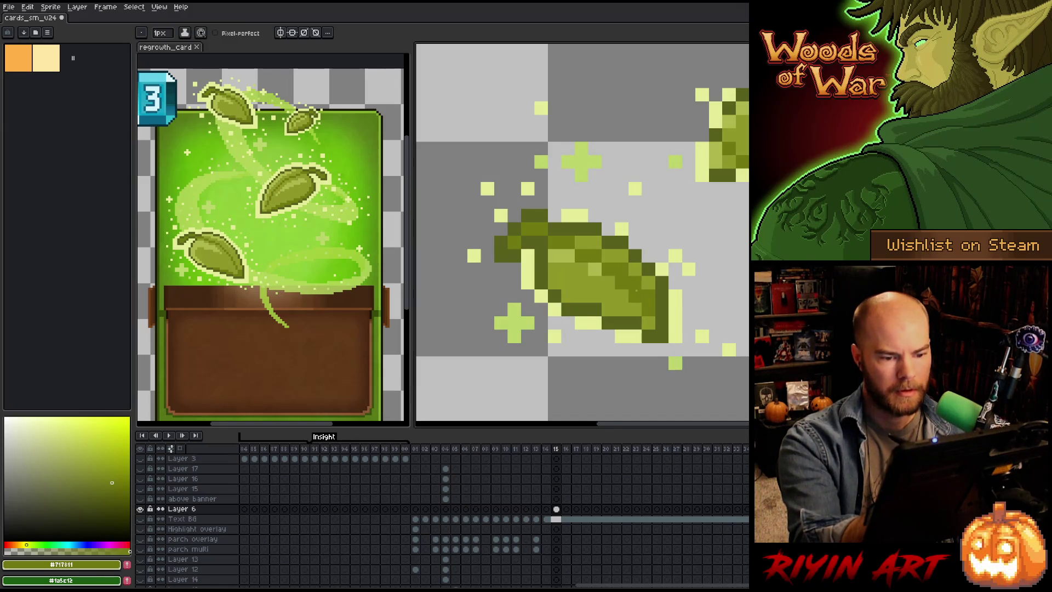
{"action": "left_click", "coordinate": [635, 269], "text": "alt"}
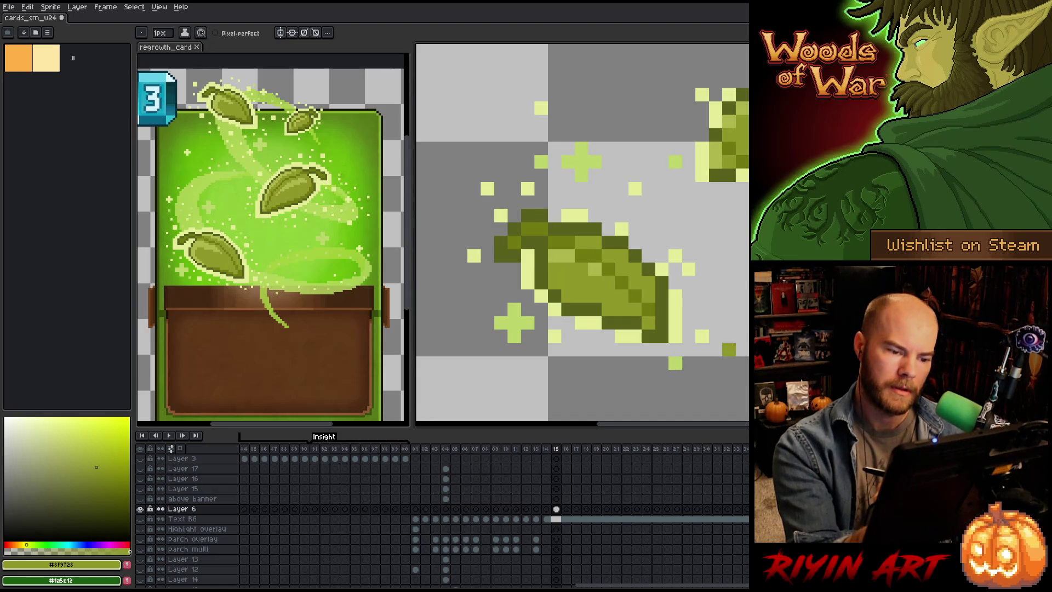
{"action": "left_click_drag", "start_coordinate": [742, 335], "coordinate": [663, 339]}
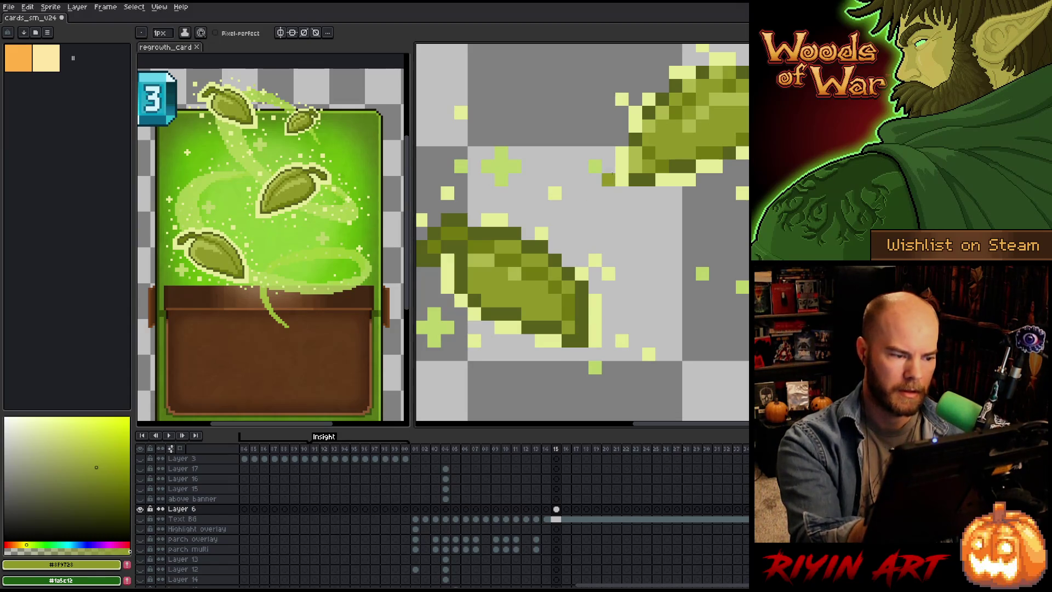
Step: Sample the pale green and add highlight pixels along the leaf's lower edge
{"action": "left_click", "coordinate": [581, 288], "text": "alt"}
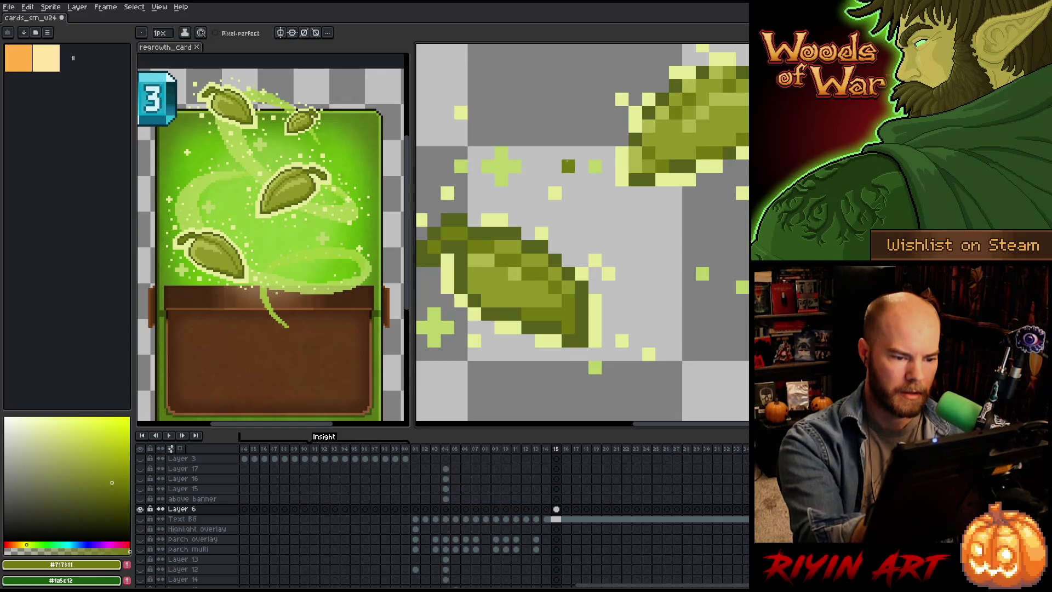
{"action": "left_click", "coordinate": [474, 286], "text": "alt"}
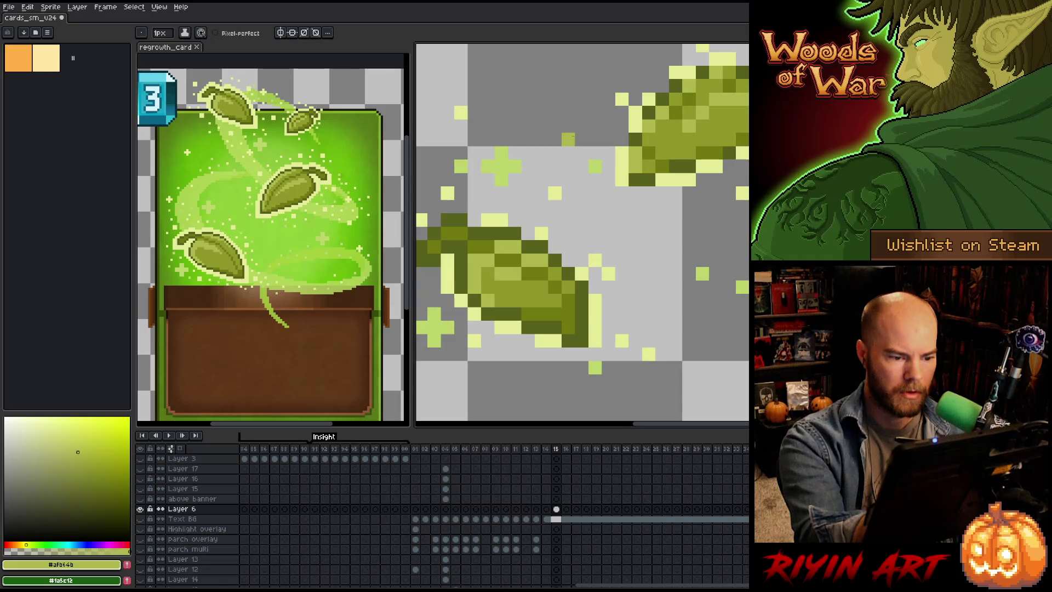
{"action": "scroll", "coordinate": [544, 308], "scroll_direction": "left", "scroll_amount": 1}
{"action": "left_click", "coordinate": [544, 328], "text": "alt"}
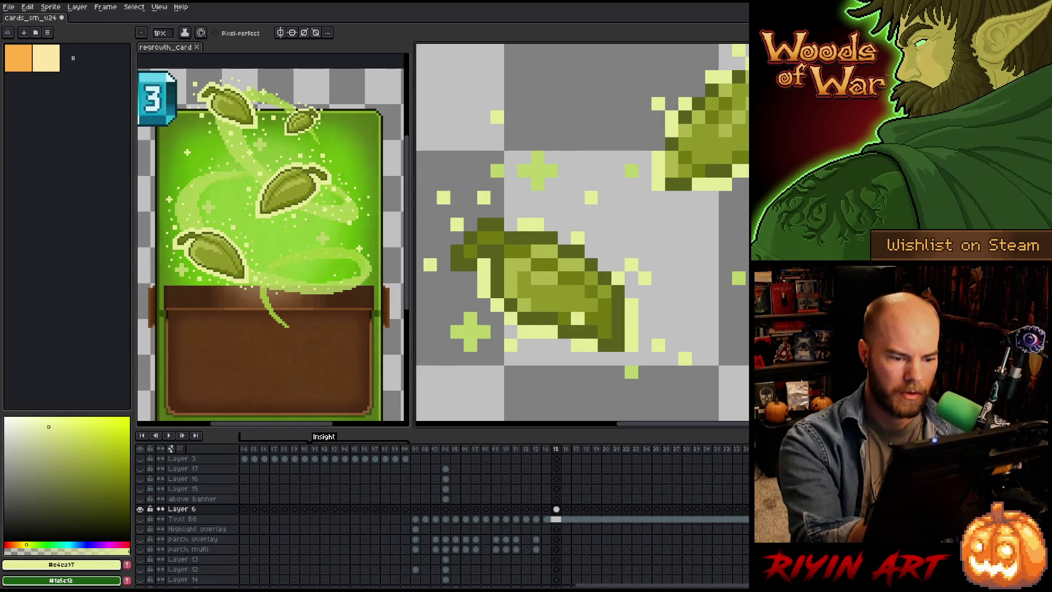
{"action": "left_click", "coordinate": [565, 345]}
{"action": "left_click", "coordinate": [631, 359]}
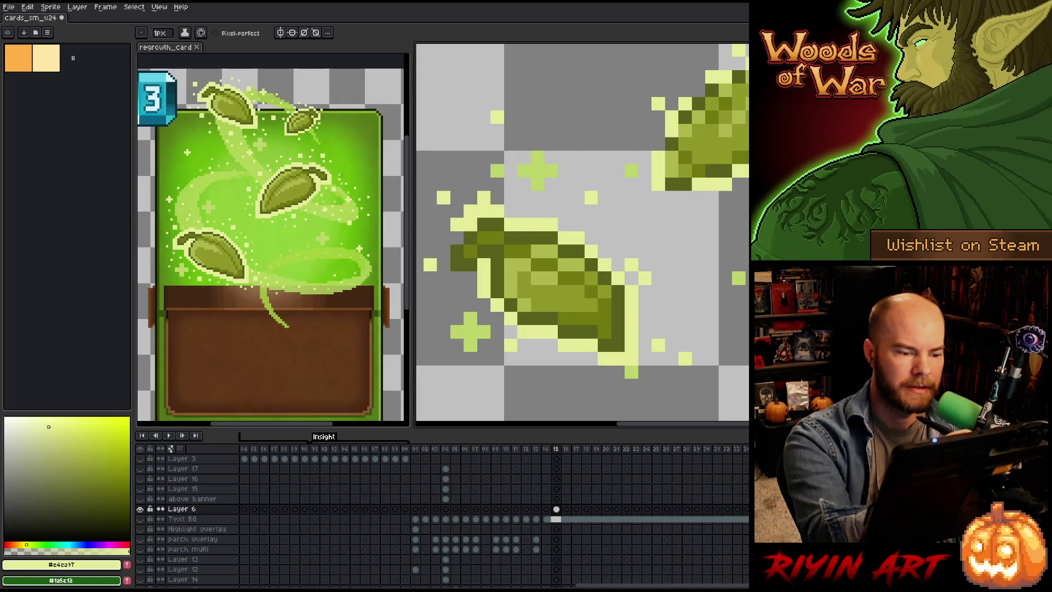
Step: Rim the leaf's upper-left edge and tip in pale green, extend the stem tip, and select below it
{"action": "left_click_drag", "start_coordinate": [491, 199], "coordinate": [437, 264]}
{"action": "key", "text": "b"}
{"action": "key", "text": "e"}
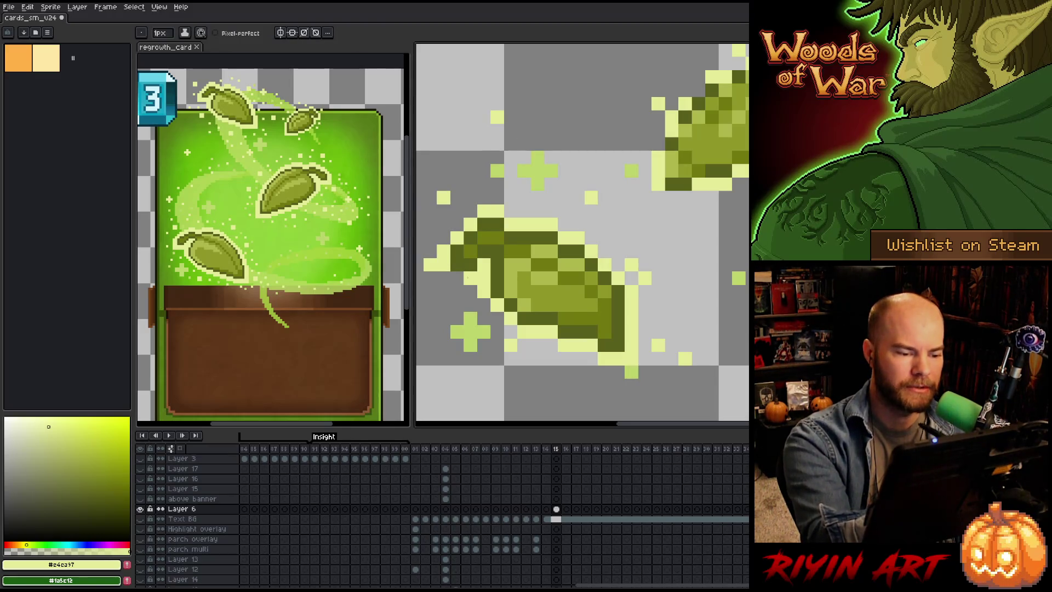
{"action": "left_click", "coordinate": [443, 278]}
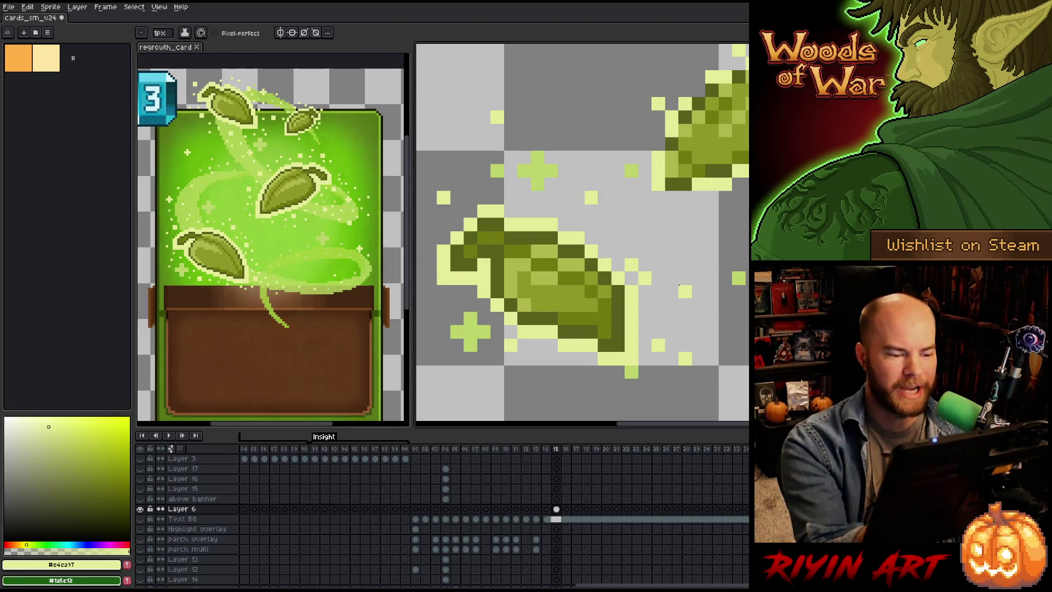
{"action": "left_click", "coordinate": [631, 386]}
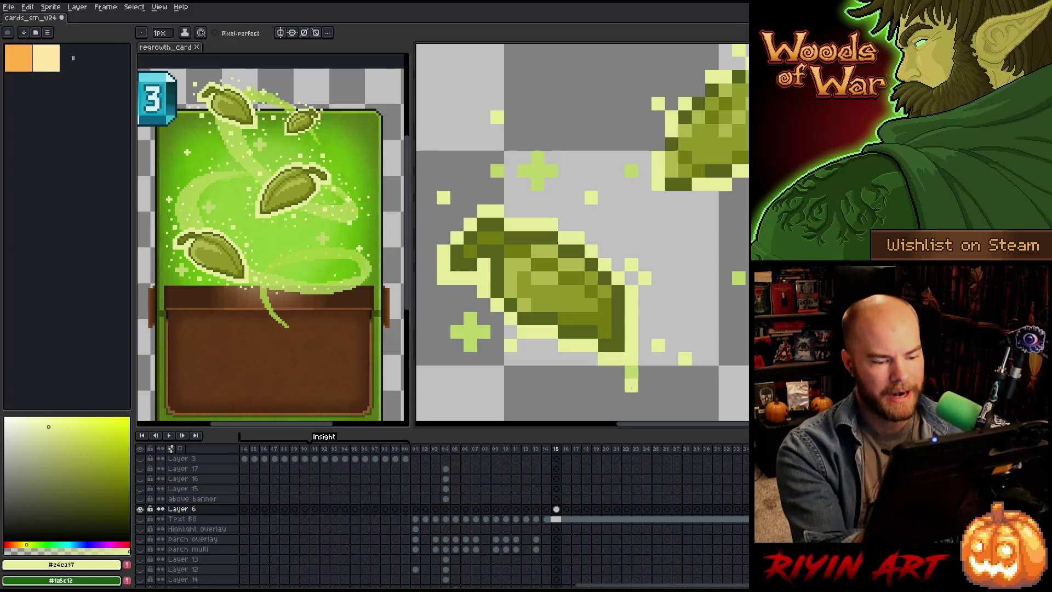
{"action": "key", "text": "m"}
{"action": "mouse_move", "coordinate": [612, 405]}
{"action": "left_mouse_down"}
{"action": "mouse_move", "coordinate": [650, 364]}
{"action": "mouse_move", "coordinate": [648, 392]}
{"action": "left_mouse_up"}
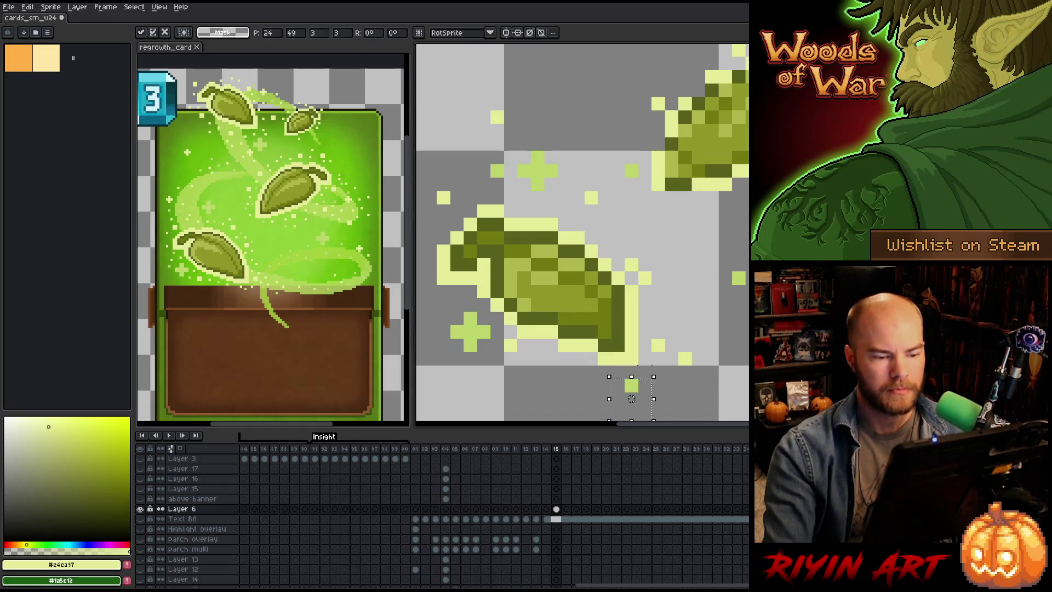
Step: Cancel the pending move and nudge the stray light pixel beside the leaf on Layer 6 frame 15
{"action": "key", "text": "Return"}
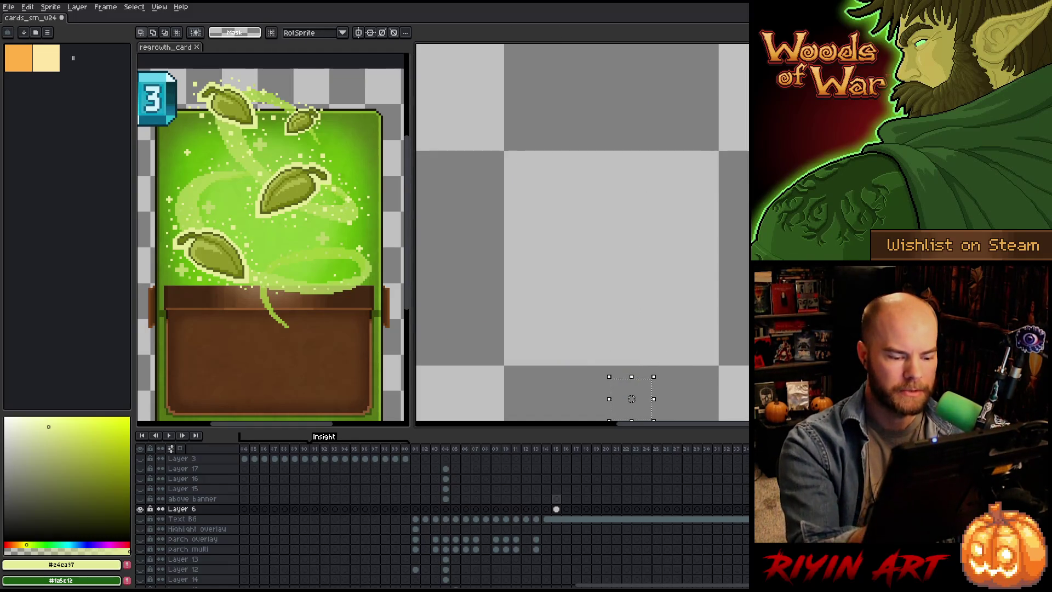
{"action": "left_click", "coordinate": [557, 509]}
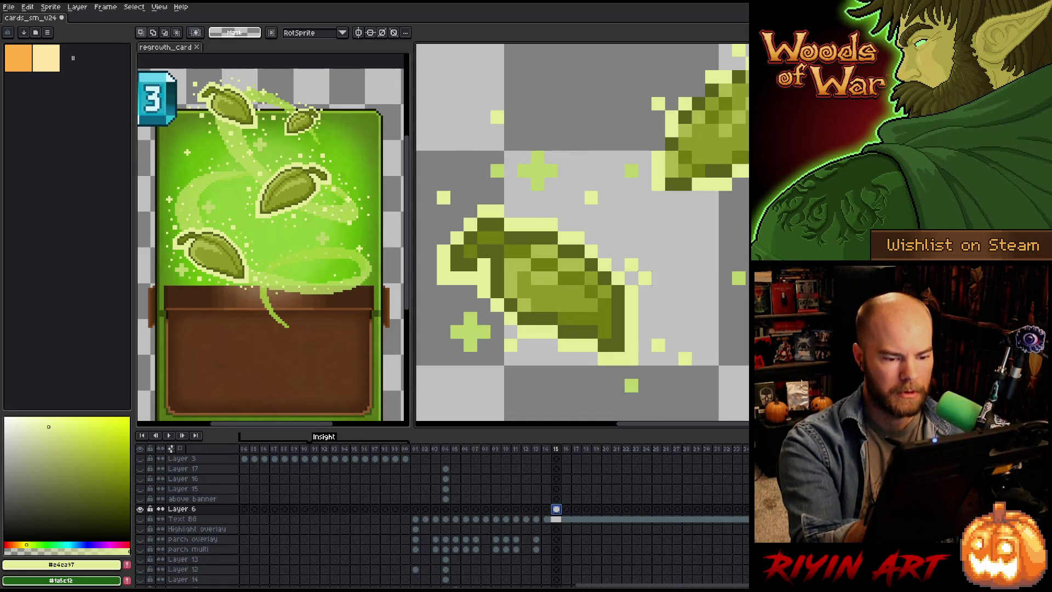
{"action": "mouse_move", "coordinate": [635, 268]}
{"action": "left_mouse_down"}
{"action": "mouse_move", "coordinate": [648, 277]}
{"action": "mouse_move", "coordinate": [657, 269]}
{"action": "mouse_move", "coordinate": [662, 281]}
{"action": "left_mouse_up"}
{"action": "left_click_drag", "start_coordinate": [622, 216], "coordinate": [652, 260]}
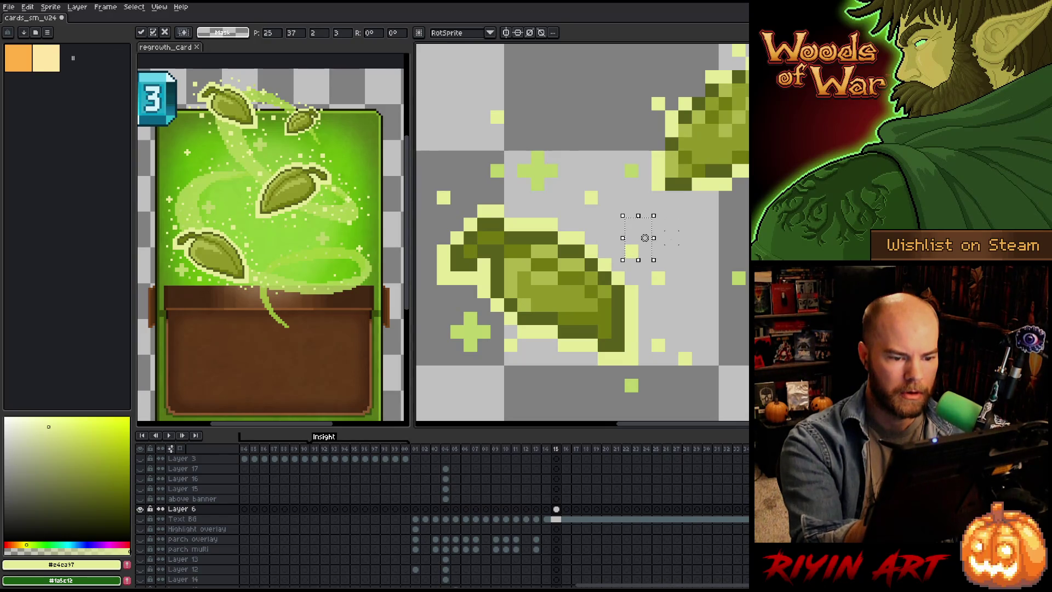
{"action": "key", "text": "ctrl+d"}
Step: Recentre the view on the leaf and pick its light olive for the pencil
{"action": "left_click_drag", "start_coordinate": [617, 234], "coordinate": [679, 213]}
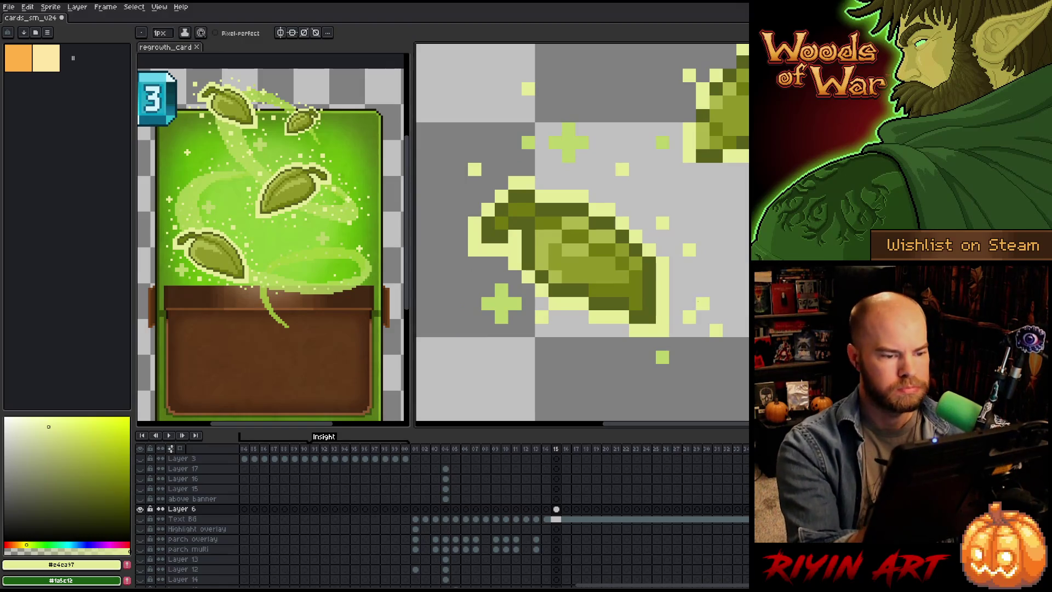
{"action": "mouse_move", "coordinate": [708, 275]}
{"action": "left_mouse_down"}
{"action": "mouse_move", "coordinate": [691, 298]}
{"action": "mouse_move", "coordinate": [674, 296]}
{"action": "left_mouse_up"}
{"action": "key", "text": "i"}
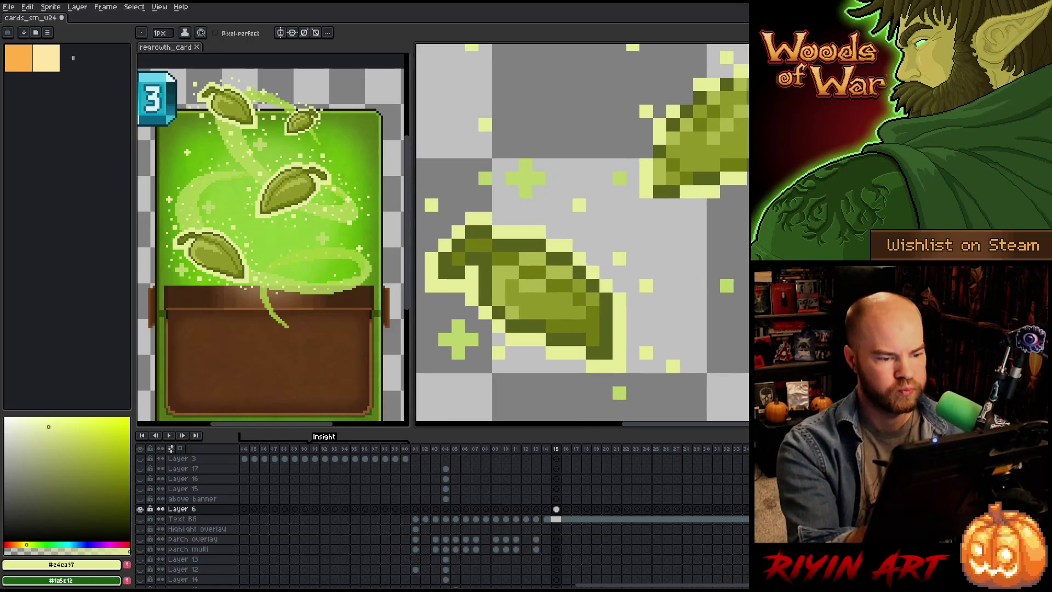
{"action": "left_click", "coordinate": [506, 253]}
{"action": "key", "text": "b"}
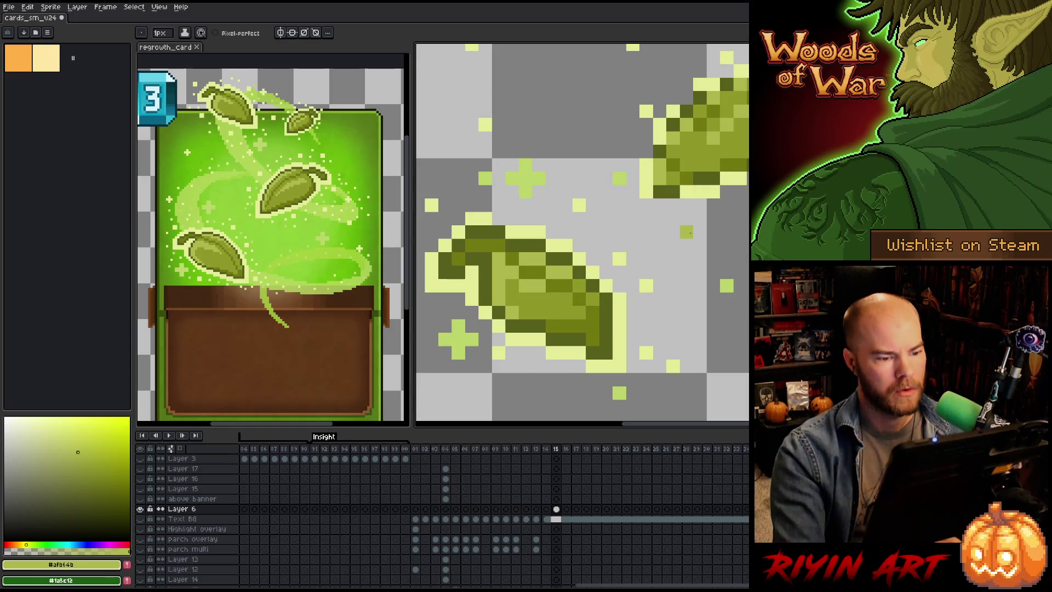
{"action": "scroll", "coordinate": [686, 231], "scroll_direction": "down", "scroll_amount": 5}
Step: Darken the right leaf's tip and top with the dark green #565f1c
{"action": "scroll", "coordinate": [691, 222], "scroll_direction": "up", "scroll_amount": 1}
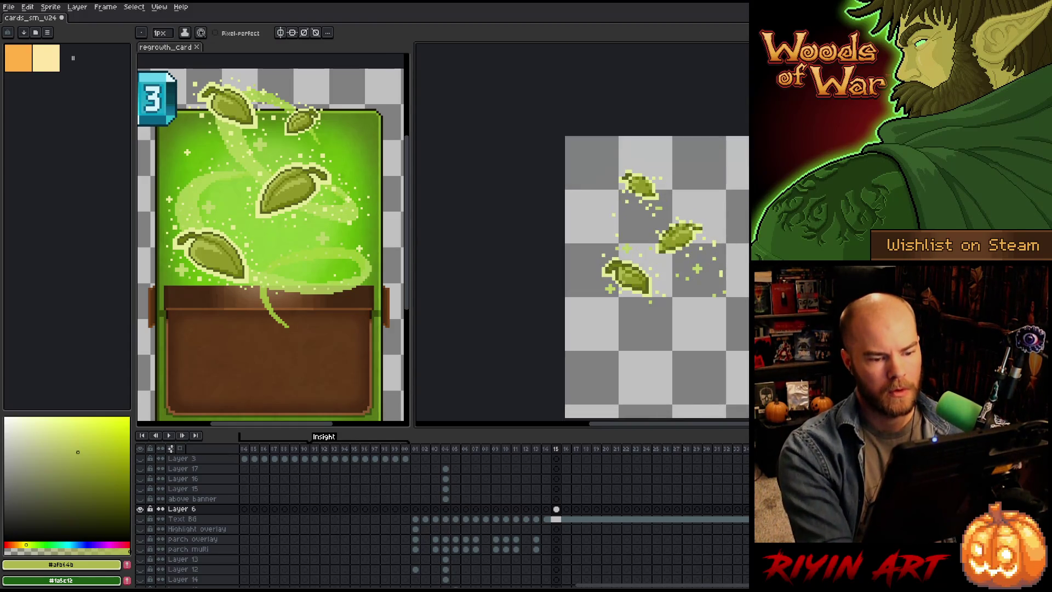
{"action": "key", "text": "v"}
{"action": "key", "text": "b"}
{"action": "scroll", "coordinate": [706, 278], "scroll_direction": "up", "scroll_amount": 2}
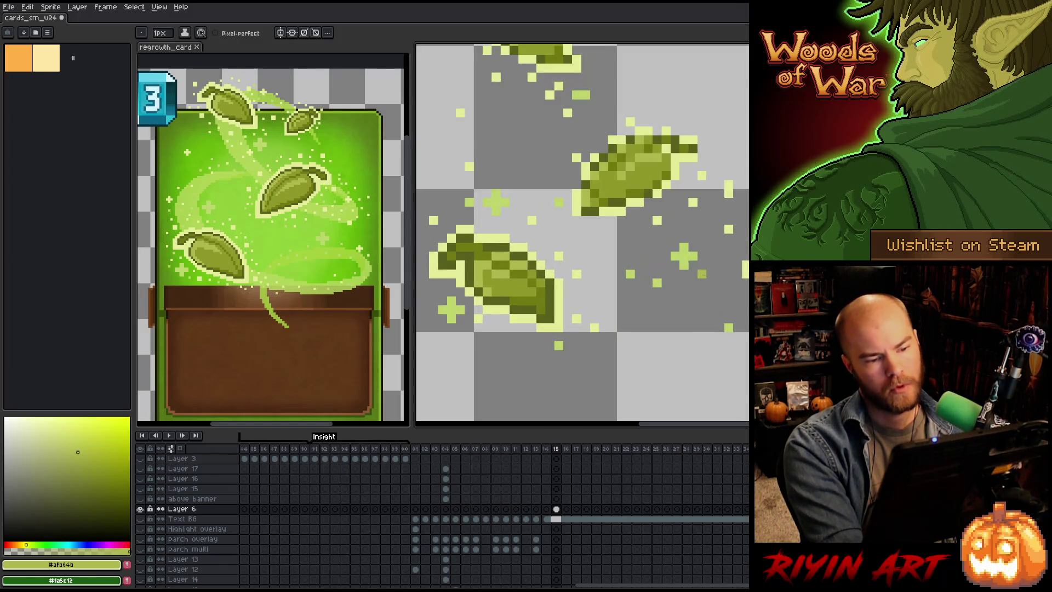
{"action": "scroll", "coordinate": [620, 198], "scroll_direction": "up", "scroll_amount": 1}
{"action": "scroll", "coordinate": [621, 198], "scroll_direction": "down", "scroll_amount": 1}
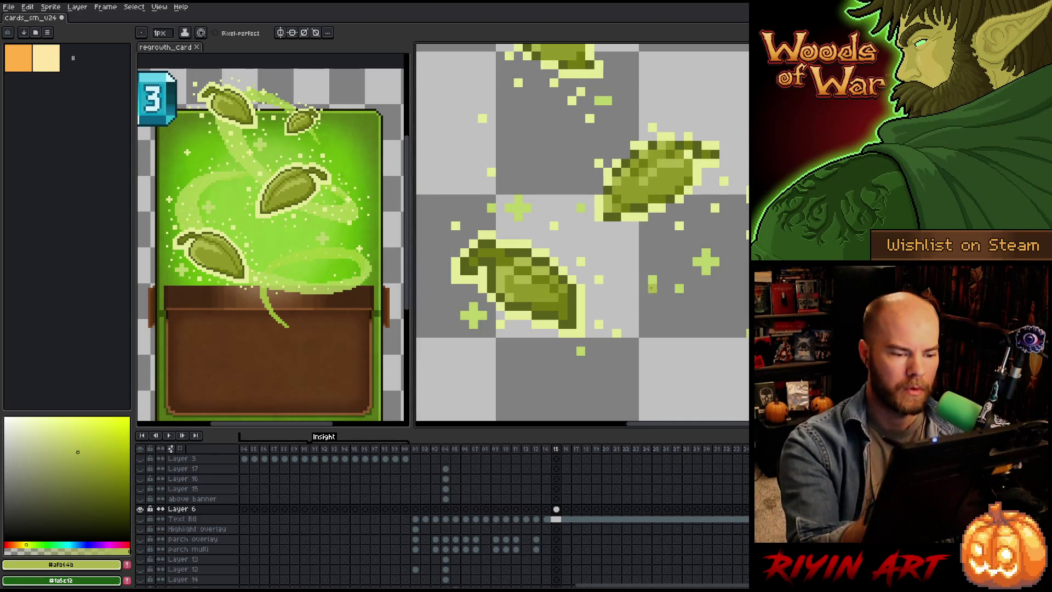
{"action": "left_click", "coordinate": [584, 325], "text": "alt"}
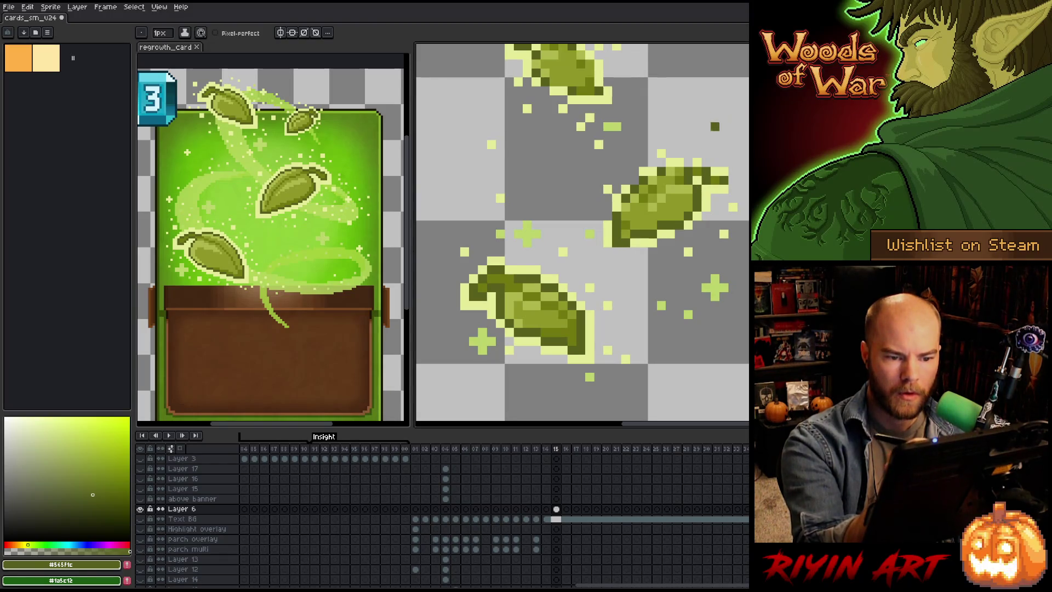
{"action": "left_click_drag", "start_coordinate": [723, 189], "coordinate": [715, 171]}
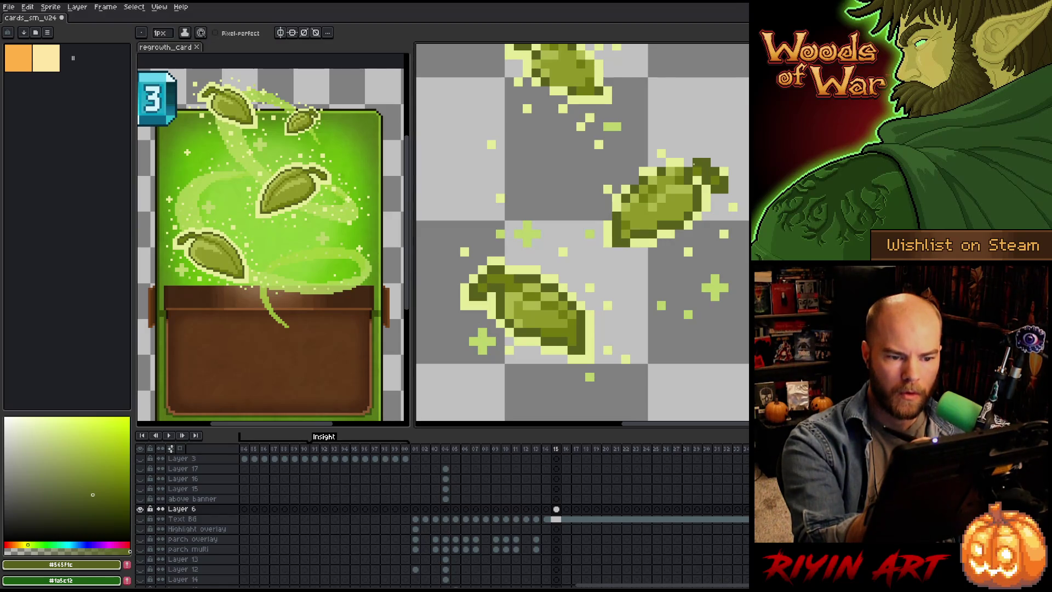
{"action": "left_click", "coordinate": [679, 162]}
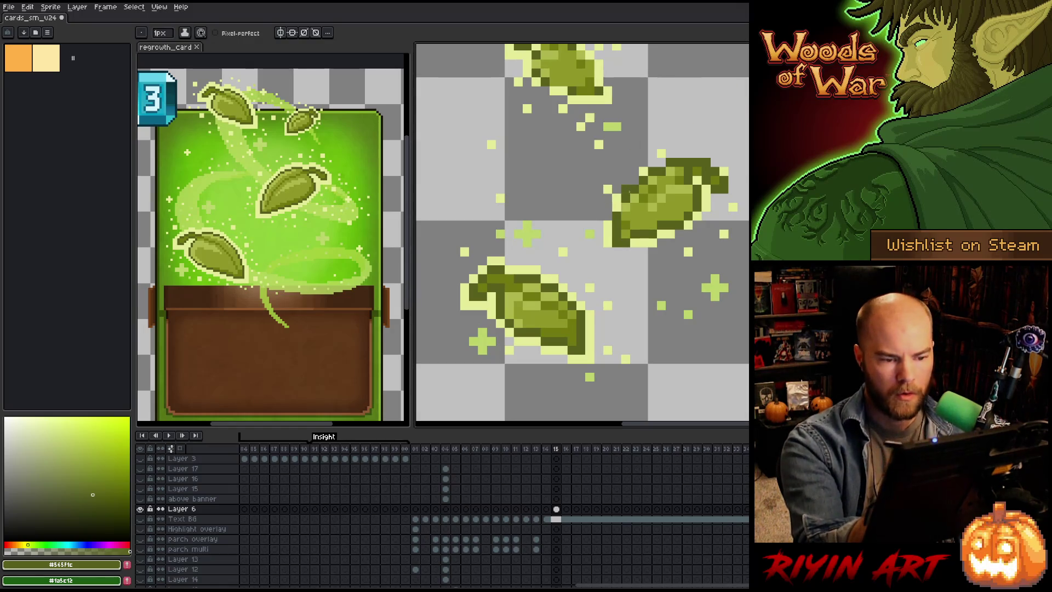
Step: Resample the olive greens and add lighter olive pixels to the right leaf
{"action": "left_click", "coordinate": [688, 163], "text": "alt"}
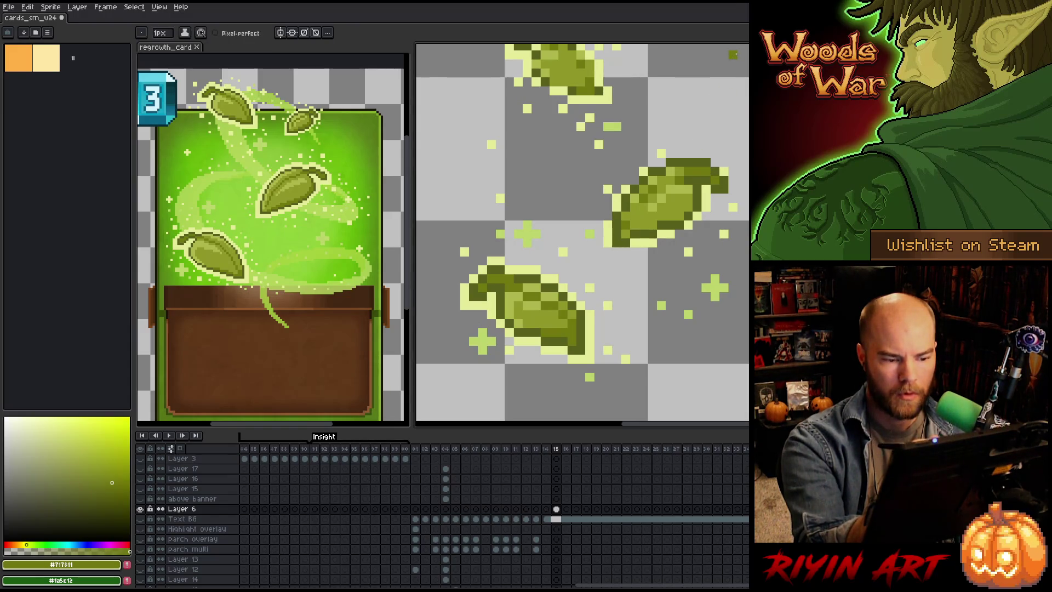
{"action": "left_click", "coordinate": [619, 230], "text": "alt"}
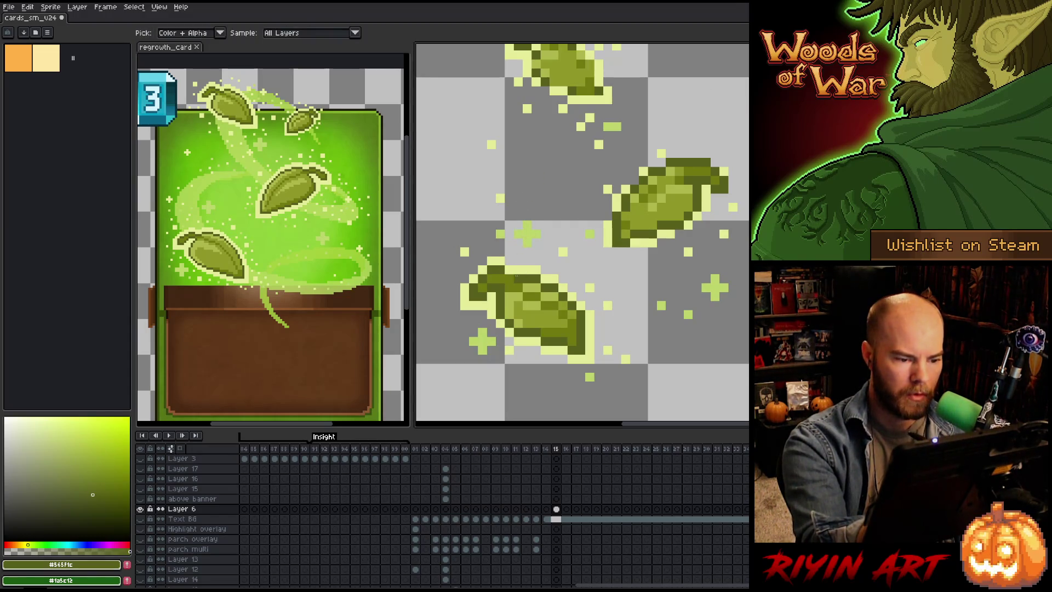
{"action": "key", "text": "alt"}
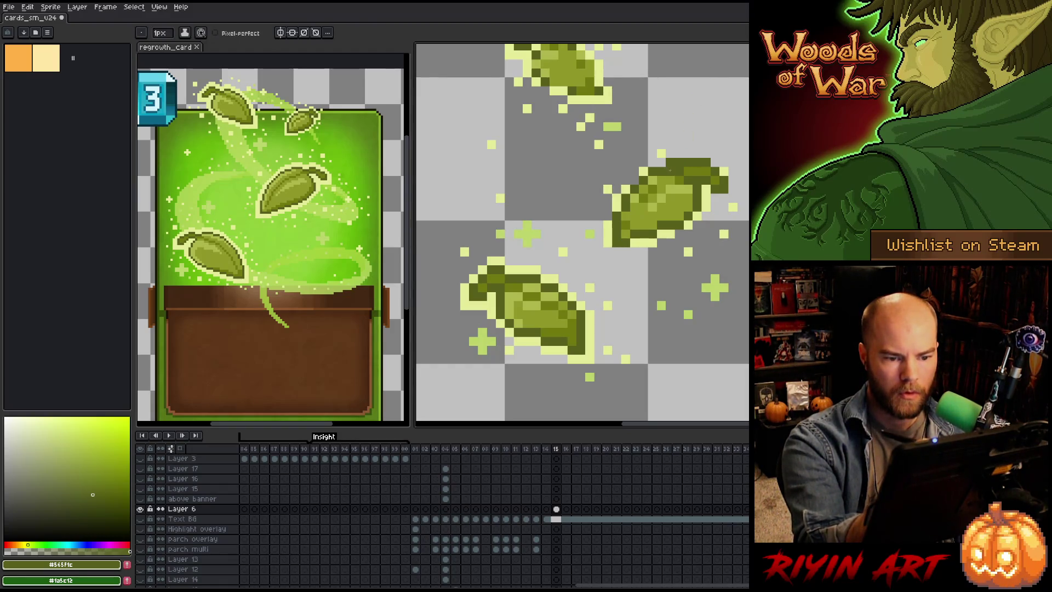
{"action": "key", "text": "e"}
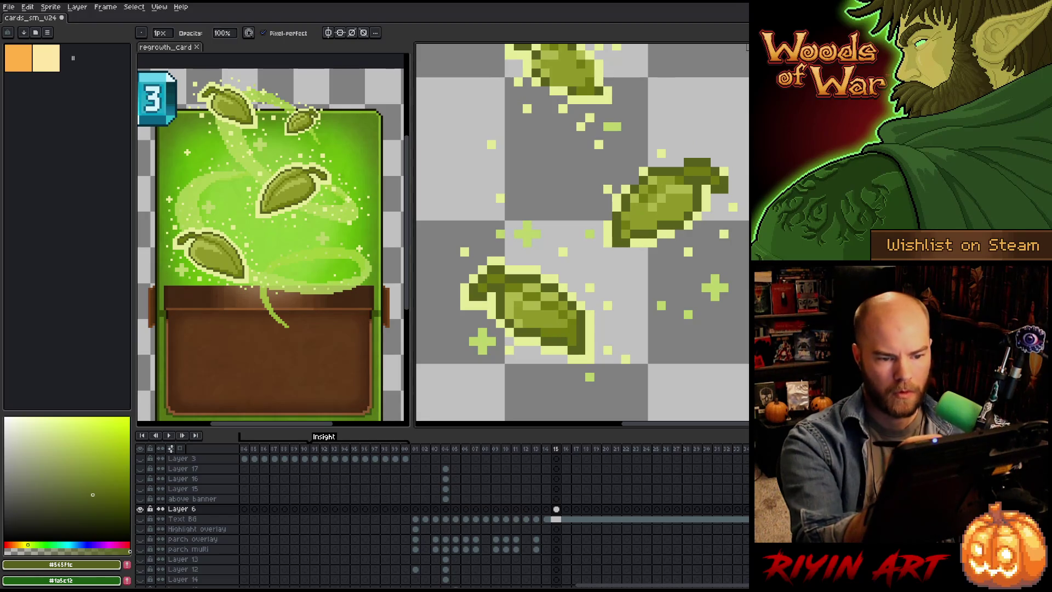
{"action": "left_click", "coordinate": [697, 126], "text": "alt"}
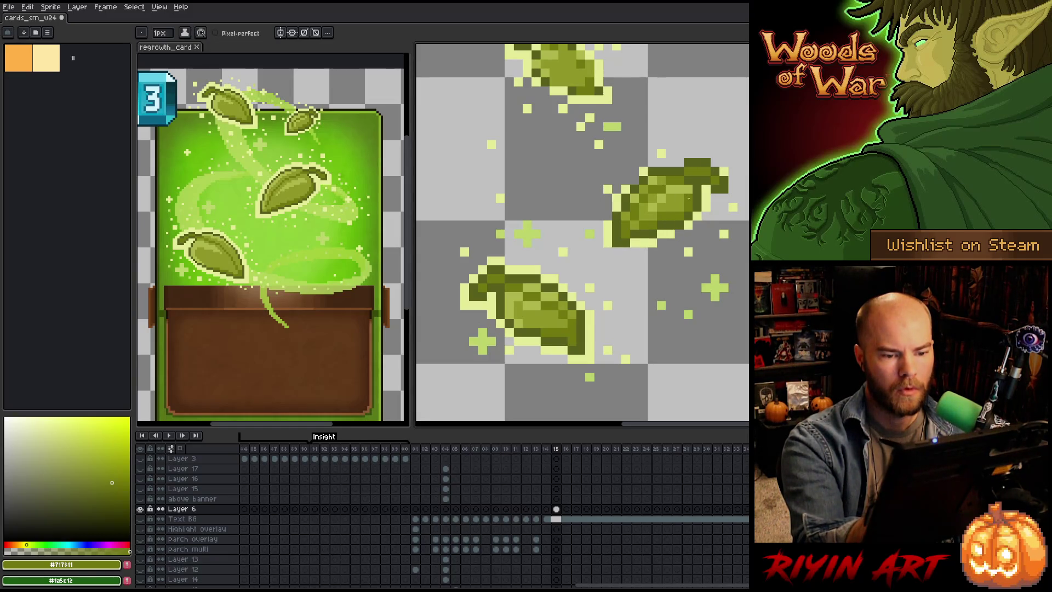
{"action": "left_click", "coordinate": [684, 192], "text": "alt"}
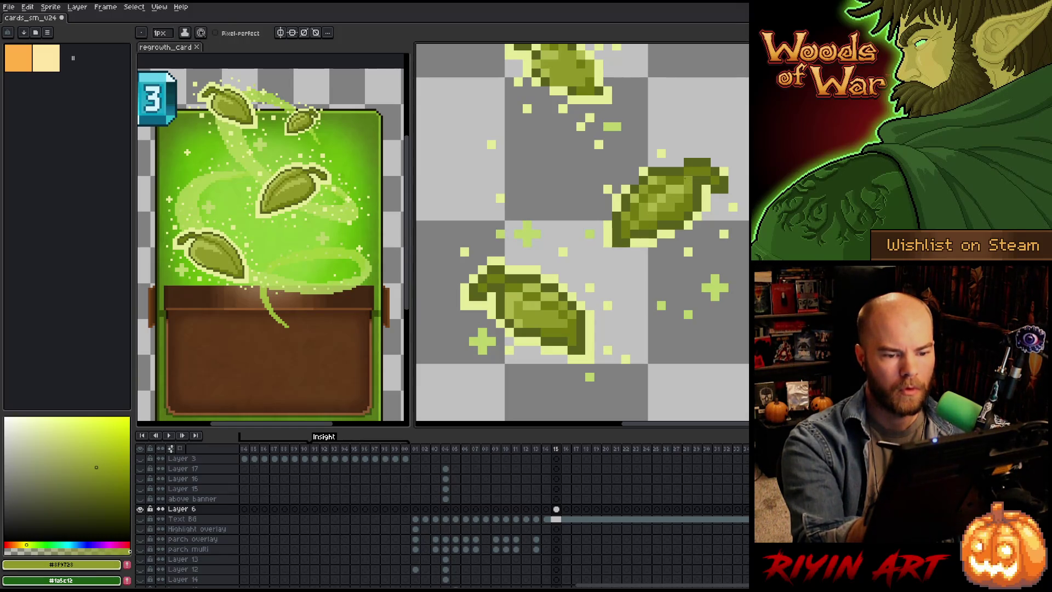
{"action": "left_click", "coordinate": [695, 164], "text": "alt"}
{"action": "left_click", "coordinate": [688, 144]}
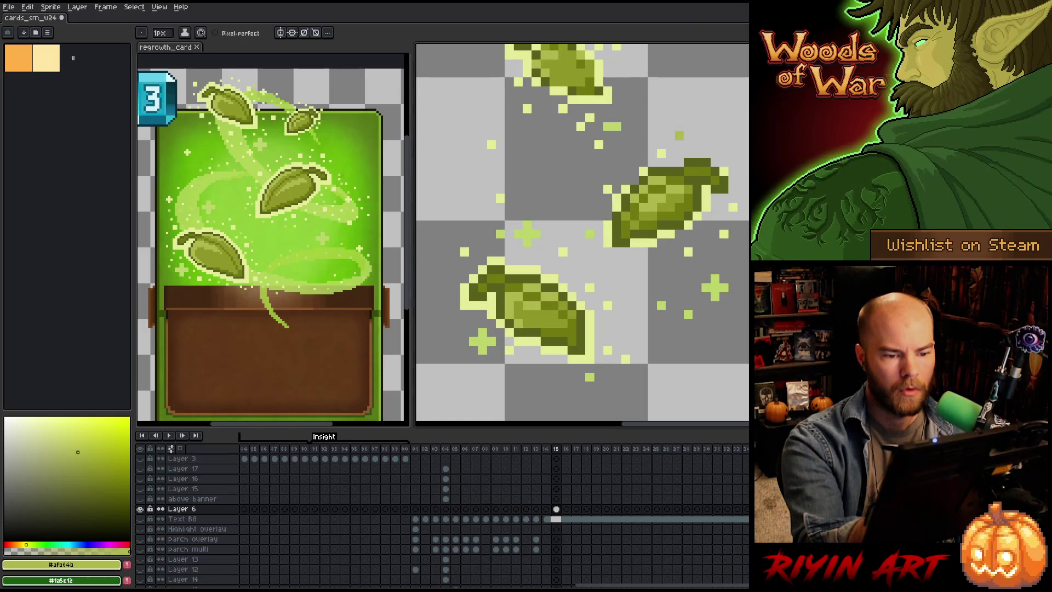
Step: Outline the right leaf's tip, right edge and top in pale yellow-green #e4ea97
{"action": "left_click", "coordinate": [616, 207], "text": "alt"}
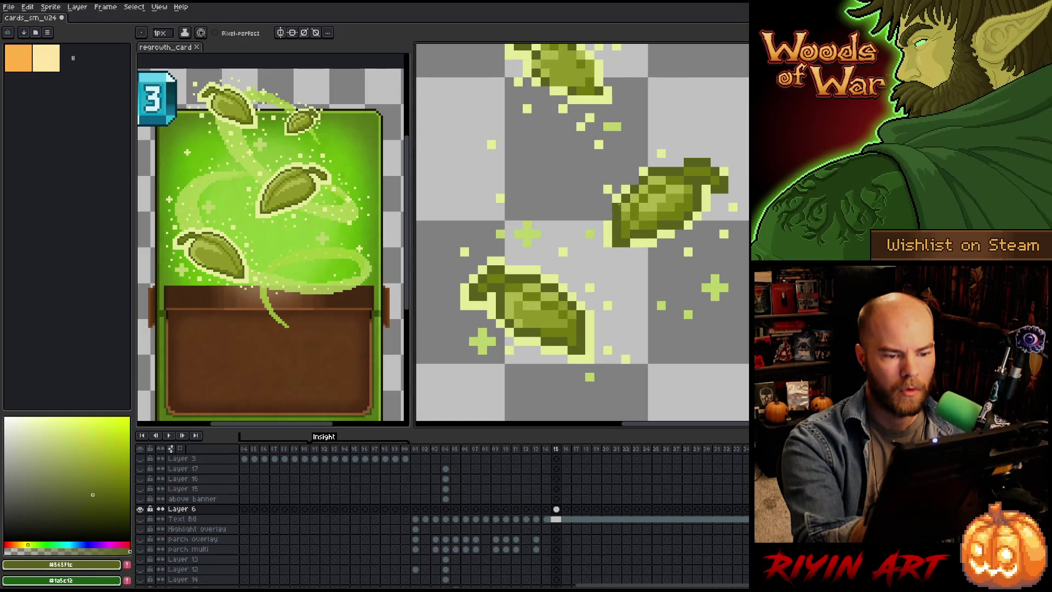
{"action": "left_click", "coordinate": [616, 241], "text": "alt"}
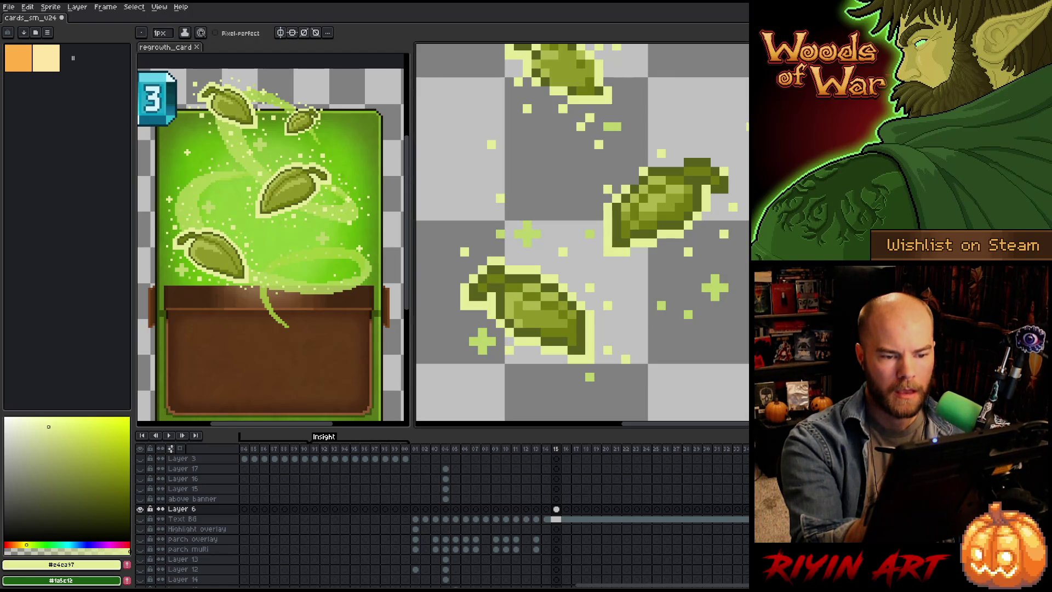
{"action": "left_click", "coordinate": [722, 198]}
{"action": "left_click", "coordinate": [733, 216]}
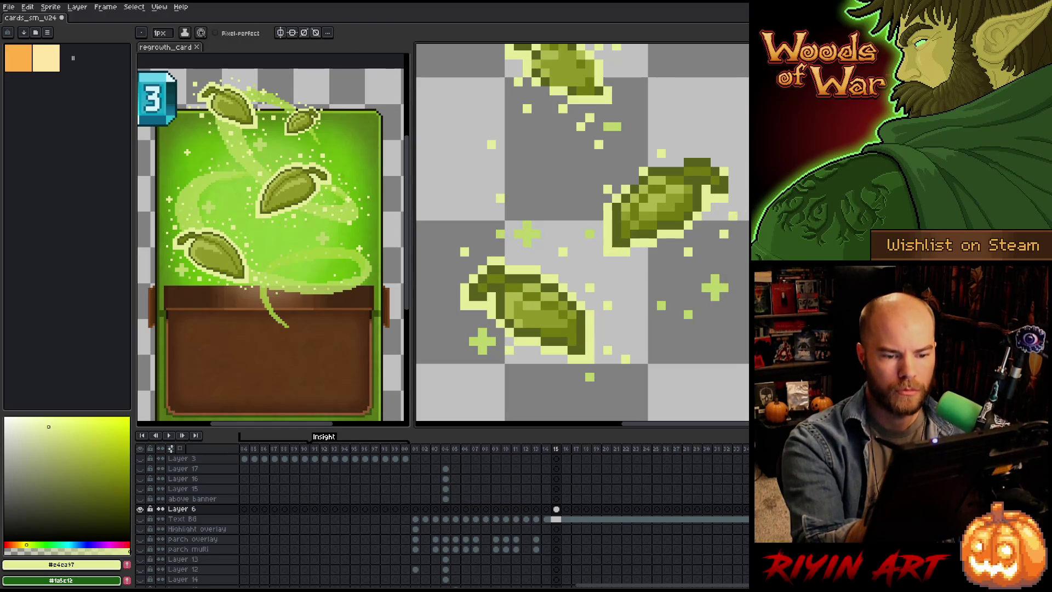
{"action": "left_click", "coordinate": [707, 153]}
{"action": "left_click_drag", "start_coordinate": [679, 163], "coordinate": [657, 163]}
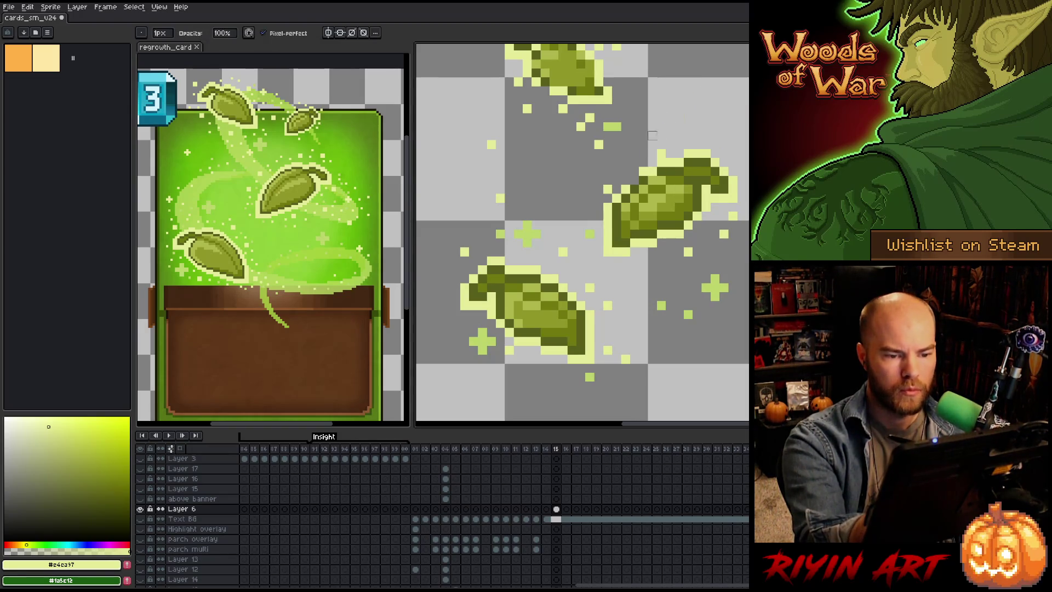
{"action": "left_click", "coordinate": [652, 145]}
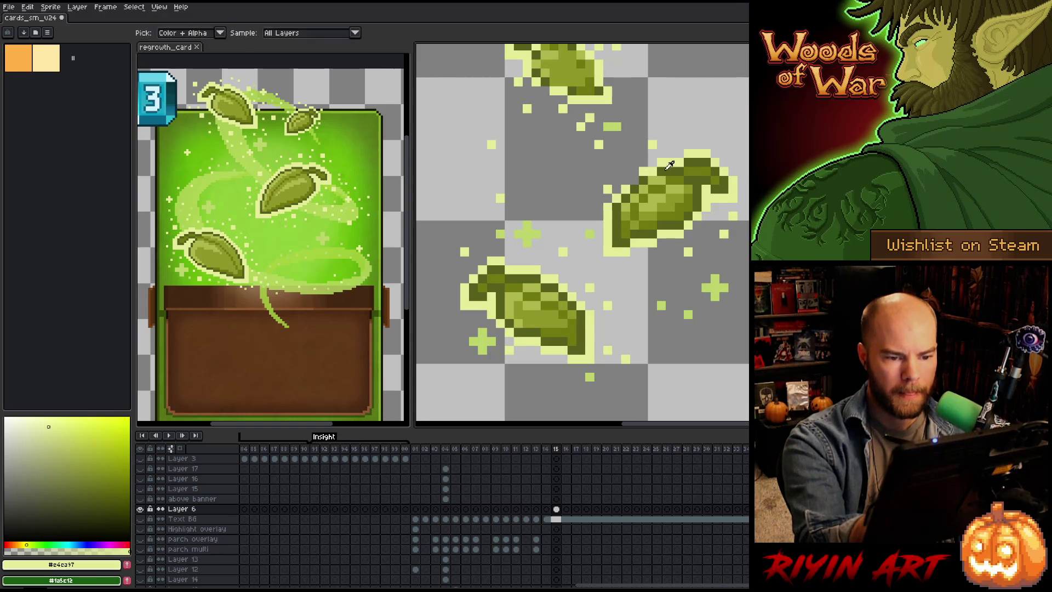
Step: Add another pale pixel above the right leaf and bring the upper leaf into view
{"action": "left_click", "coordinate": [661, 189], "text": "alt"}
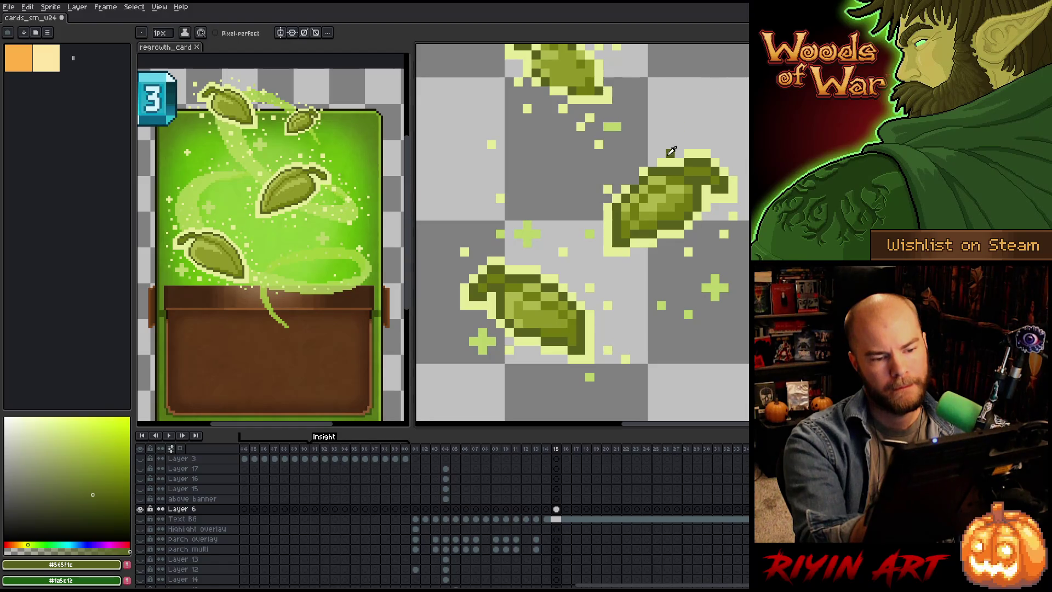
{"action": "left_click", "coordinate": [668, 156], "text": "alt"}
{"action": "left_click", "coordinate": [661, 144]}
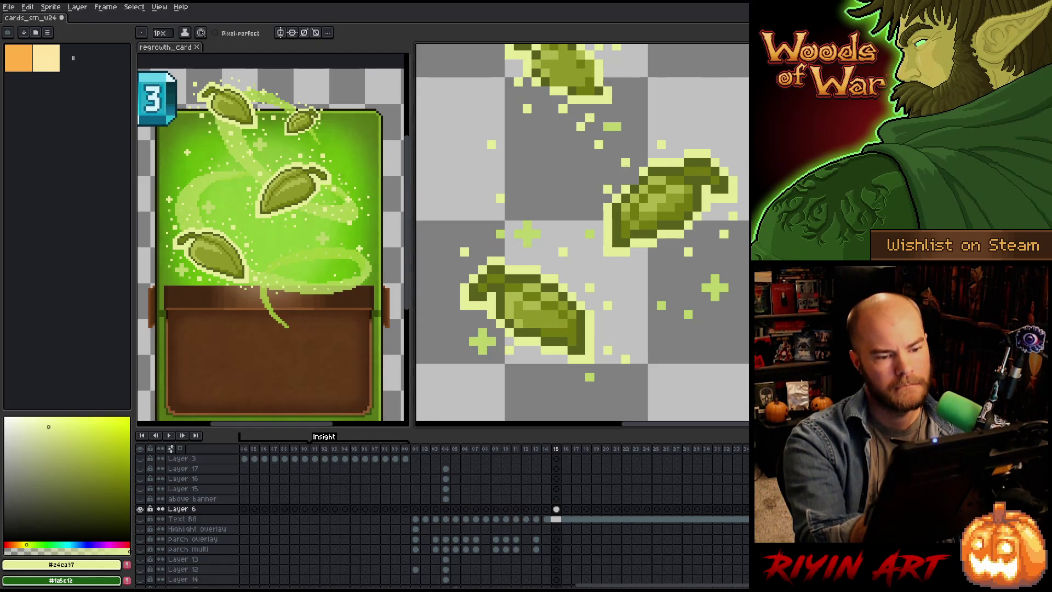
{"action": "key", "text": "space"}
{"action": "mouse_move", "coordinate": [580, 230]}
{"action": "left_mouse_down"}
{"action": "mouse_move", "coordinate": [581, 284]}
{"action": "mouse_move", "coordinate": [613, 246]}
{"action": "left_mouse_up"}
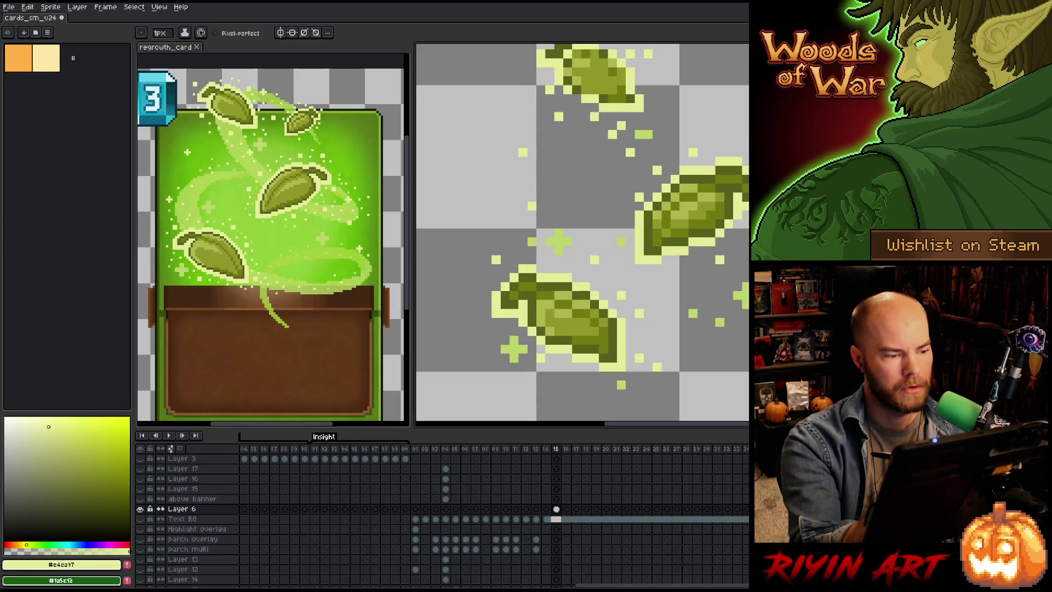
{"action": "left_click", "coordinate": [97, 466]}
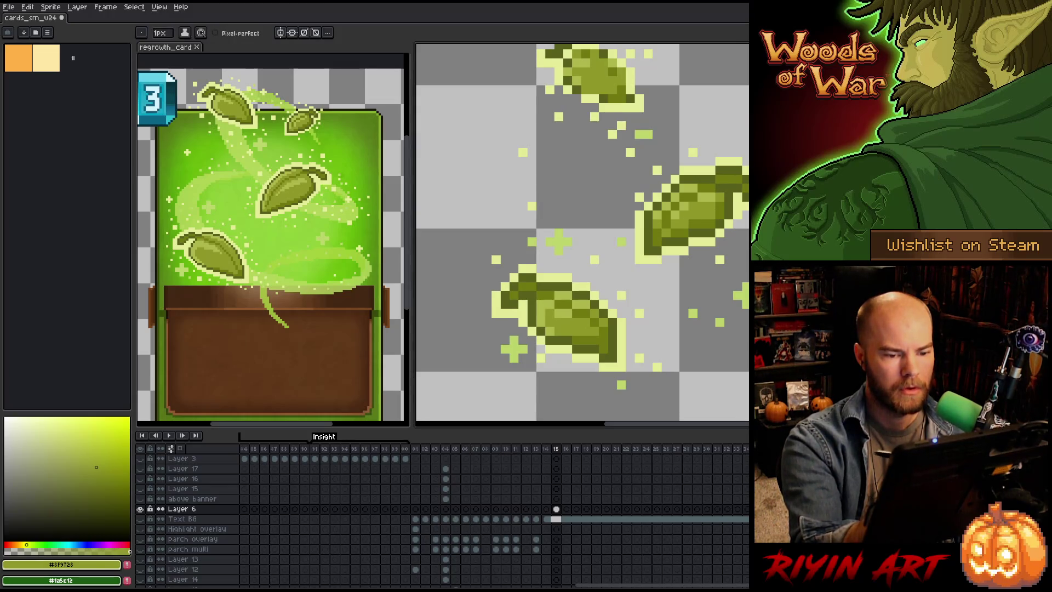
{"action": "scroll", "coordinate": [583, 234], "scroll_direction": "down", "scroll_amount": 4}
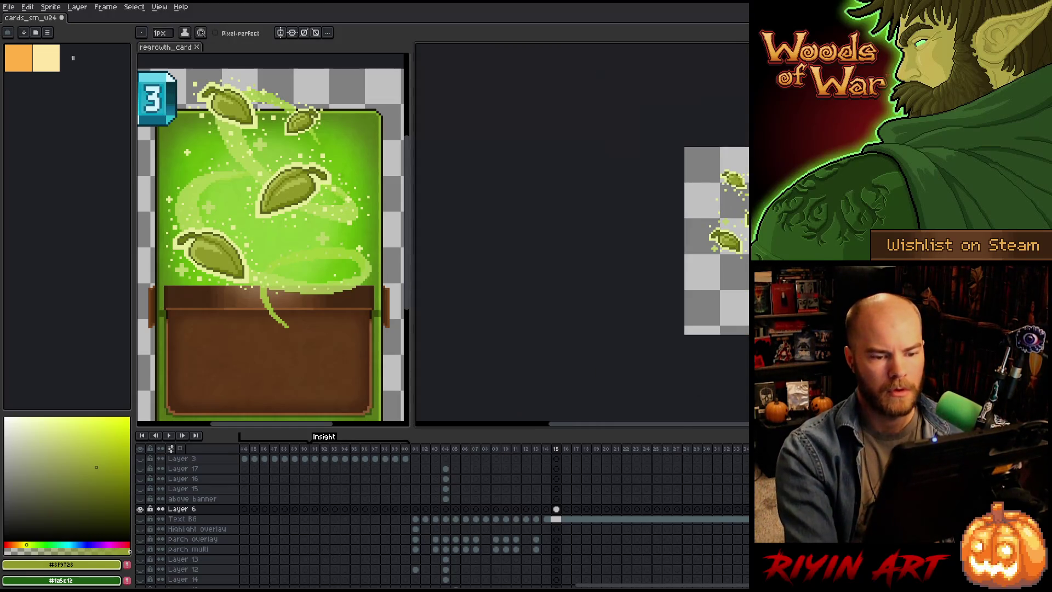
{"action": "scroll", "coordinate": [583, 246], "scroll_direction": "up", "scroll_amount": 2}
{"action": "scroll", "coordinate": [582, 247], "scroll_direction": "right", "scroll_amount": 3}
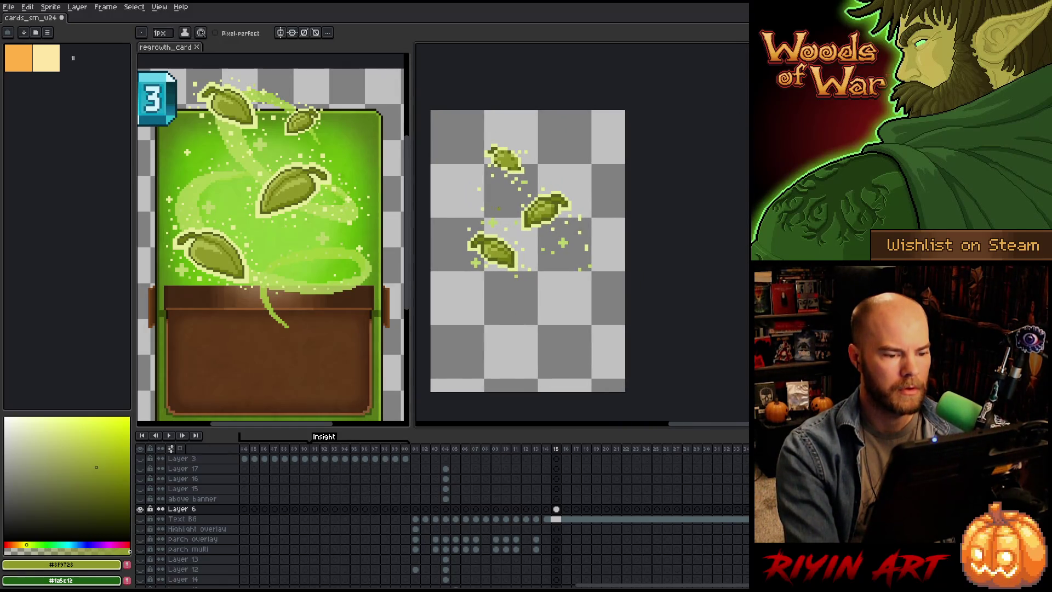
{"action": "scroll", "coordinate": [511, 215], "scroll_direction": "up", "scroll_amount": 2}
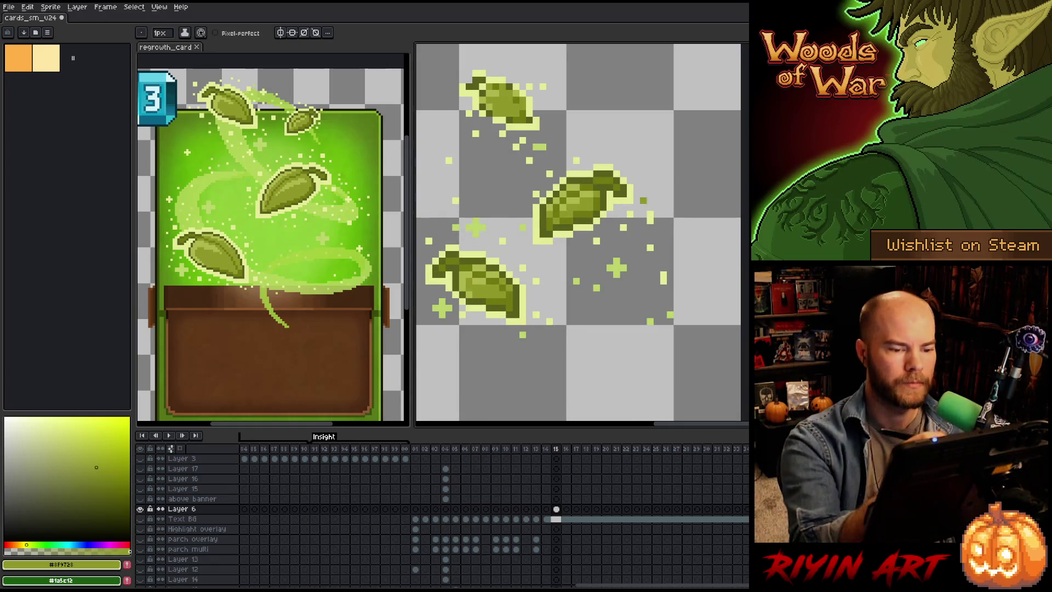
{"action": "key", "text": "b"}
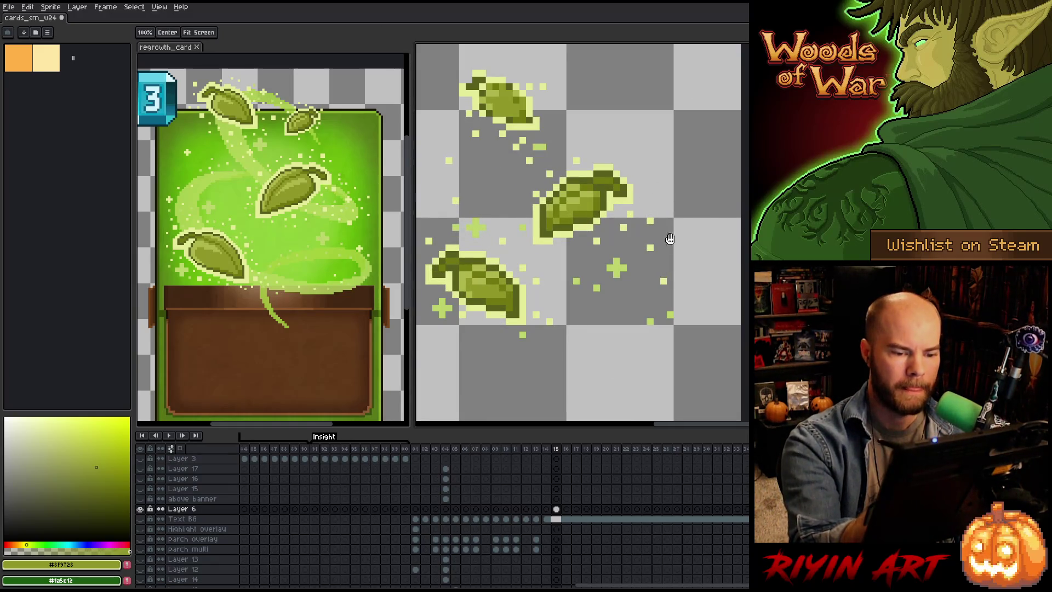
{"action": "scroll", "coordinate": [663, 277], "scroll_direction": "up", "scroll_amount": 2}
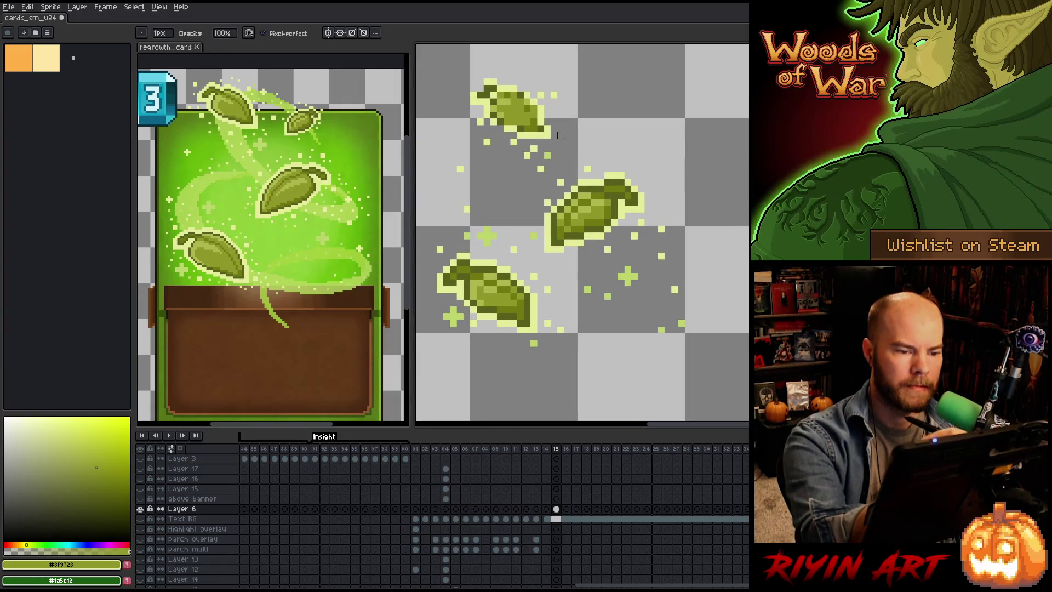
{"action": "left_click", "coordinate": [549, 151], "text": "alt"}
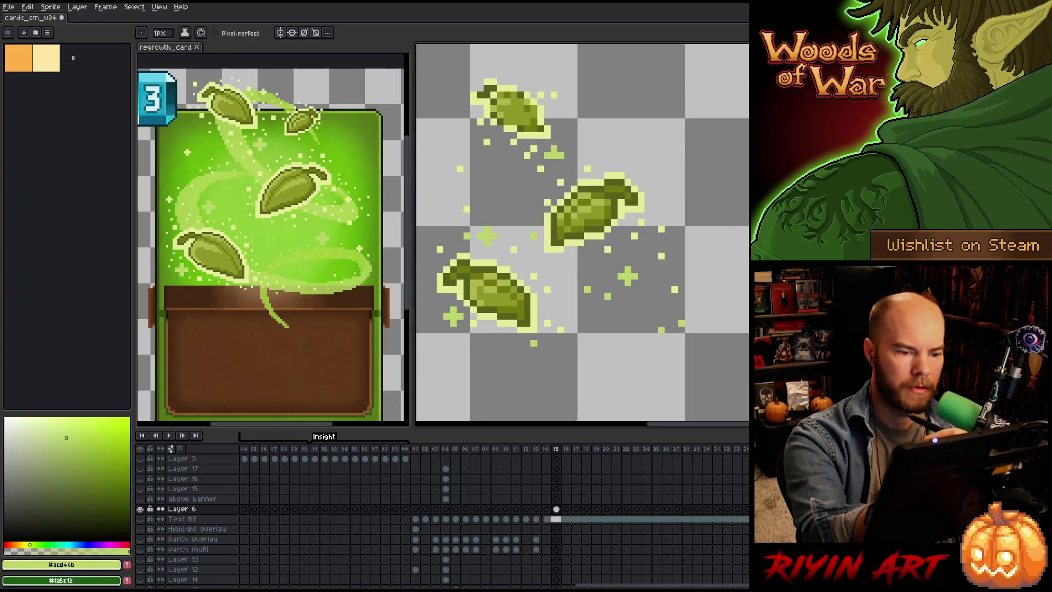
{"action": "scroll", "coordinate": [629, 157], "scroll_direction": "up", "scroll_amount": 2}
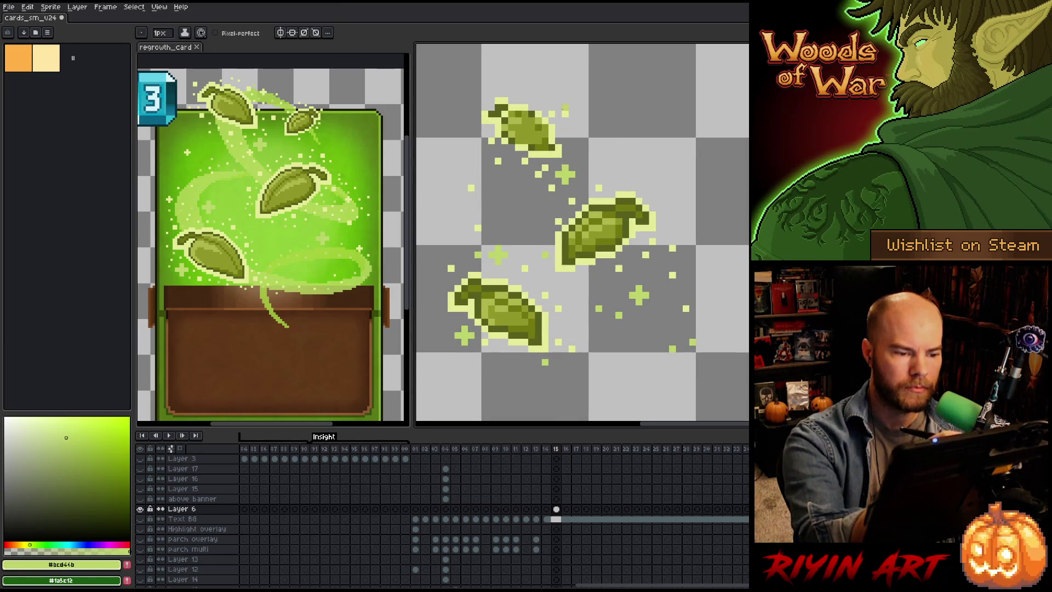
{"action": "left_click", "coordinate": [524, 134], "text": "alt"}
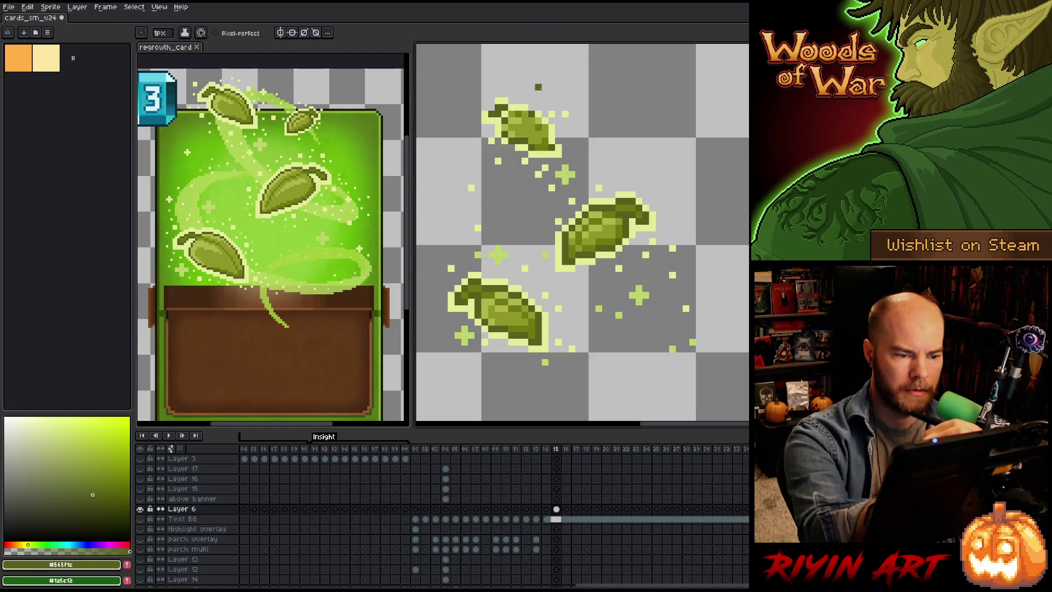
{"action": "key", "text": "m"}
{"action": "mouse_move", "coordinate": [545, 311]}
{"action": "left_mouse_down"}
{"action": "mouse_move", "coordinate": [545, 352]}
{"action": "mouse_move", "coordinate": [509, 343]}
{"action": "mouse_move", "coordinate": [452, 292]}
{"action": "mouse_move", "coordinate": [501, 273]}
{"action": "mouse_move", "coordinate": [543, 307]}
{"action": "left_mouse_up"}
{"action": "left_click_drag", "start_coordinate": [466, 299], "coordinate": [466, 321]}
{"action": "mouse_move", "coordinate": [550, 327]}
{"action": "left_mouse_down"}
{"action": "mouse_move", "coordinate": [548, 351]}
{"action": "mouse_move", "coordinate": [551, 329]}
{"action": "left_mouse_up"}
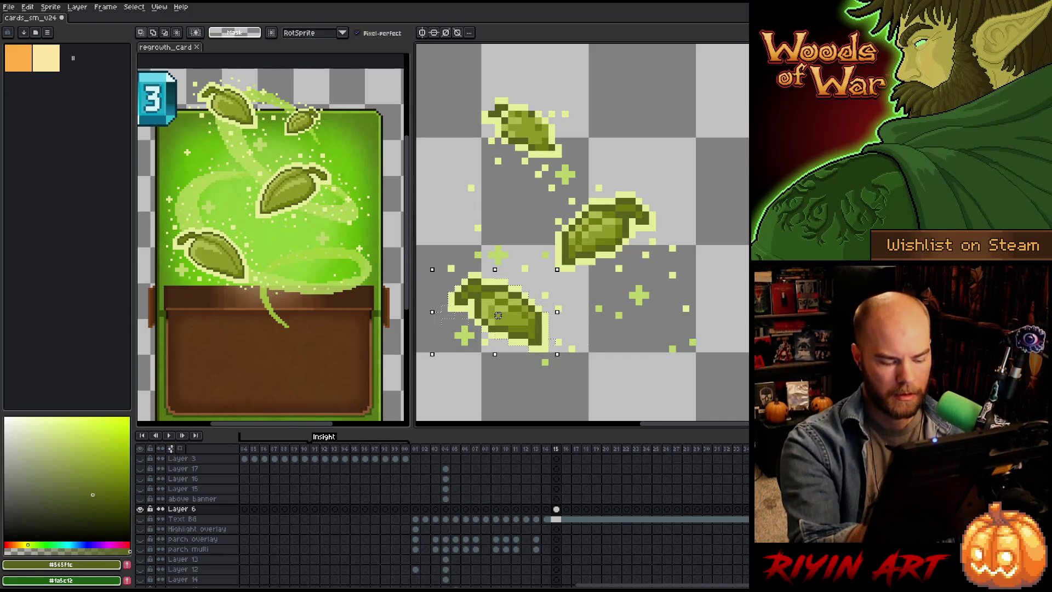
{"action": "key", "text": "ctrl+t"}
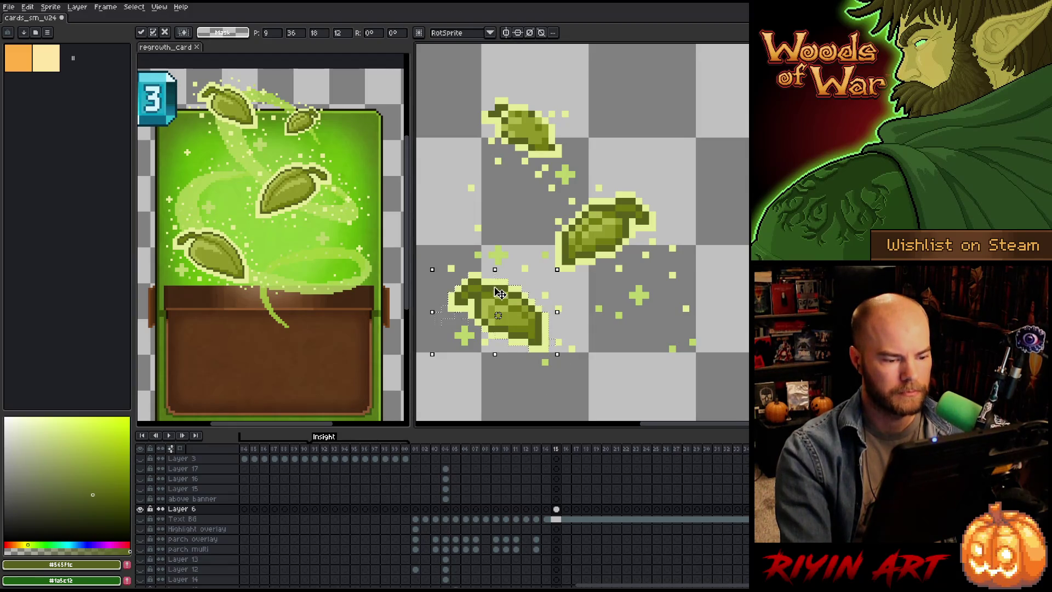
{"action": "mouse_move", "coordinate": [521, 337]}
{"action": "left_mouse_down"}
{"action": "mouse_move", "coordinate": [524, 147]}
{"action": "mouse_move", "coordinate": [553, 111]}
{"action": "mouse_move", "coordinate": [547, 145]}
{"action": "mouse_move", "coordinate": [707, 138]}
{"action": "left_mouse_up"}
{"action": "key", "text": "Delete"}
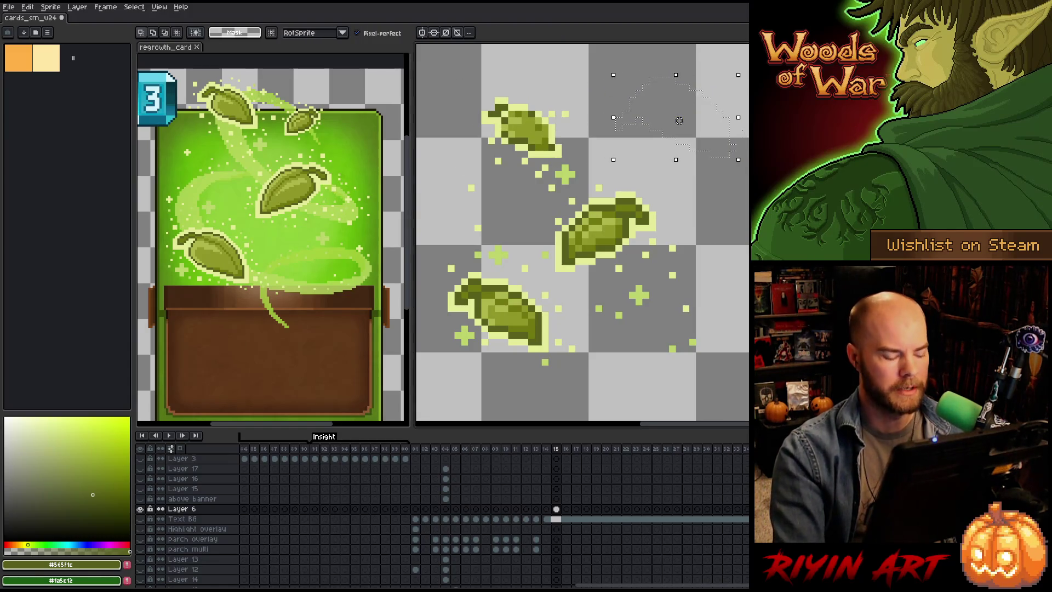
{"action": "key", "text": "b"}
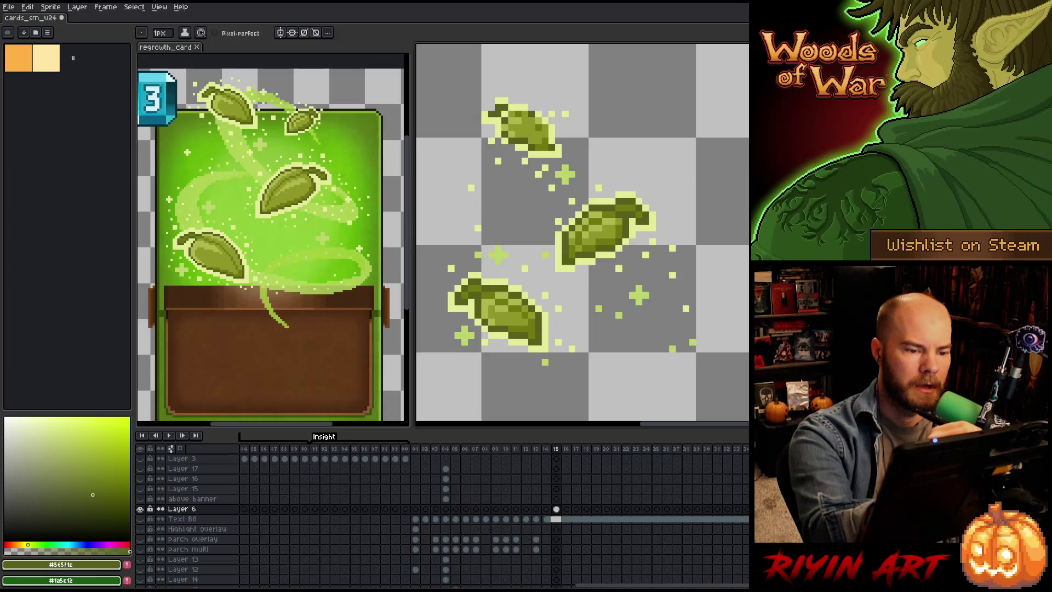
Step: Outline the upper-left leaf's top and upper-left edges in dark olive
{"action": "scroll", "coordinate": [543, 109], "scroll_direction": "up", "scroll_amount": 1}
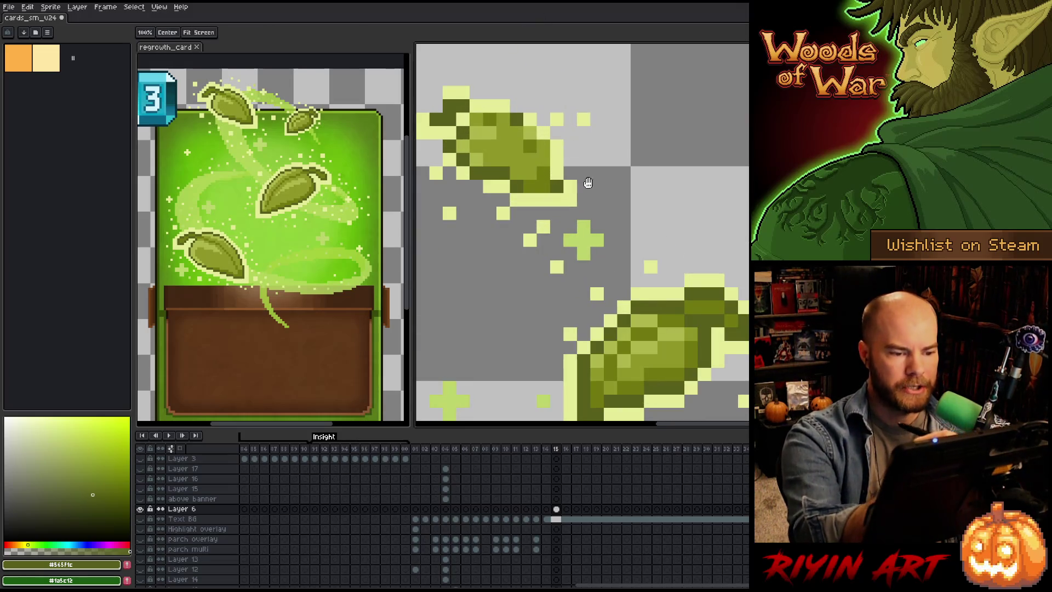
{"action": "scroll", "coordinate": [586, 181], "scroll_direction": "up", "scroll_amount": 1}
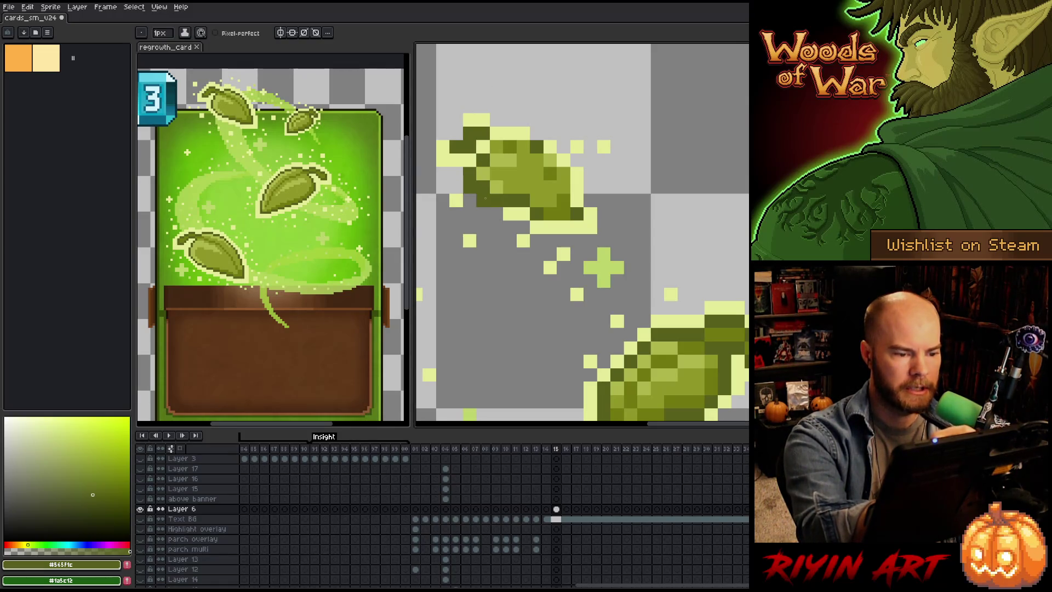
{"action": "left_click", "coordinate": [483, 173], "text": "alt"}
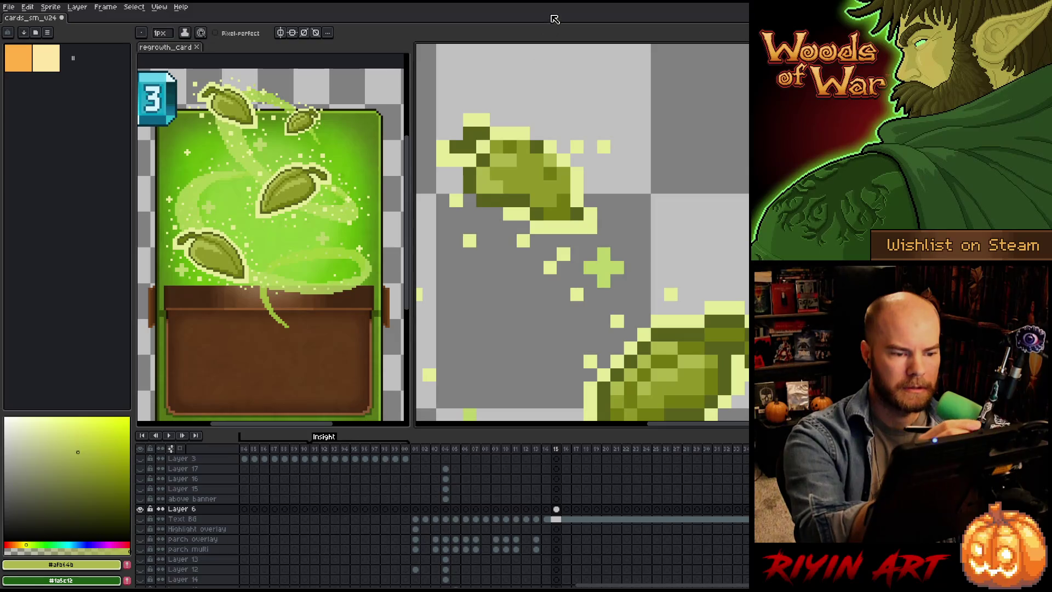
{"action": "left_click", "coordinate": [522, 211], "text": "alt"}
{"action": "left_click_drag", "start_coordinate": [550, 228], "coordinate": [577, 227]}
{"action": "left_click_drag", "start_coordinate": [577, 187], "coordinate": [577, 201]}
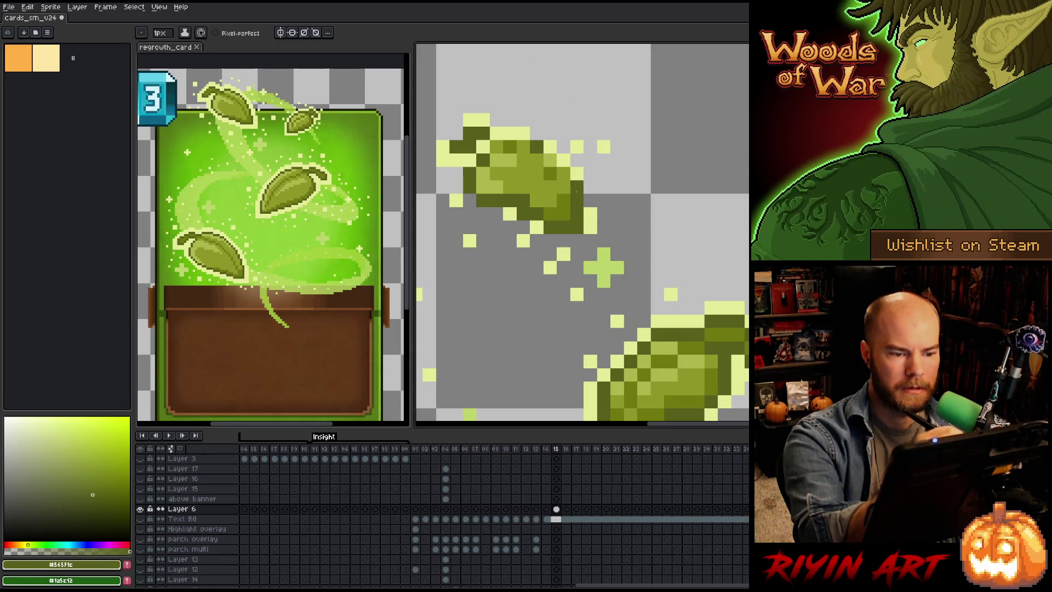
{"action": "left_click", "coordinate": [577, 173]}
{"action": "left_click_drag", "start_coordinate": [562, 160], "coordinate": [549, 147]}
{"action": "left_click", "coordinate": [509, 133]}
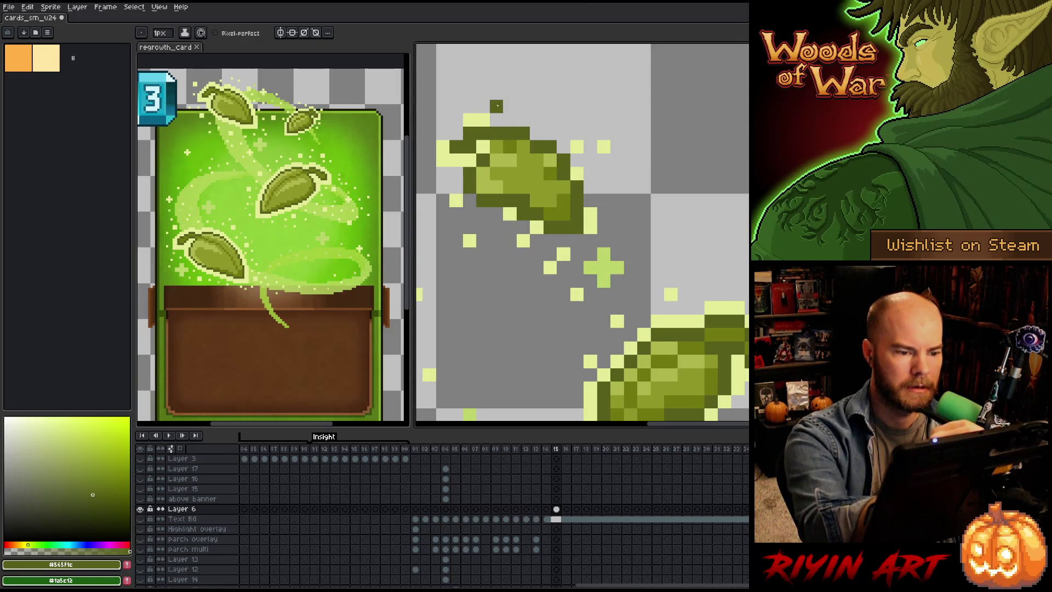
{"action": "mouse_move", "coordinate": [442, 160]}
{"action": "left_mouse_down"}
{"action": "mouse_move", "coordinate": [456, 133]}
{"action": "mouse_move", "coordinate": [497, 120]}
{"action": "left_mouse_up"}
{"action": "left_click", "coordinate": [497, 147]}
Step: Repaint two inner leaf pixels in mid olive and sample a lighter olive
{"action": "left_click", "coordinate": [500, 147], "text": "alt"}
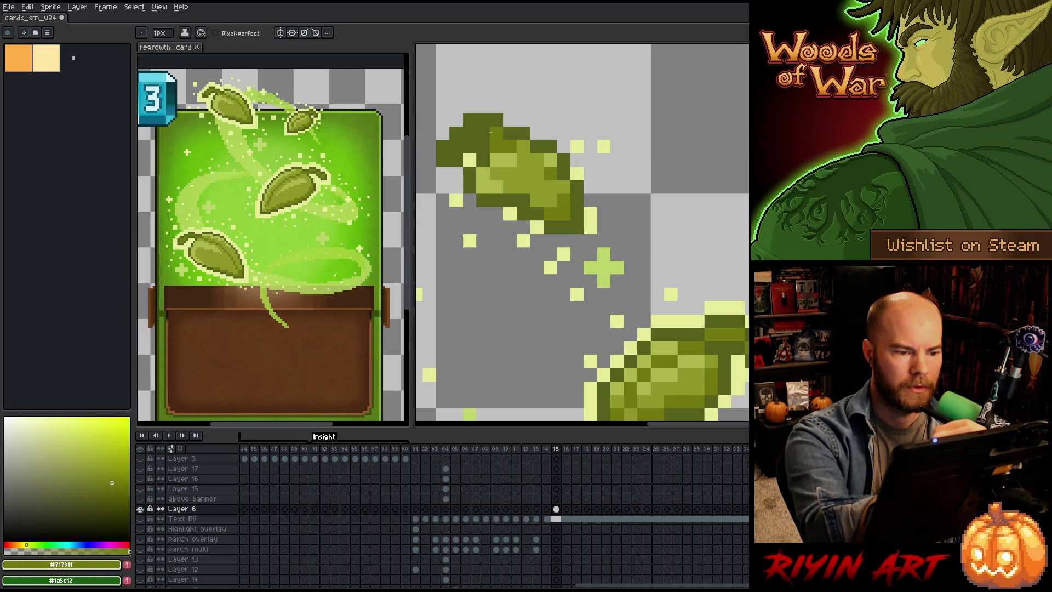
{"action": "mouse_move", "coordinate": [483, 133]}
{"action": "left_mouse_down"}
{"action": "mouse_move", "coordinate": [469, 133]}
{"action": "mouse_move", "coordinate": [499, 161]}
{"action": "left_mouse_up"}
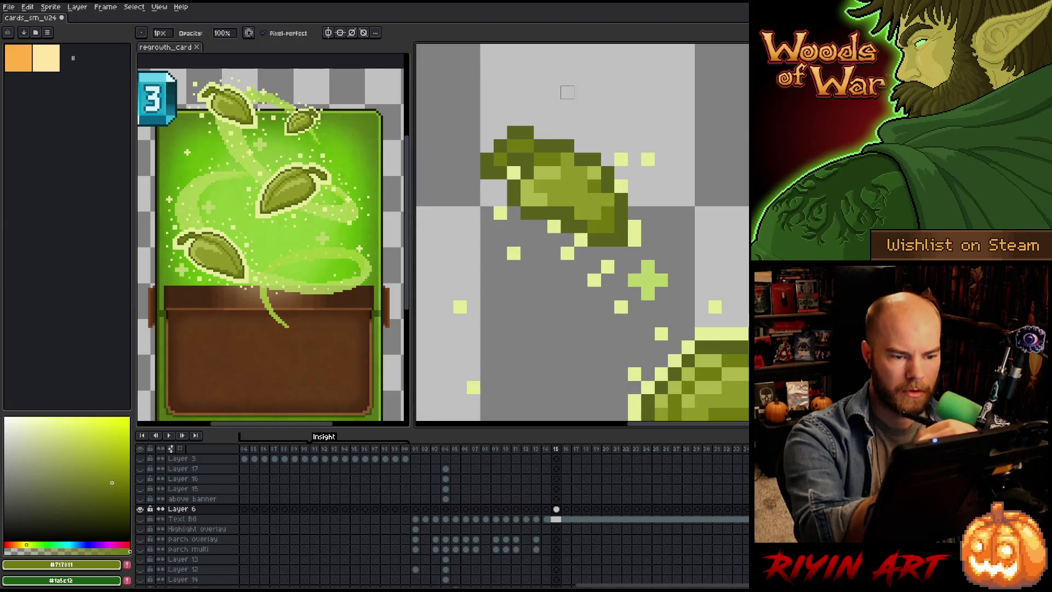
{"action": "key", "text": "e"}
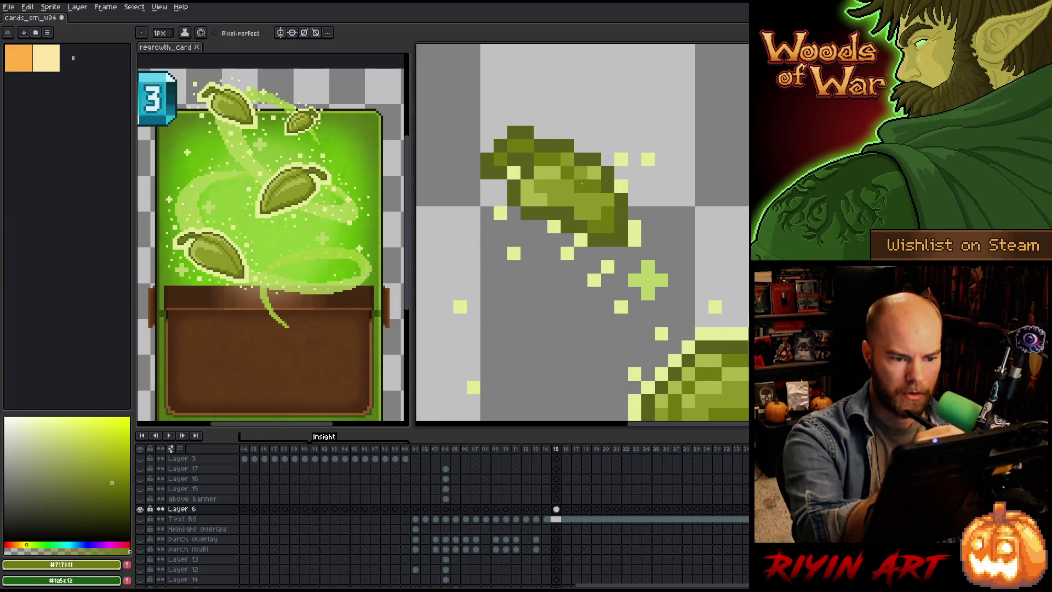
{"action": "left_click", "coordinate": [597, 171], "text": "alt"}
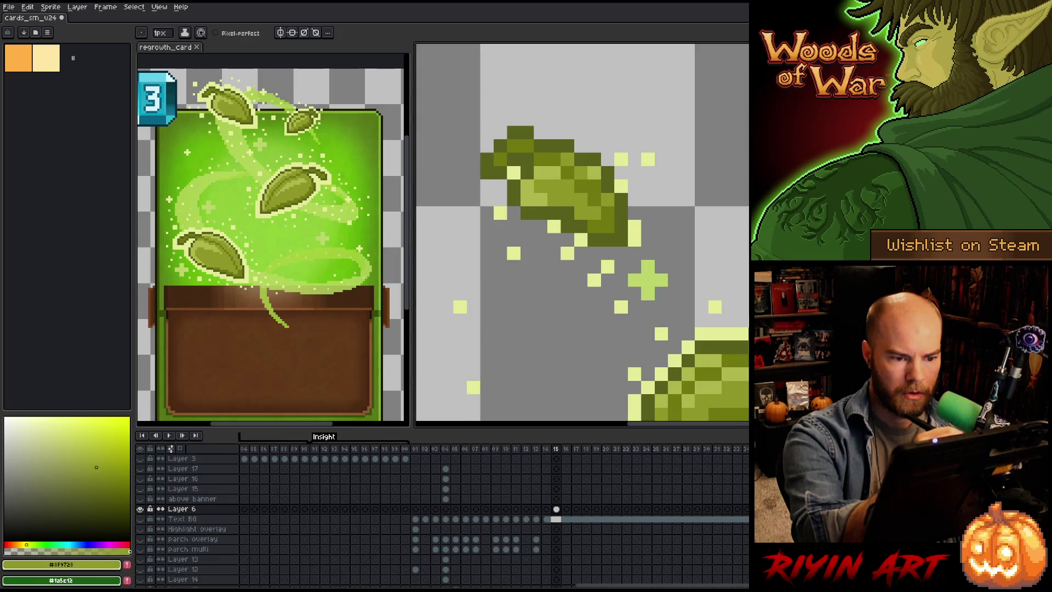
{"action": "left_click", "coordinate": [597, 171], "text": "alt"}
{"action": "left_click", "coordinate": [594, 145]}
{"action": "key", "text": "ctrl+z"}
Step: Add a light olive highlight and a few shading pixels inside the upper-left leaf
{"action": "left_click", "coordinate": [608, 221], "text": "alt"}
{"action": "left_click", "coordinate": [608, 221], "text": "alt"}
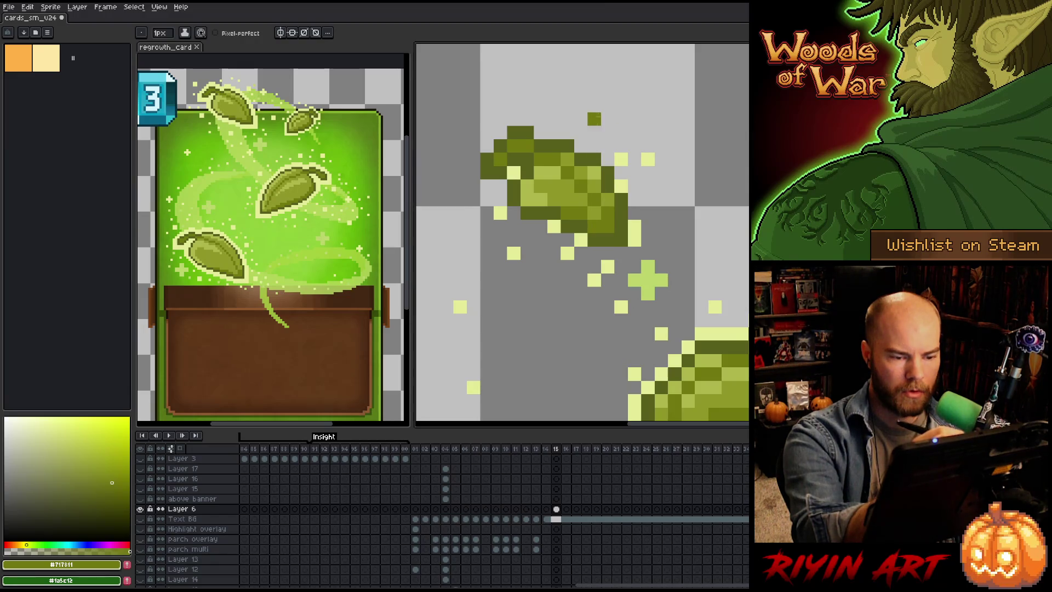
{"action": "left_click", "coordinate": [581, 165], "text": "alt"}
{"action": "left_click", "coordinate": [581, 132]}
{"action": "left_click", "coordinate": [568, 145], "text": "alt"}
{"action": "left_click", "coordinate": [581, 145]}
{"action": "left_click", "coordinate": [581, 159], "text": "alt"}
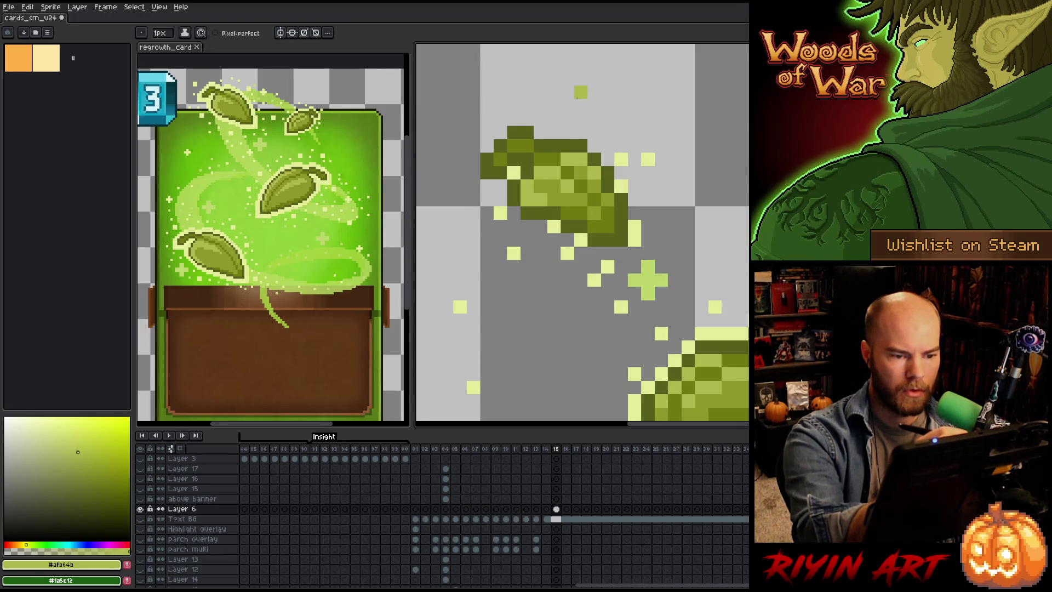
{"action": "mouse_move", "coordinate": [624, 159]}
{"action": "left_mouse_down"}
{"action": "mouse_move", "coordinate": [699, 159]}
{"action": "mouse_move", "coordinate": [685, 160]}
{"action": "left_mouse_up"}
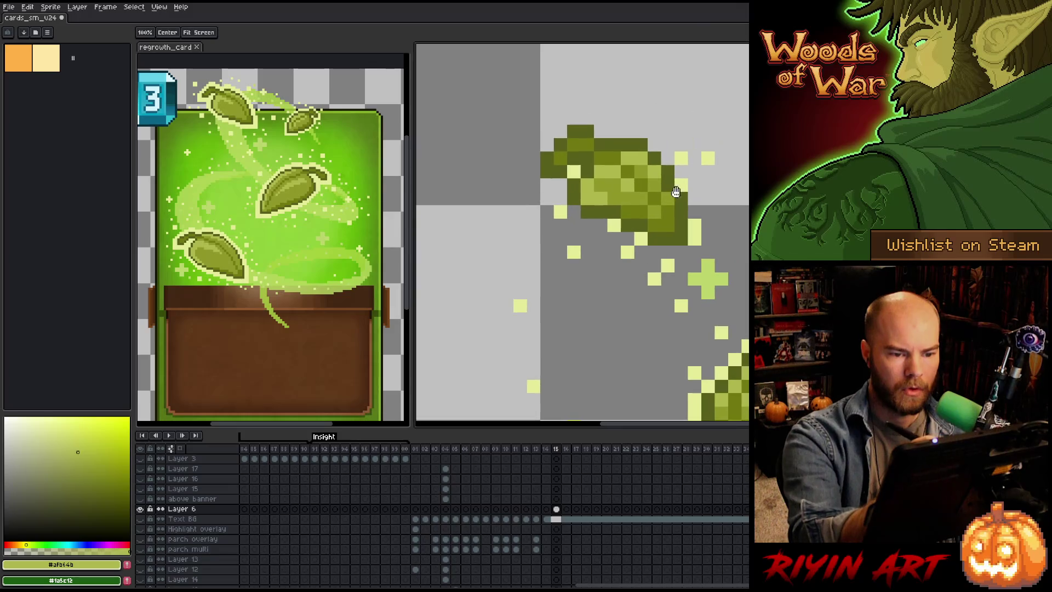
Step: Pick the pale yellow #e4e397 and paint a row of it beneath the leaf
{"action": "left_click", "coordinate": [613, 211], "text": "alt"}
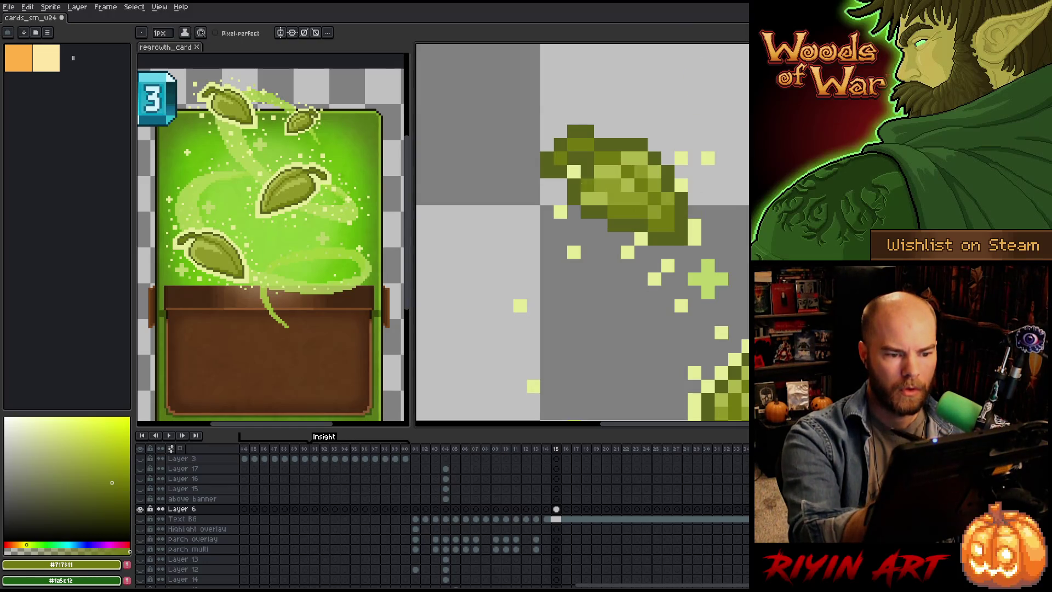
{"action": "key", "text": "e"}
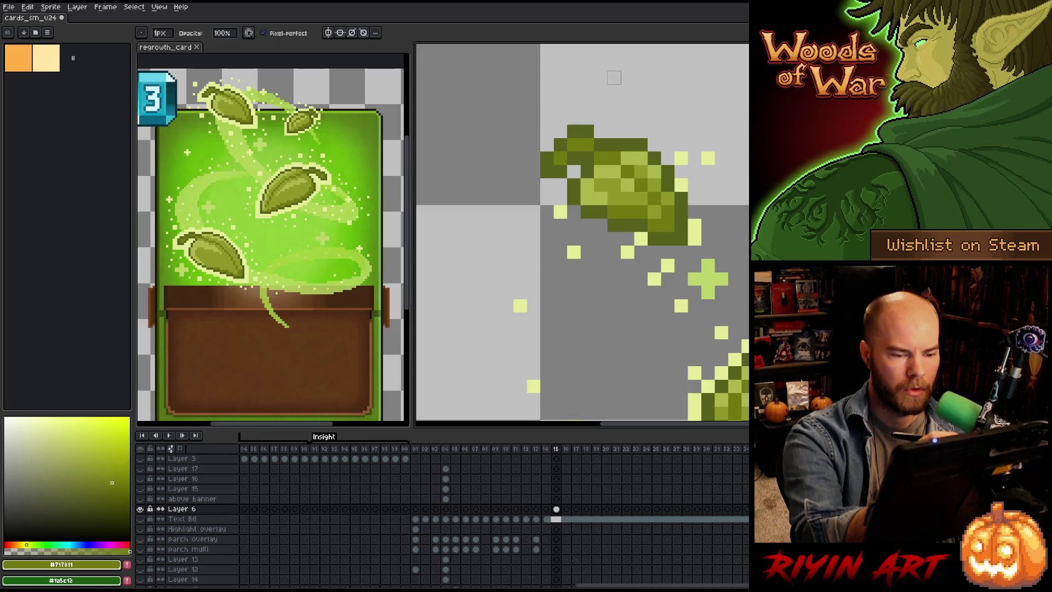
{"action": "key", "text": "b"}
{"action": "left_click", "coordinate": [695, 229], "text": "alt"}
{"action": "left_click_drag", "start_coordinate": [681, 252], "coordinate": [654, 252]}
{"action": "key", "text": "e"}
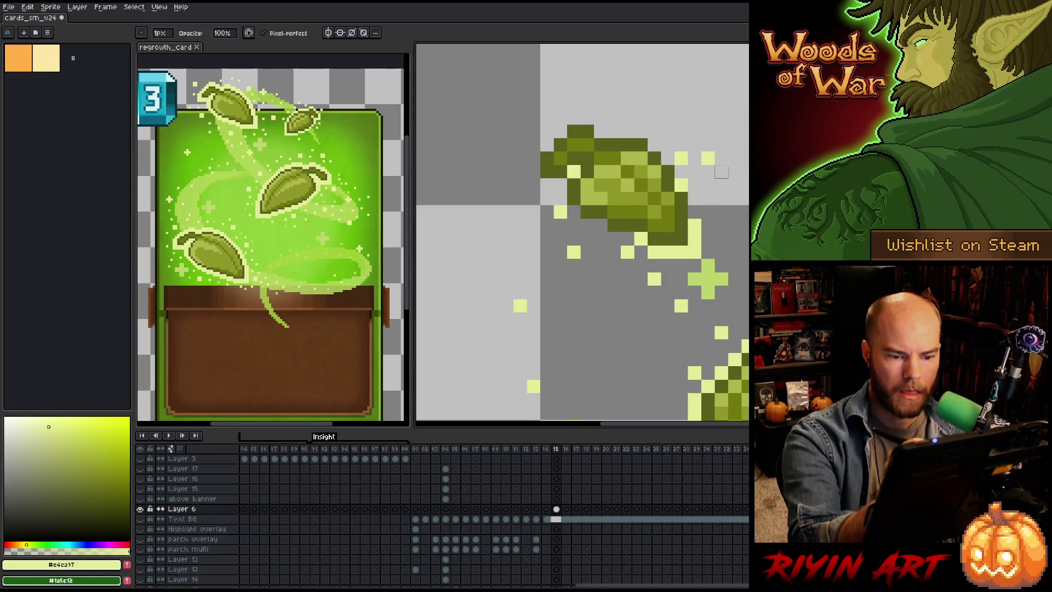
{"action": "key", "text": "b"}
Step: Rim the leaf's side, upper and left edges in pale yellow, erasing a stray pixel
{"action": "left_click_drag", "start_coordinate": [695, 212], "coordinate": [695, 199]}
{"action": "key", "text": "e"}
{"action": "left_click", "coordinate": [681, 159]}
{"action": "key", "text": "b"}
{"action": "mouse_move", "coordinate": [668, 158]}
{"action": "left_mouse_down"}
{"action": "mouse_move", "coordinate": [641, 130]}
{"action": "mouse_move", "coordinate": [573, 117]}
{"action": "left_mouse_up"}
{"action": "left_click", "coordinate": [533, 158]}
{"action": "left_click", "coordinate": [533, 171]}
{"action": "left_click_drag", "start_coordinate": [560, 184], "coordinate": [533, 185]}
Step: Recolour the remaining edge pixels pale yellow, erase a stray below, and add a sparkle above
{"action": "left_click", "coordinate": [574, 211]}
{"action": "left_click", "coordinate": [587, 171]}
{"action": "left_click", "coordinate": [600, 225]}
{"action": "left_click", "coordinate": [588, 225]}
{"action": "left_click", "coordinate": [627, 185]}
{"action": "left_click_drag", "start_coordinate": [627, 239], "coordinate": [614, 239]}
{"action": "key", "text": "e"}
{"action": "left_click", "coordinate": [628, 252]}
{"action": "key", "text": "b"}
{"action": "left_click", "coordinate": [627, 90]}
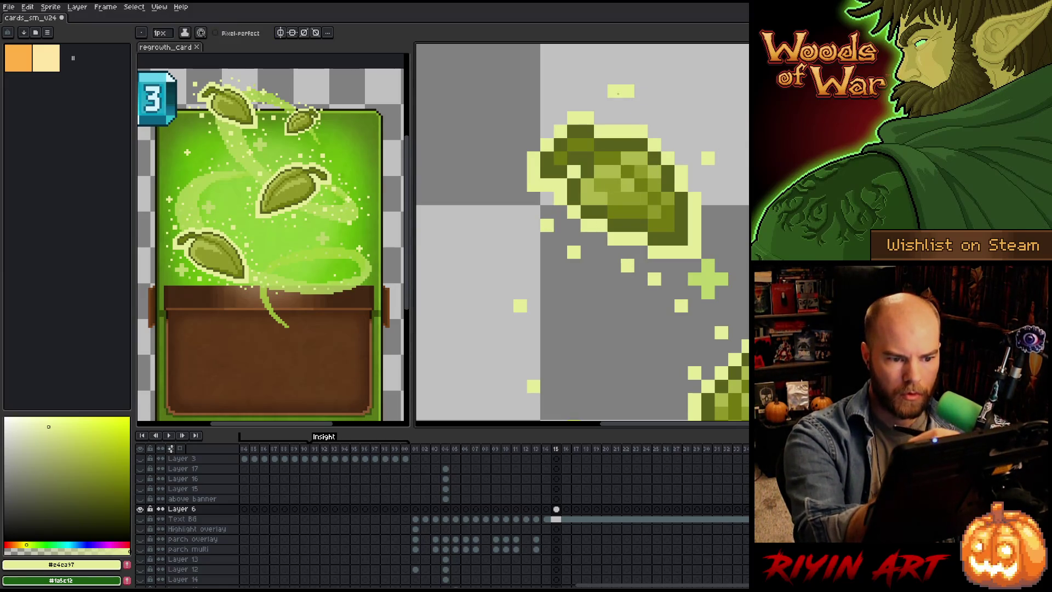
{"action": "scroll", "coordinate": [481, 186], "scroll_direction": "down", "scroll_amount": 4}
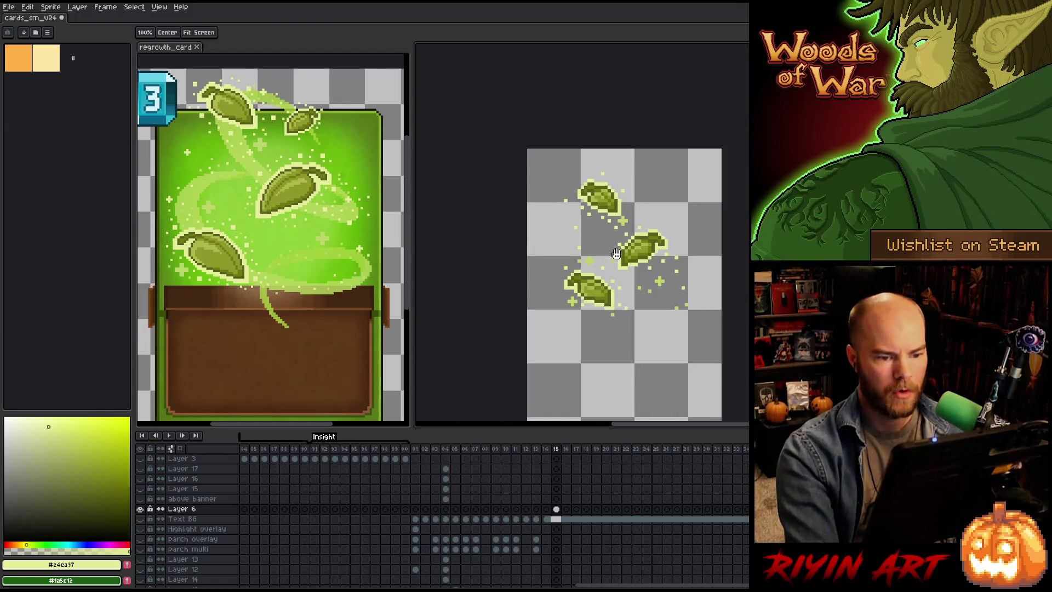
Step: Zoom out and reveal all other layers: green panel, wooden banner and cost badge behind the leaves
{"action": "scroll", "coordinate": [524, 203], "scroll_direction": "up", "scroll_amount": 2}
{"action": "scroll", "coordinate": [524, 204], "scroll_direction": "down", "scroll_amount": 1}
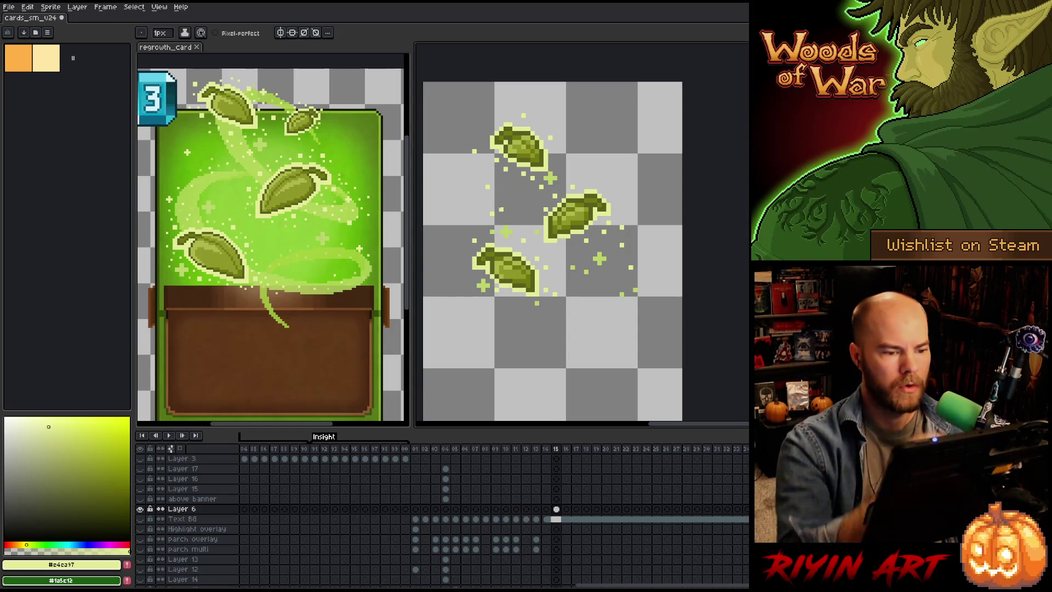
{"action": "key", "text": "b"}
{"action": "key", "text": "e"}
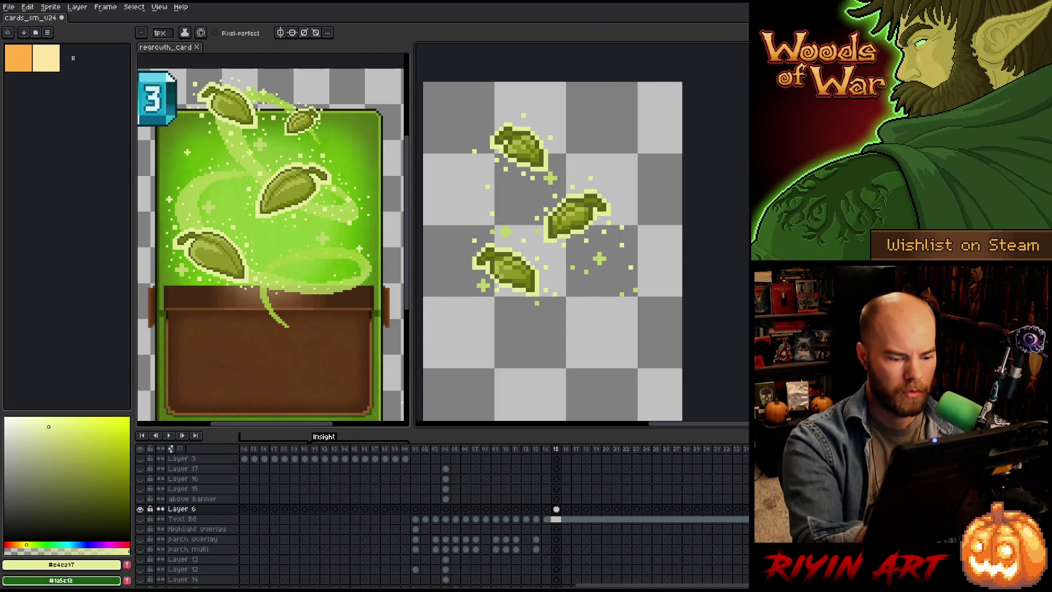
{"action": "left_click", "coordinate": [141, 509], "text": "alt"}
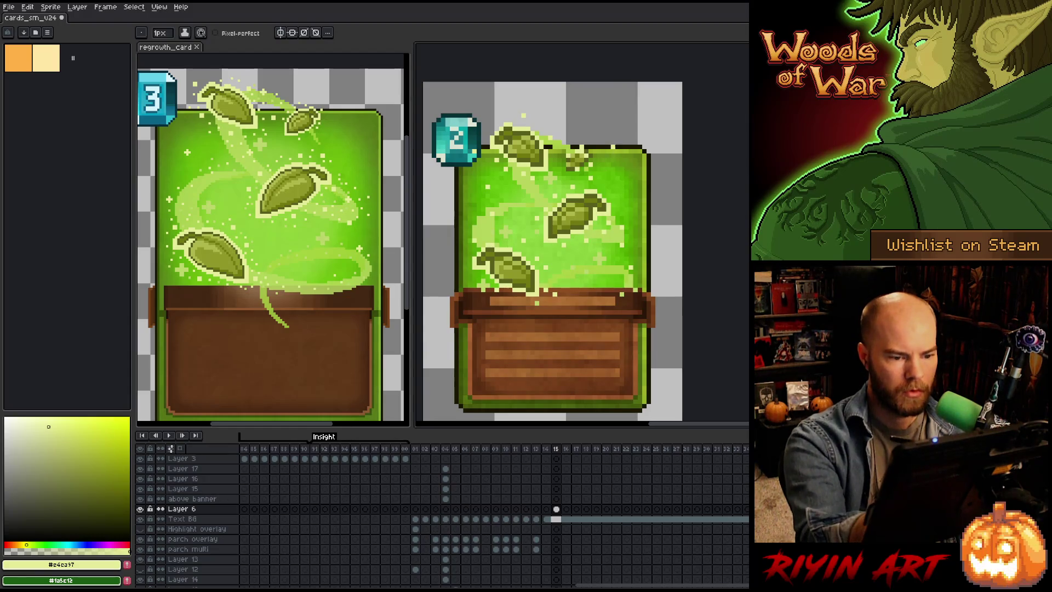
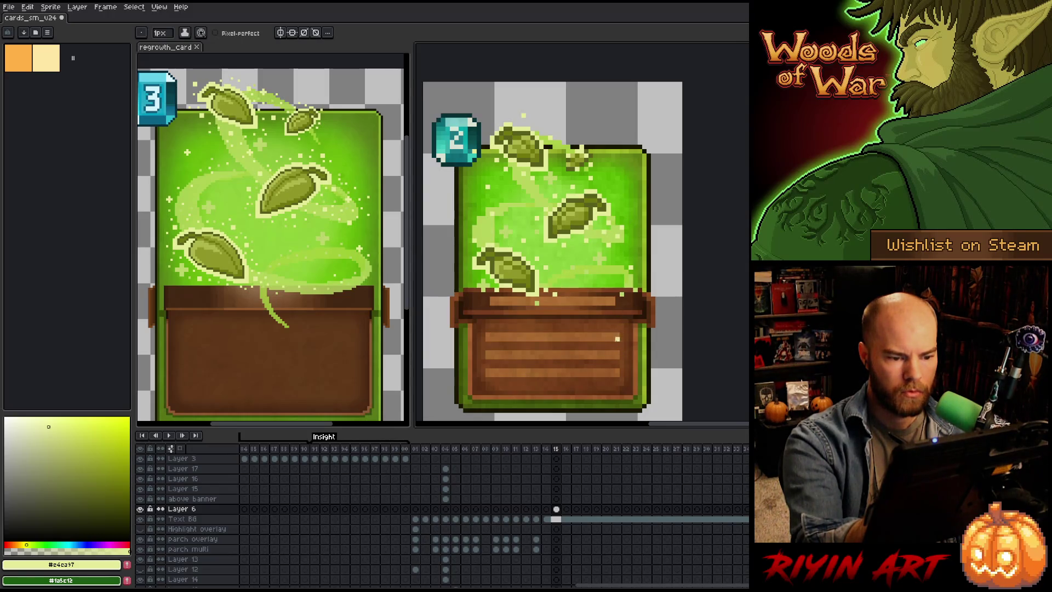
Step: Lasso the leaves on the small card and shift them a few pixels right
{"action": "key", "text": "m"}
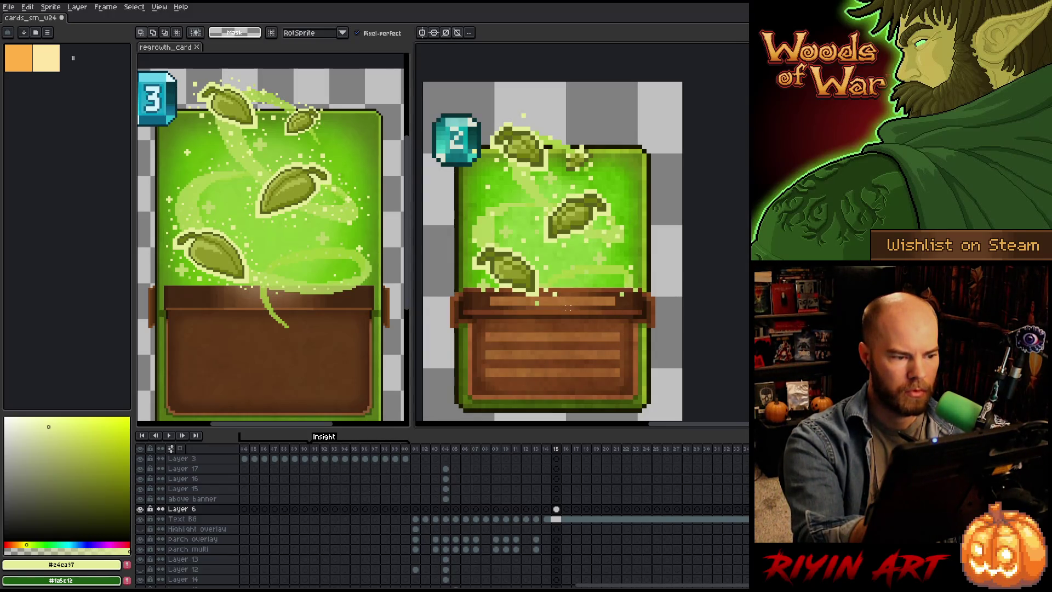
{"action": "mouse_move", "coordinate": [573, 311]}
{"action": "left_mouse_down"}
{"action": "mouse_move", "coordinate": [548, 258]}
{"action": "mouse_move", "coordinate": [499, 216]}
{"action": "mouse_move", "coordinate": [459, 302]}
{"action": "mouse_move", "coordinate": [564, 321]}
{"action": "left_mouse_up"}
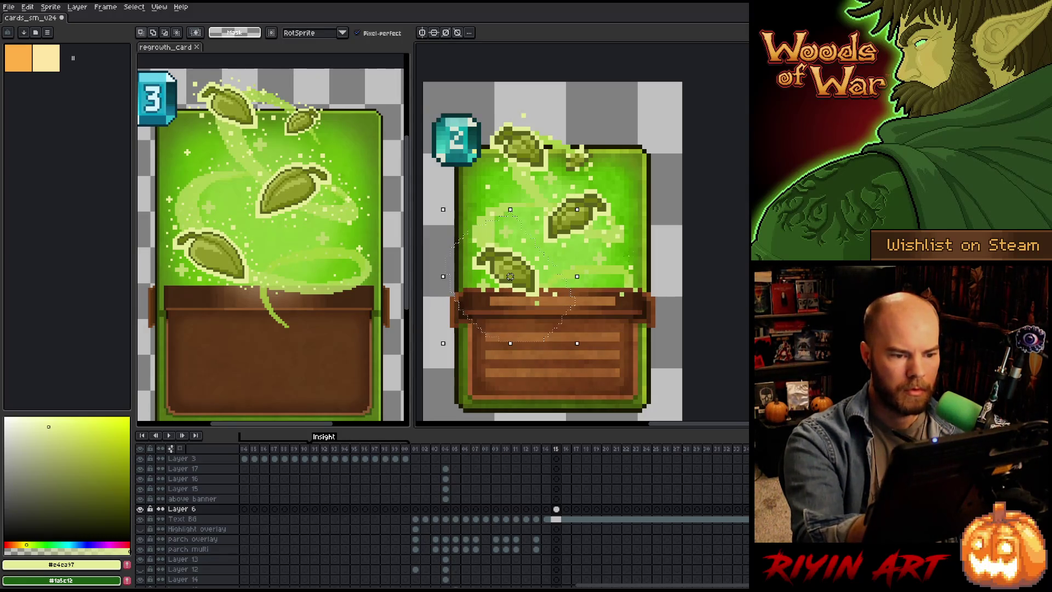
{"action": "left_click_drag", "start_coordinate": [616, 183], "coordinate": [593, 182]}
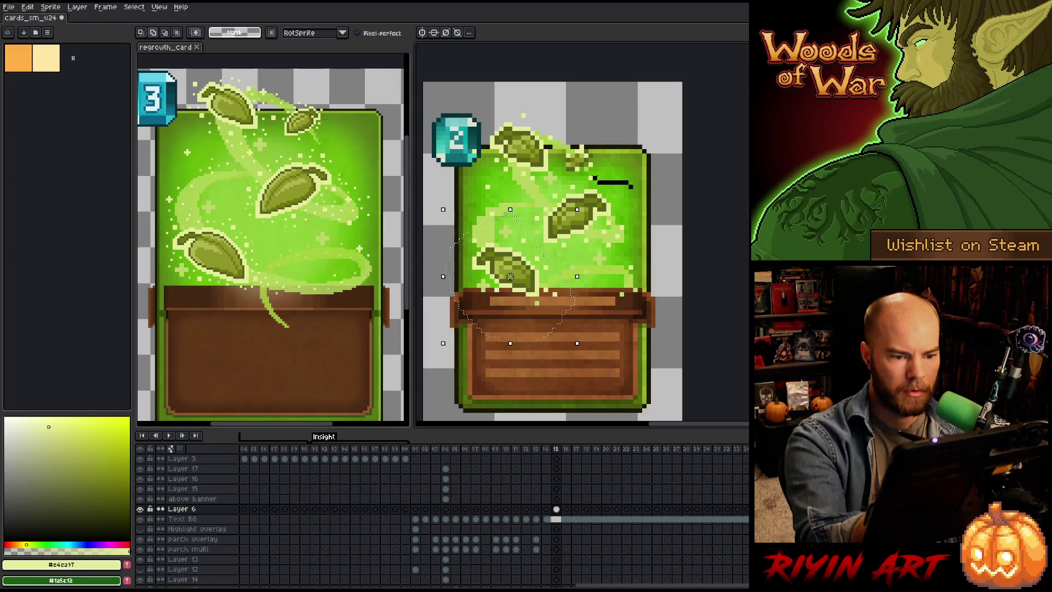
{"action": "mouse_move", "coordinate": [528, 223]}
{"action": "left_mouse_down"}
{"action": "mouse_move", "coordinate": [641, 277]}
{"action": "mouse_move", "coordinate": [671, 236]}
{"action": "left_mouse_up"}
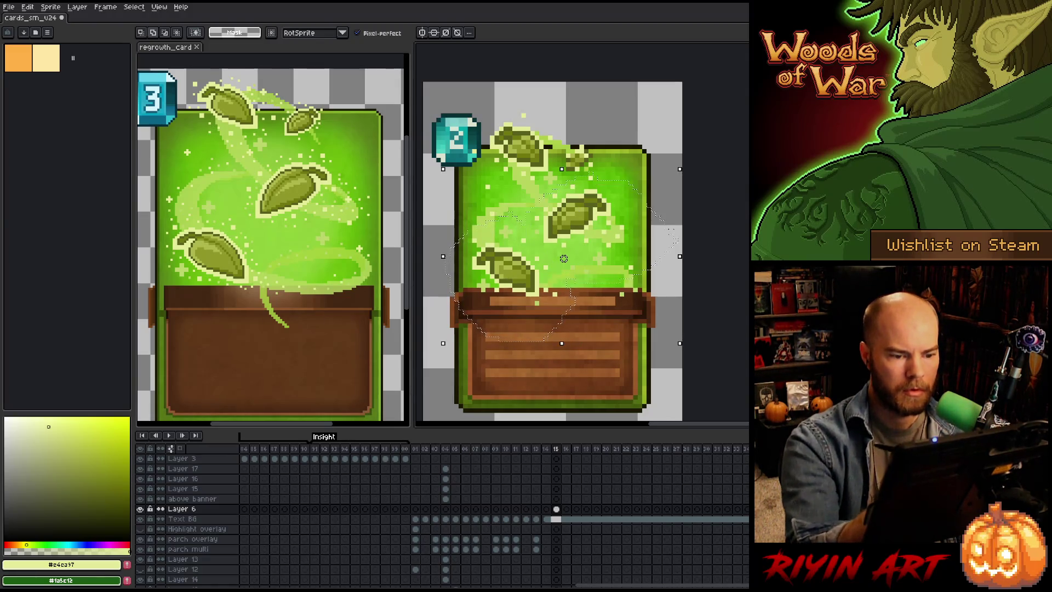
{"action": "left_click_drag", "start_coordinate": [563, 258], "coordinate": [568, 258]}
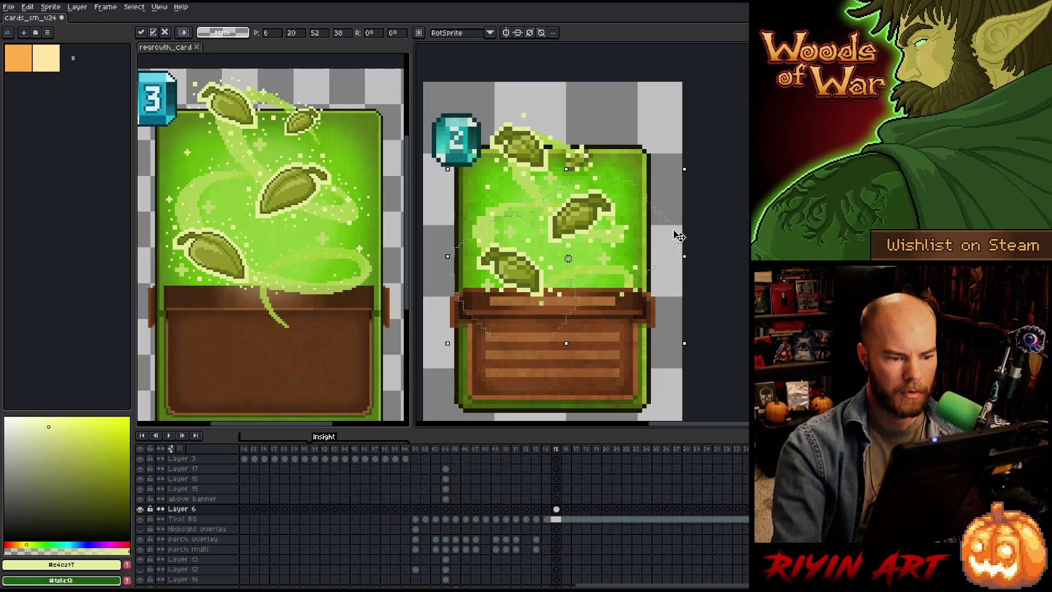
{"action": "key", "text": "Return"}
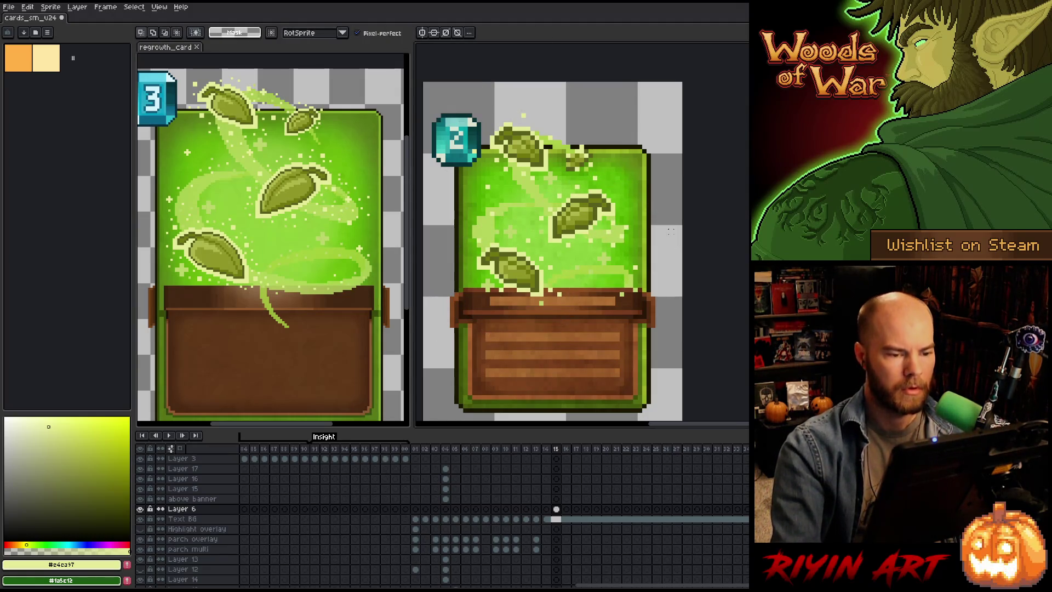
{"action": "scroll", "coordinate": [678, 236], "scroll_direction": "down", "scroll_amount": 3}
{"action": "scroll", "coordinate": [655, 228], "scroll_direction": "up", "scroll_amount": 3}
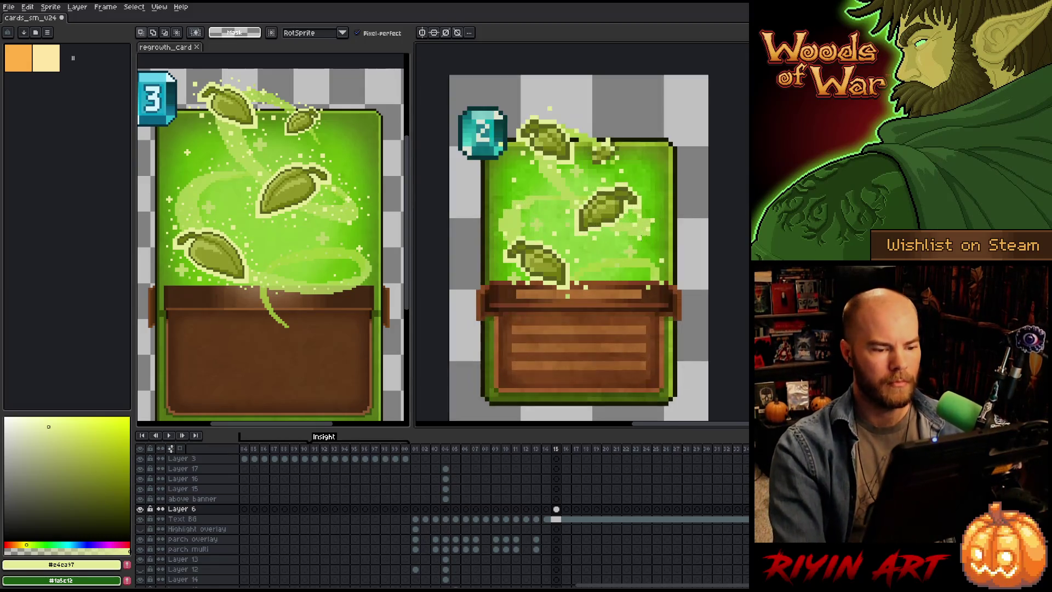
Step: Lasso the lower-left leaf and raise it about 8 pixels
{"action": "left_click_drag", "start_coordinate": [604, 331], "coordinate": [482, 257]}
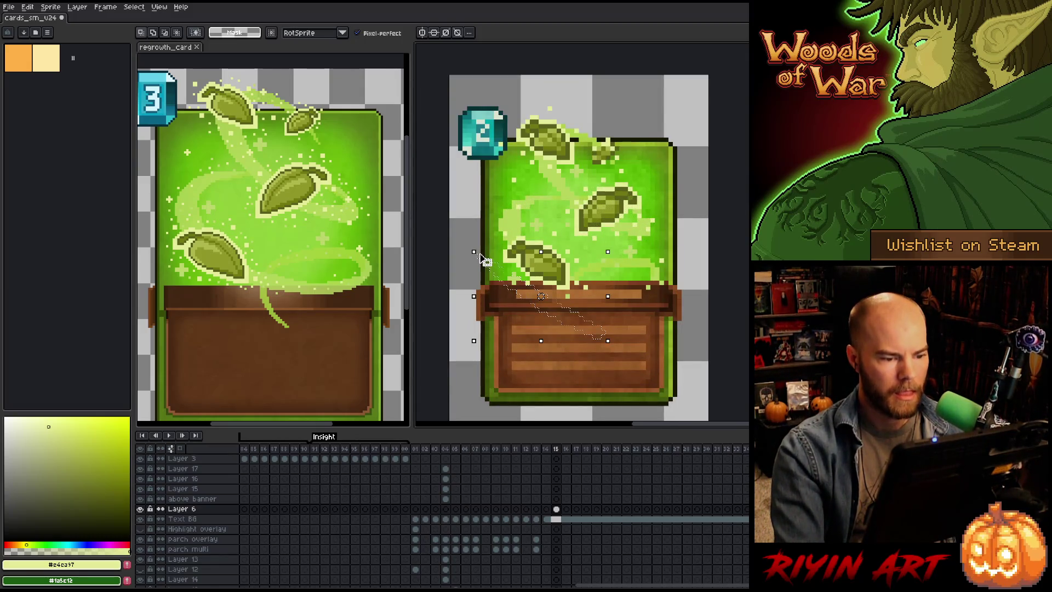
{"action": "left_click_drag", "start_coordinate": [539, 332], "coordinate": [486, 220]}
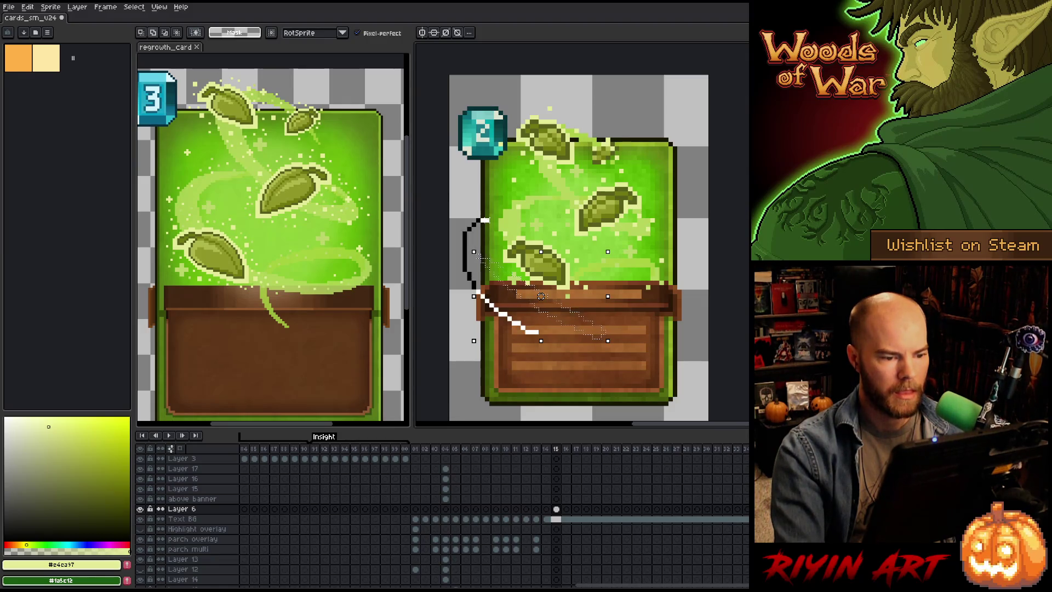
{"action": "mouse_move", "coordinate": [570, 238]}
{"action": "left_mouse_down"}
{"action": "mouse_move", "coordinate": [603, 301]}
{"action": "mouse_move", "coordinate": [539, 335]}
{"action": "left_mouse_up"}
{"action": "left_click_drag", "start_coordinate": [590, 220], "coordinate": [548, 238]}
{"action": "left_click_drag", "start_coordinate": [536, 282], "coordinate": [536, 278]}
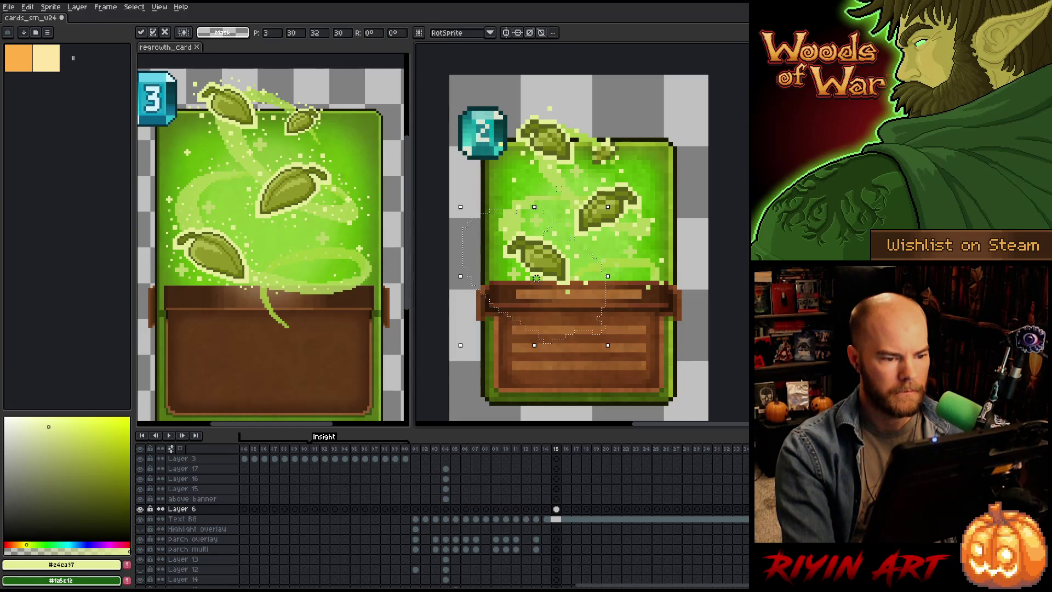
{"action": "key", "text": "ctrl+d"}
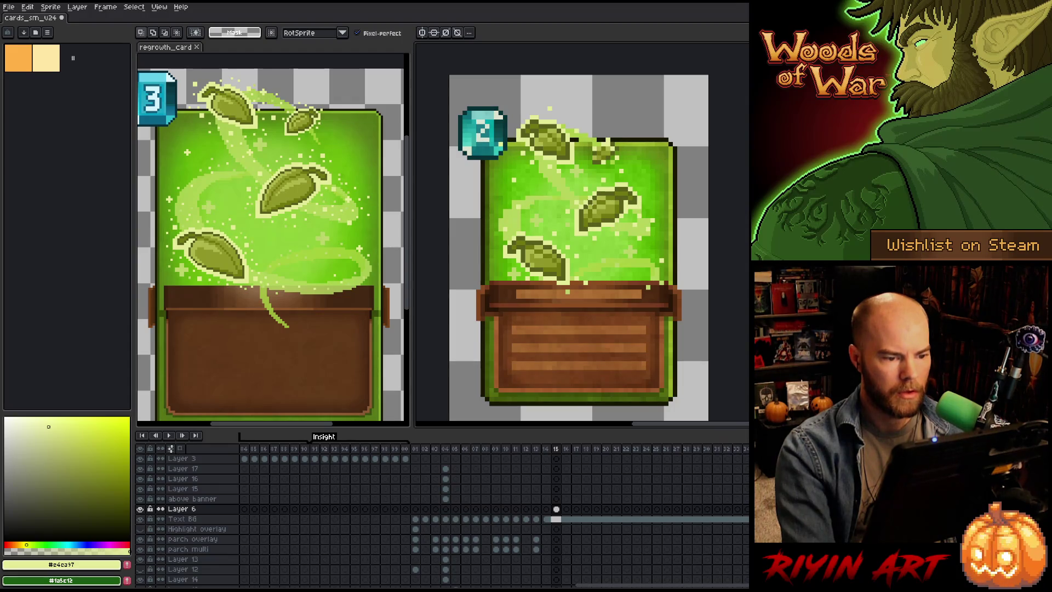
{"action": "key", "text": "b"}
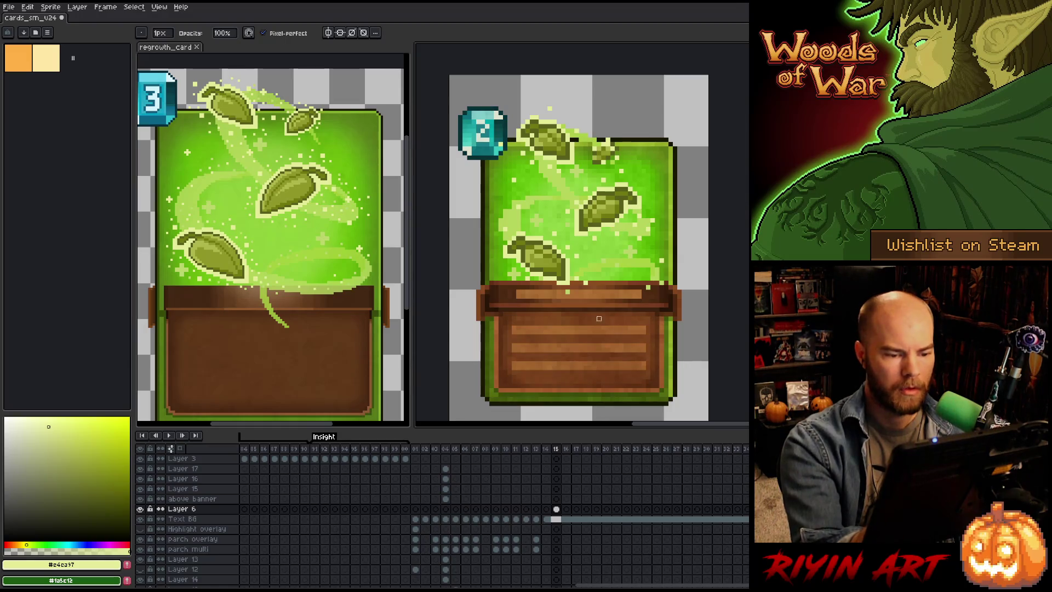
{"action": "key", "text": "e"}
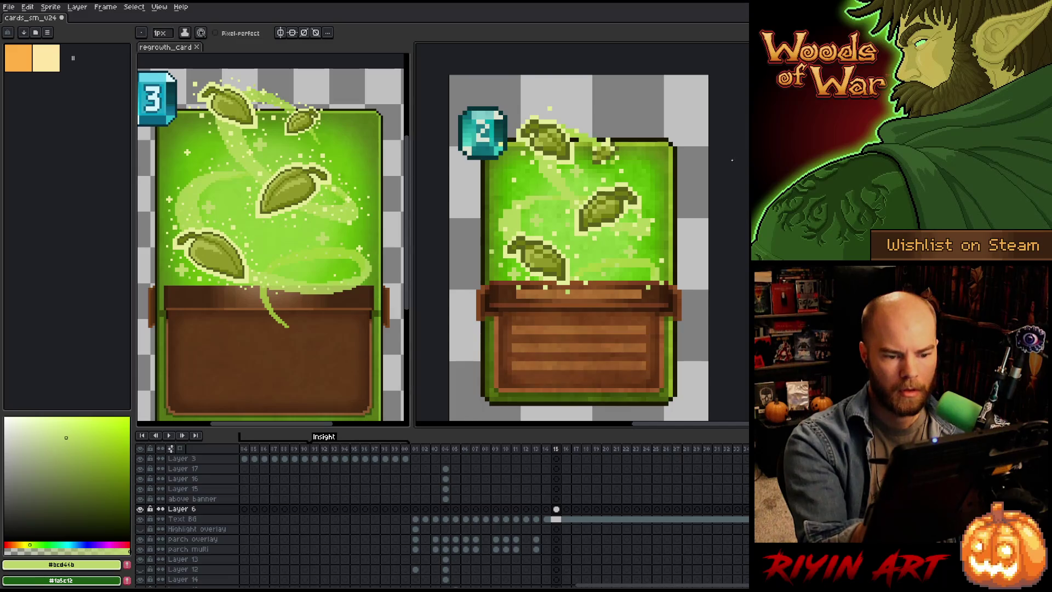
{"action": "key", "text": "b"}
{"action": "key", "text": "e"}
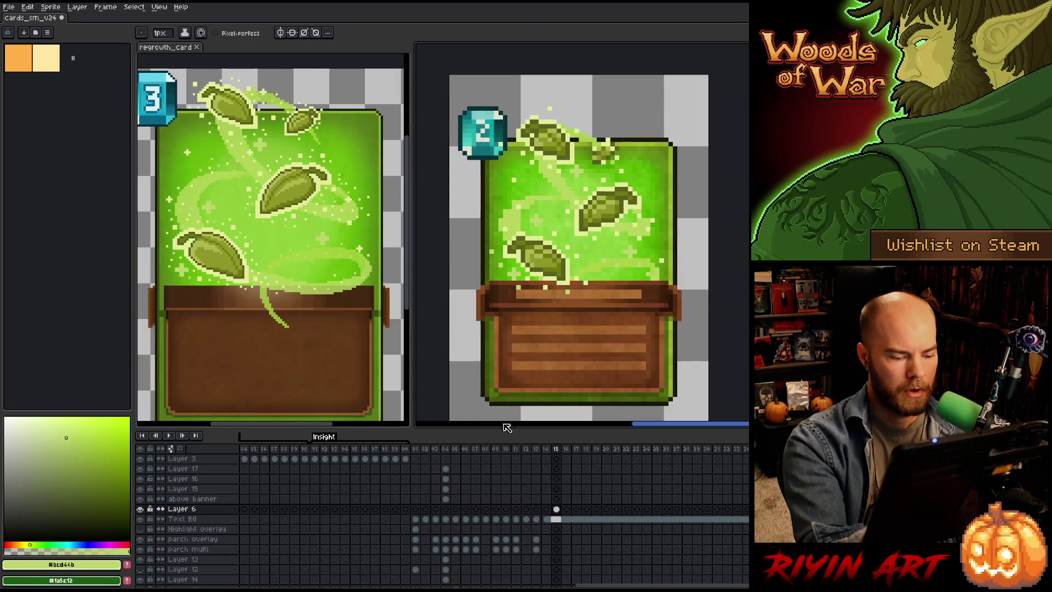
{"action": "scroll", "coordinate": [573, 549], "scroll_direction": "down", "scroll_amount": 3}
{"action": "scroll", "coordinate": [573, 549], "scroll_direction": "down", "scroll_amount": 6}
{"action": "left_click", "coordinate": [556, 528]}
{"action": "scroll", "coordinate": [567, 492], "scroll_direction": "down", "scroll_amount": 6}
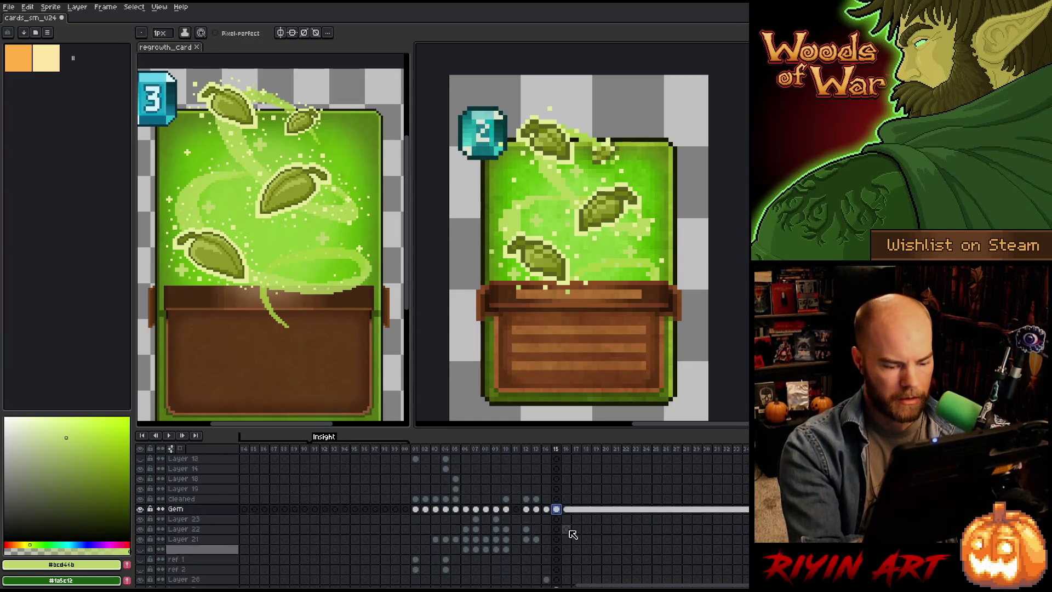
Step: Solo Layer 7, zoom in on the tiny leaf, and sample its dark olive colour
{"action": "left_click", "coordinate": [556, 548]}
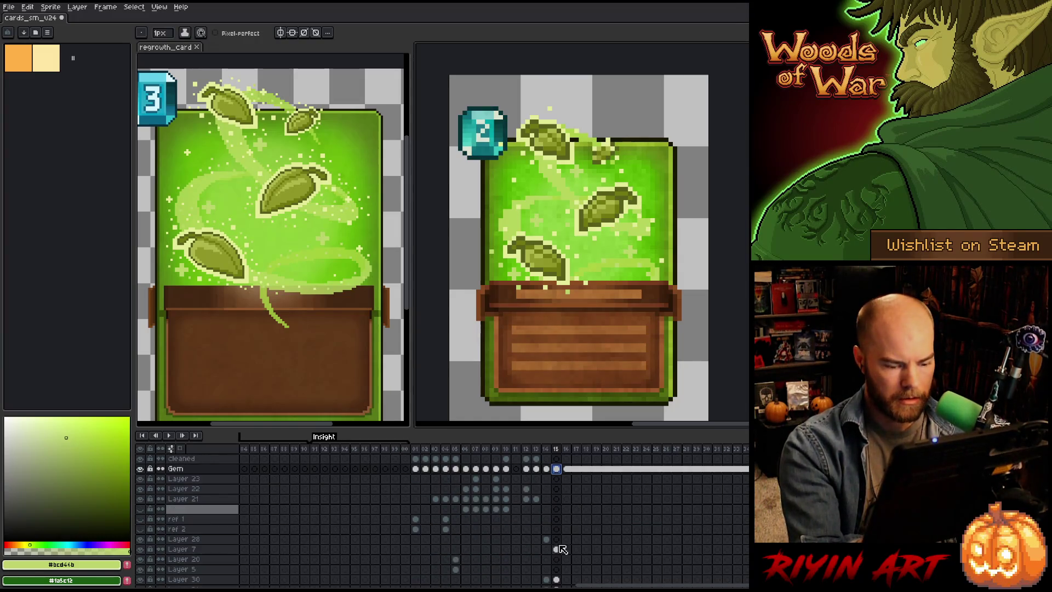
{"action": "left_click", "coordinate": [141, 549], "text": "alt"}
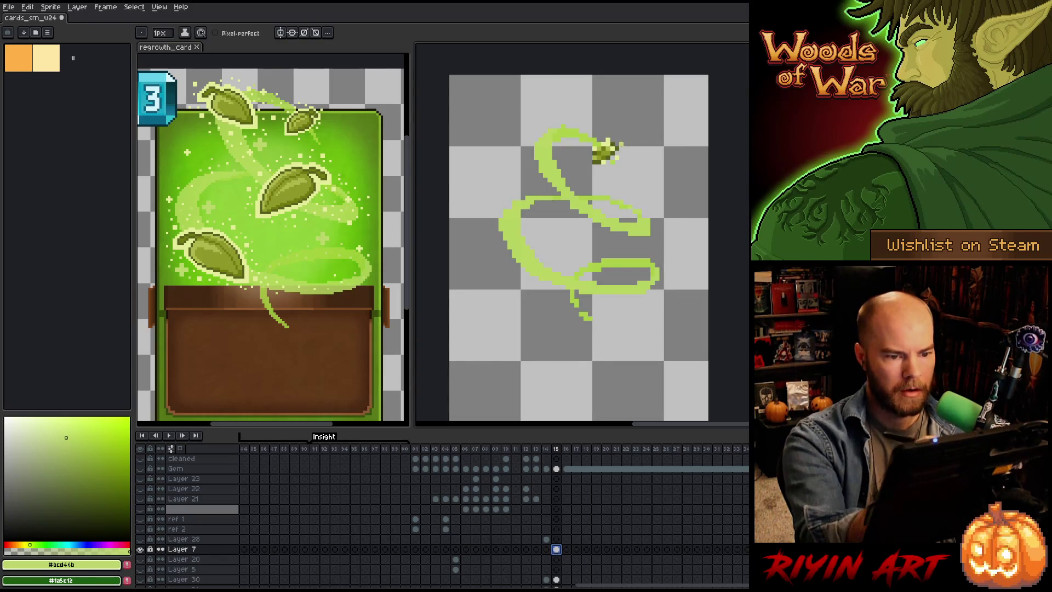
{"action": "scroll", "coordinate": [613, 145], "scroll_direction": "up", "scroll_amount": 3}
{"action": "key", "text": "i"}
{"action": "left_click", "coordinate": [612, 138]}
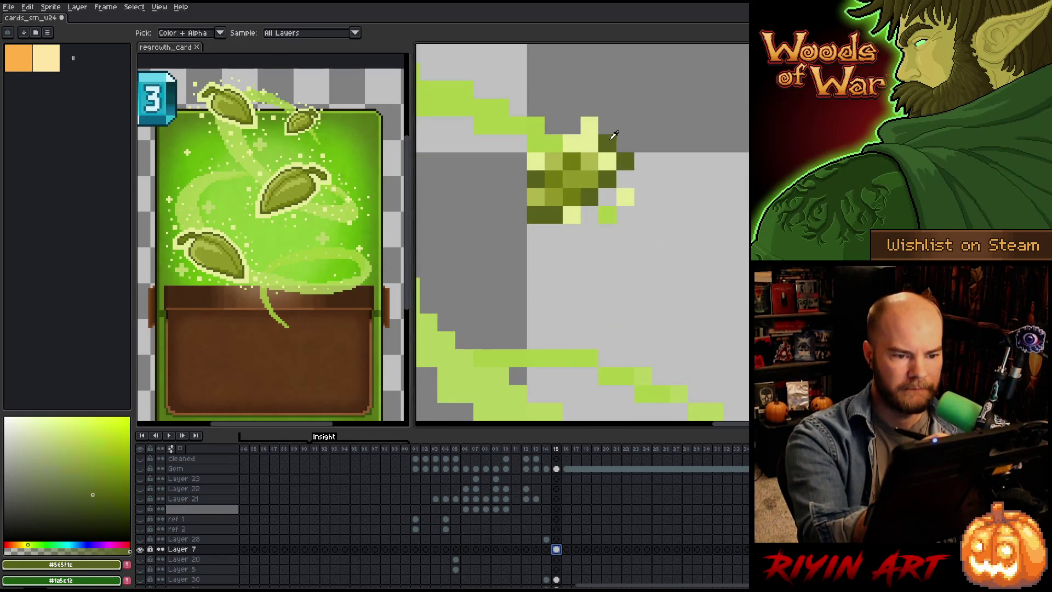
{"action": "key", "text": "b"}
Step: Add dark olive pixels along the tiny leaf's top and down its left edge
{"action": "left_click", "coordinate": [625, 126]}
{"action": "left_click", "coordinate": [643, 126]}
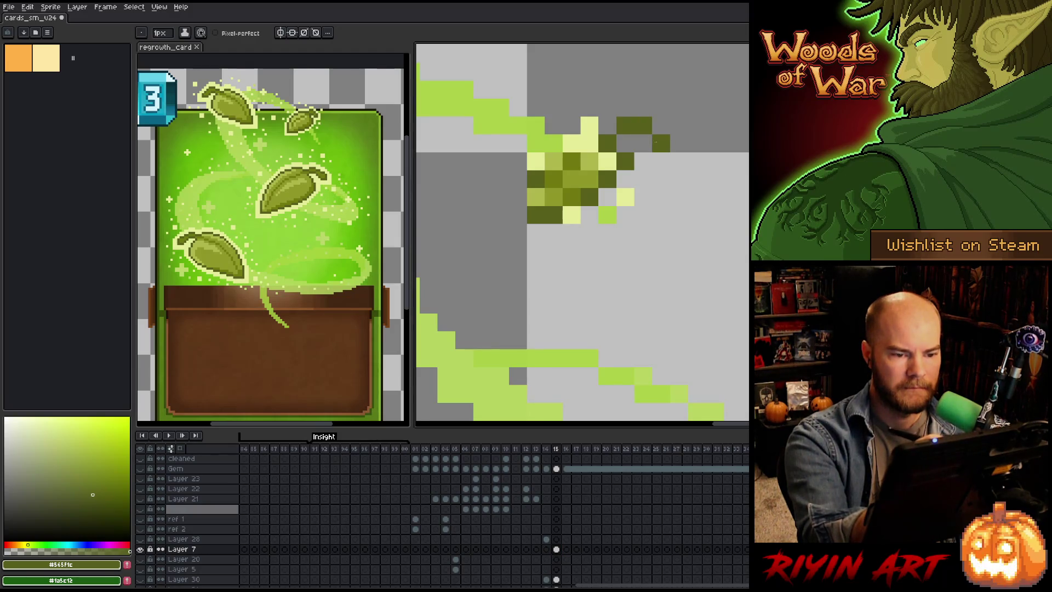
{"action": "key", "text": "ctrl+z"}
{"action": "left_click", "coordinate": [643, 143]}
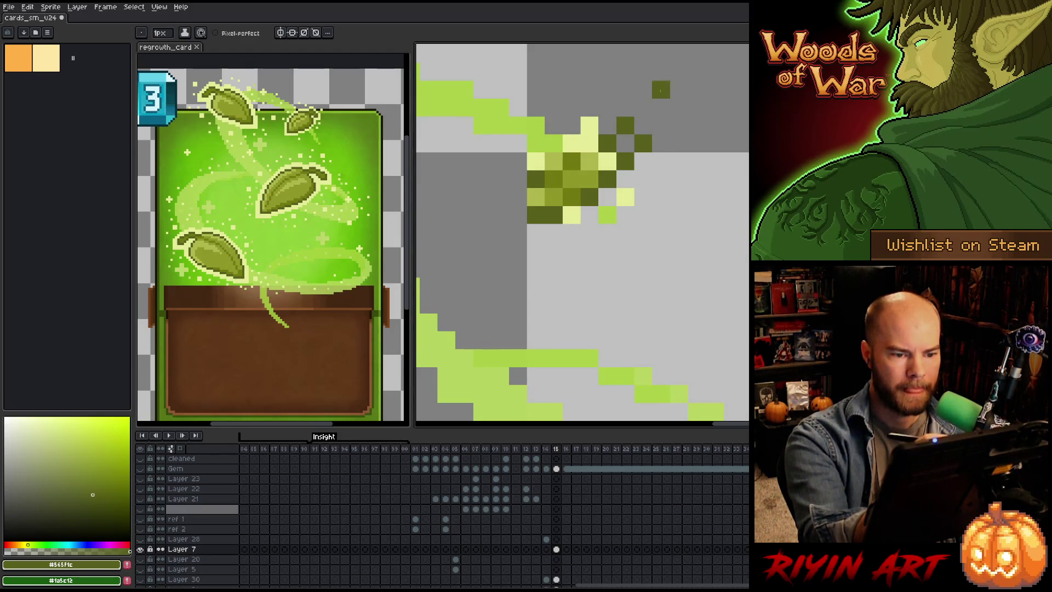
{"action": "key", "text": "ctrl+z"}
{"action": "left_click", "coordinate": [643, 125]}
{"action": "left_click", "coordinate": [572, 126]}
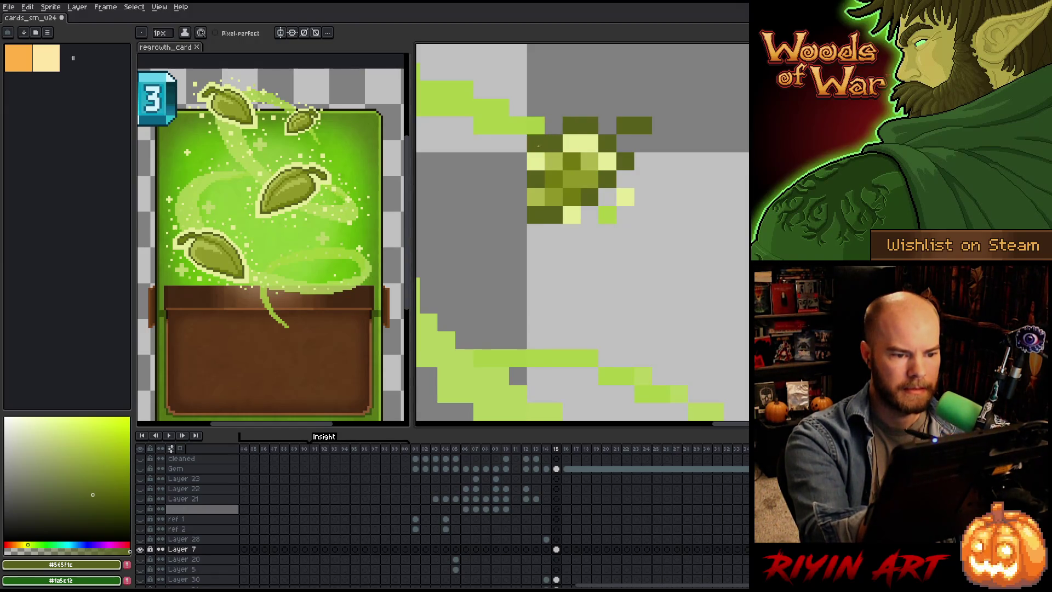
{"action": "left_click", "coordinate": [518, 179]}
{"action": "left_click_drag", "start_coordinate": [517, 198], "coordinate": [518, 215]}
Step: Recolour leaf pixels using sampled olives #afb64b, #8f9728, #565f1c and #717811
{"action": "left_click", "coordinate": [589, 161], "text": "alt"}
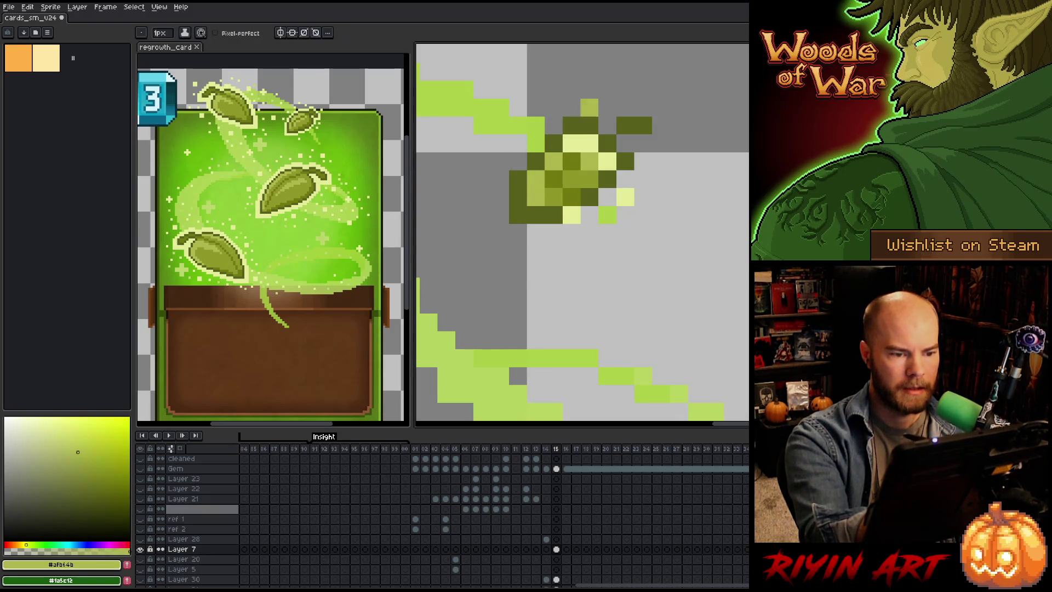
{"action": "left_click", "coordinate": [536, 197], "text": "alt"}
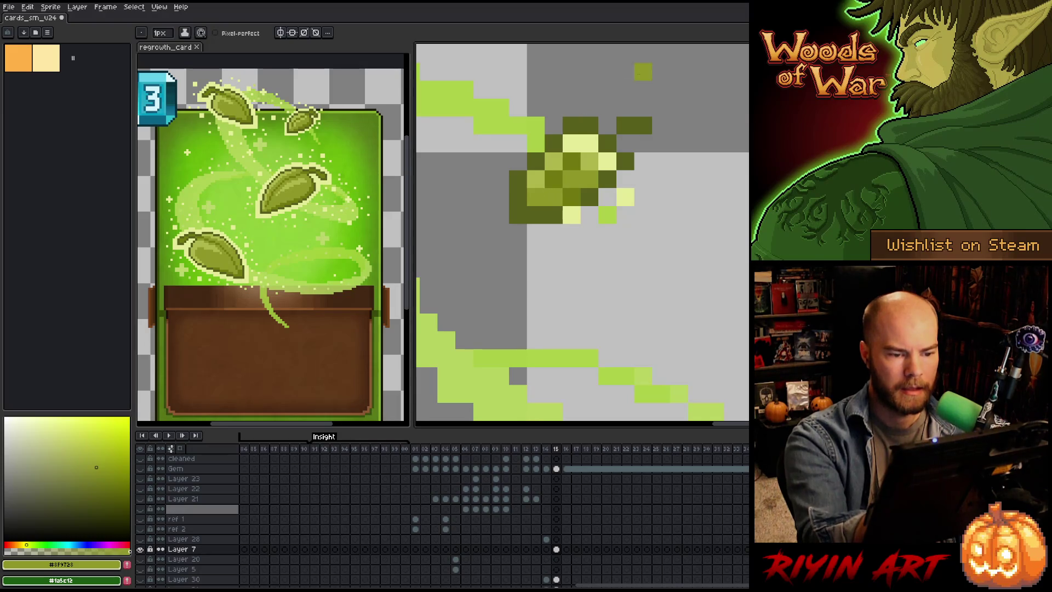
{"action": "left_click", "coordinate": [553, 215], "text": "alt"}
{"action": "left_click", "coordinate": [572, 214]}
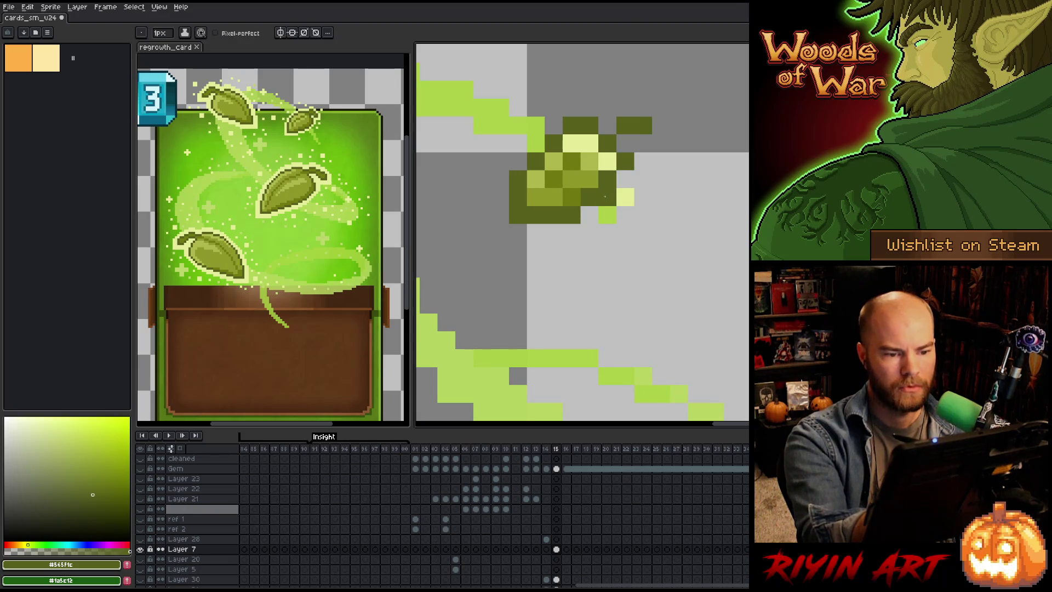
{"action": "left_click", "coordinate": [606, 178], "text": "alt"}
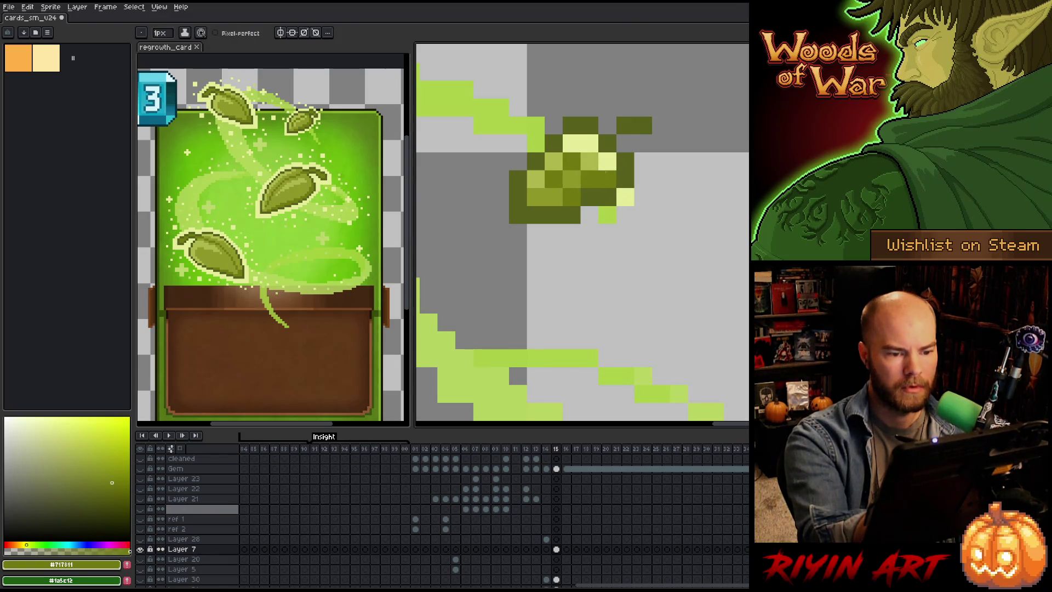
{"action": "left_click", "coordinate": [607, 162]}
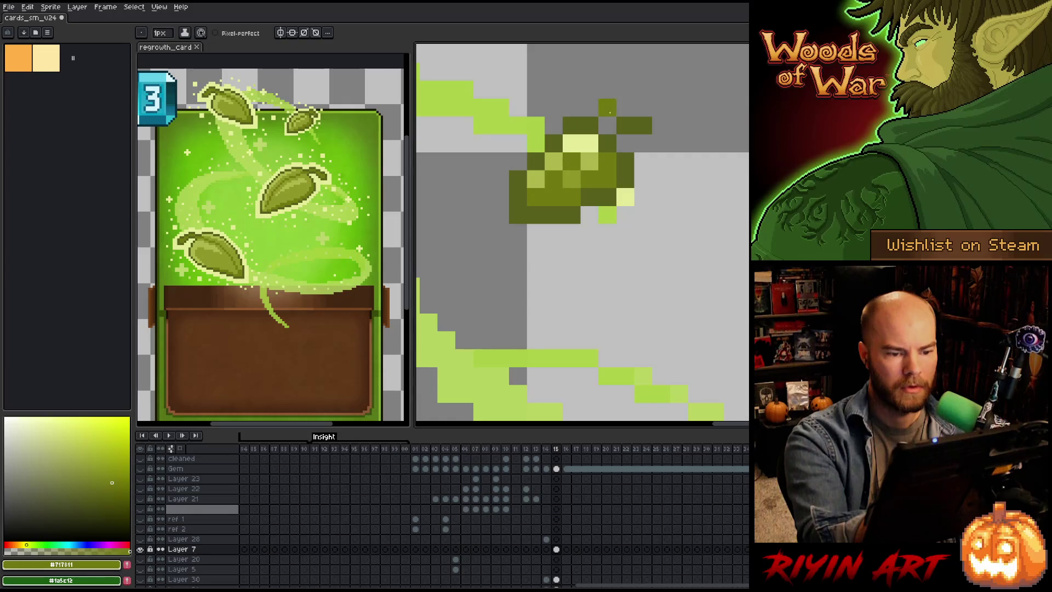
{"action": "left_click", "coordinate": [589, 162], "text": "alt"}
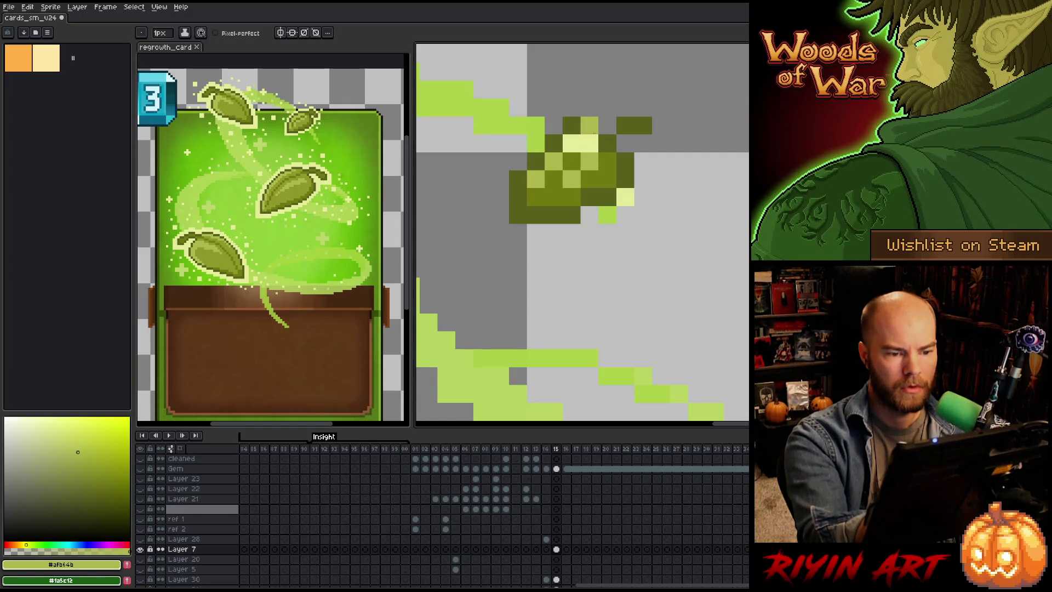
{"action": "left_click", "coordinate": [589, 143], "text": "alt"}
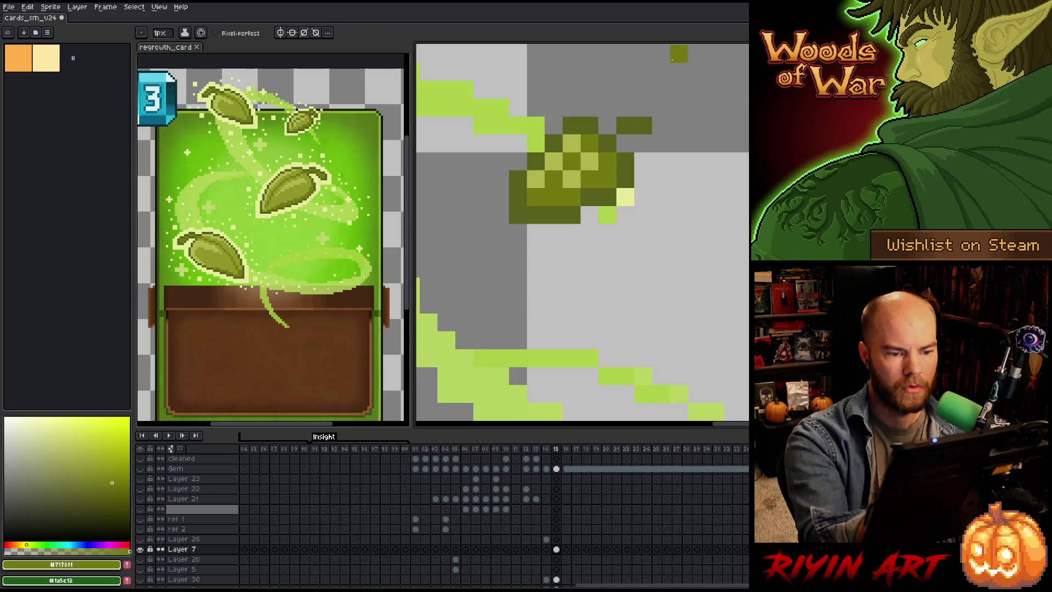
{"action": "left_click", "coordinate": [607, 142], "text": "alt"}
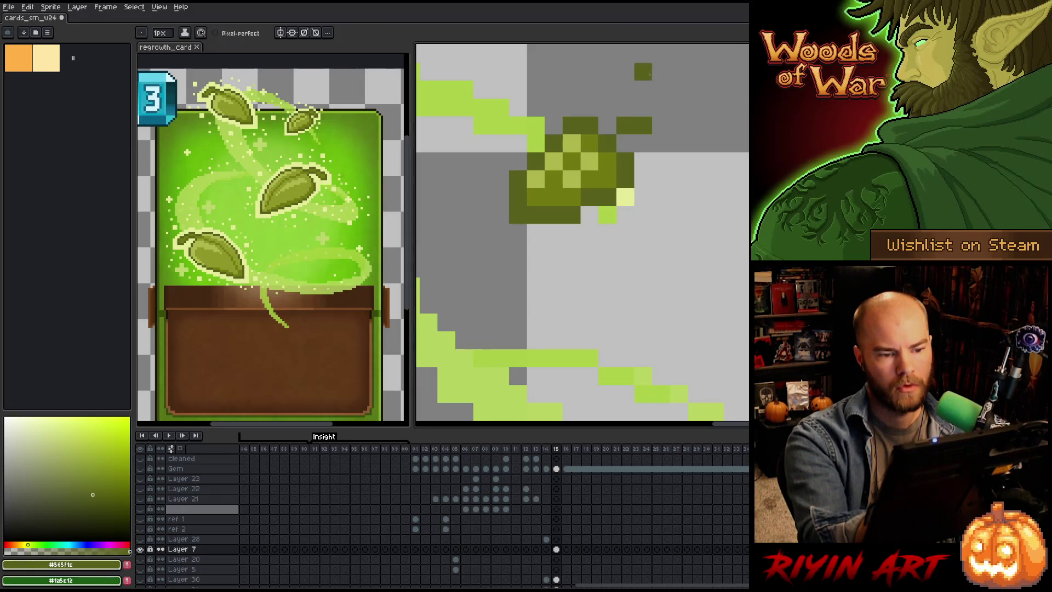
{"action": "key", "text": "alt"}
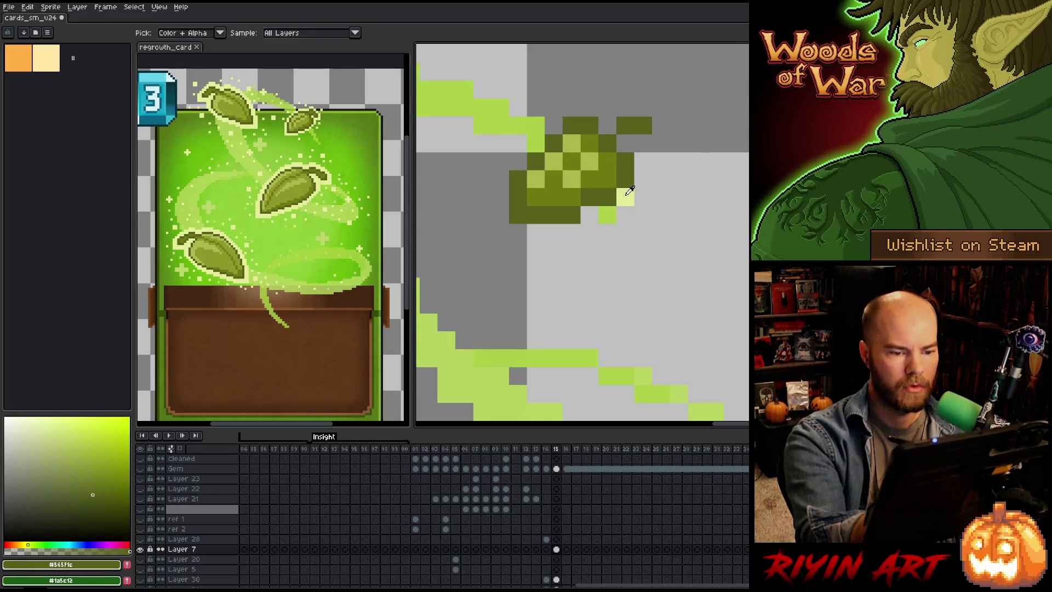
Step: Outline the small leaf's lower, left and top edges in pale yellow
{"action": "left_click", "coordinate": [625, 196], "text": "alt"}
{"action": "mouse_move", "coordinate": [607, 215]}
{"action": "left_mouse_down"}
{"action": "mouse_move", "coordinate": [554, 233]}
{"action": "mouse_move", "coordinate": [517, 233]}
{"action": "mouse_move", "coordinate": [500, 215]}
{"action": "mouse_move", "coordinate": [518, 161]}
{"action": "mouse_move", "coordinate": [554, 125]}
{"action": "mouse_move", "coordinate": [590, 107]}
{"action": "mouse_move", "coordinate": [643, 107]}
{"action": "left_mouse_up"}
{"action": "left_click", "coordinate": [500, 197]}
{"action": "left_click", "coordinate": [589, 89]}
{"action": "left_click", "coordinate": [607, 125]}
Step: Extend the leaf tip with a dark-olive pixel and surround it with pale yellow
{"action": "left_click", "coordinate": [643, 124], "text": "alt"}
{"action": "left_click", "coordinate": [678, 143]}
{"action": "left_click", "coordinate": [643, 108], "text": "alt"}
{"action": "left_click", "coordinate": [661, 107]}
{"action": "left_click", "coordinate": [678, 125]}
{"action": "left_click_drag", "start_coordinate": [697, 143], "coordinate": [689, 161]}
{"action": "left_click", "coordinate": [679, 161]}
{"action": "left_click", "coordinate": [661, 143]}
{"action": "left_click", "coordinate": [643, 143]}
{"action": "left_click", "coordinate": [625, 143]}
{"action": "left_click", "coordinate": [643, 125]}
{"action": "left_click", "coordinate": [661, 161]}
{"action": "left_click", "coordinate": [643, 161]}
{"action": "left_click", "coordinate": [643, 179]}
Step: Select the leaf tip and nudge it one pixel left
{"action": "key", "text": "m"}
{"action": "mouse_move", "coordinate": [650, 96]}
{"action": "left_mouse_down"}
{"action": "mouse_move", "coordinate": [706, 116]}
{"action": "mouse_move", "coordinate": [705, 225]}
{"action": "left_mouse_up"}
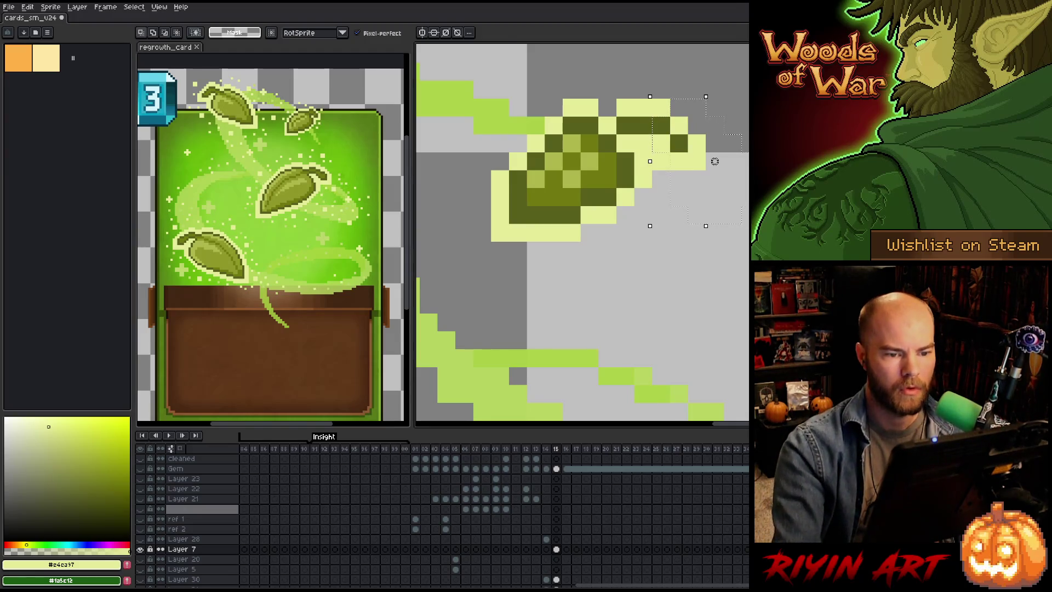
{"action": "key", "text": "Left"}
{"action": "key", "text": "ctrl+d"}
{"action": "key", "text": "b"}
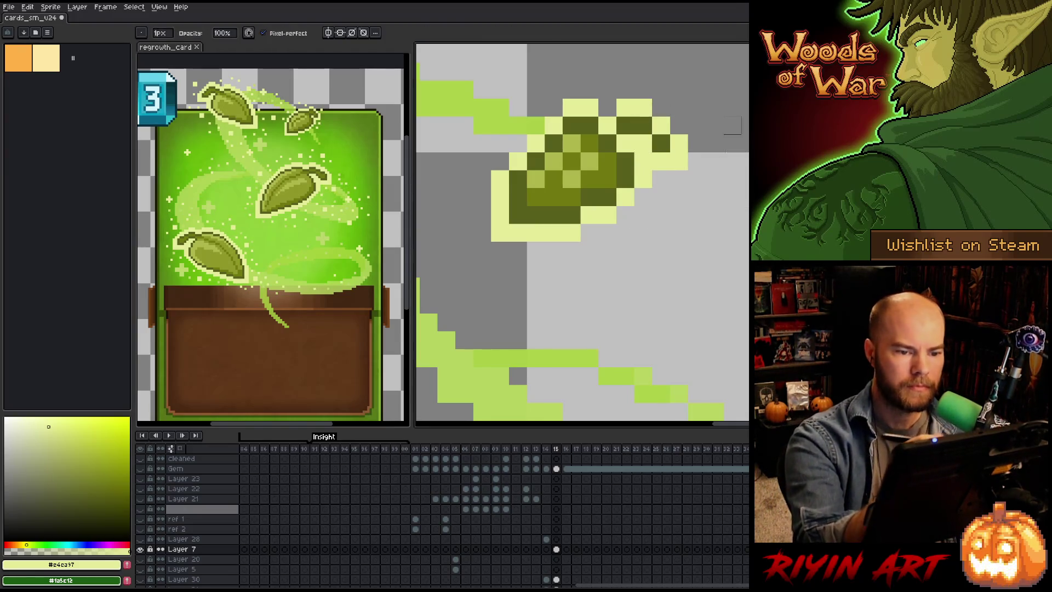
Step: Add pale sparkle pixels around the leaf and erase one stray sparkle
{"action": "key", "text": "e"}
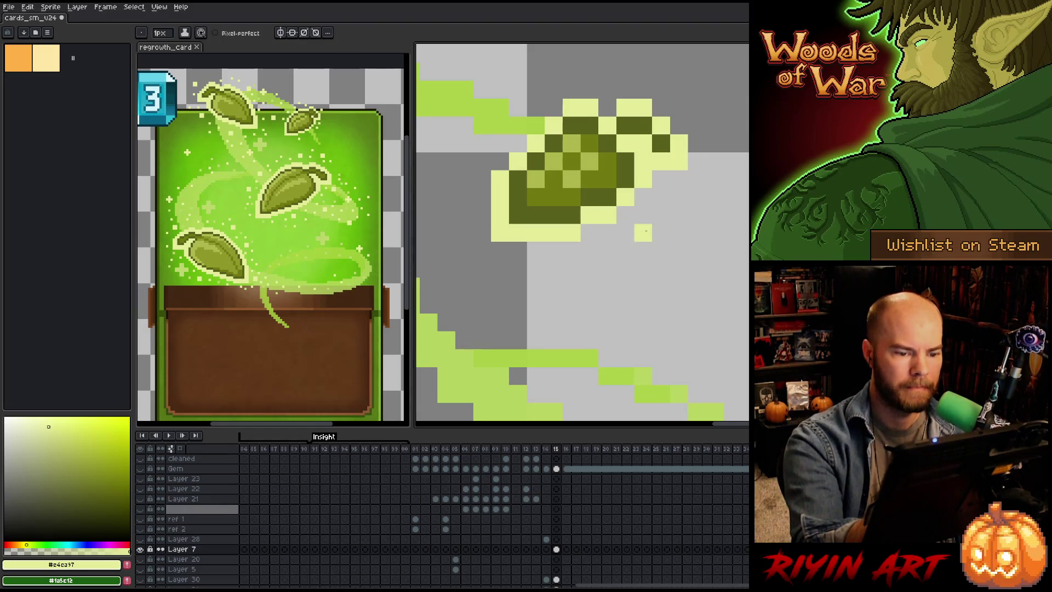
{"action": "left_click", "coordinate": [464, 196]}
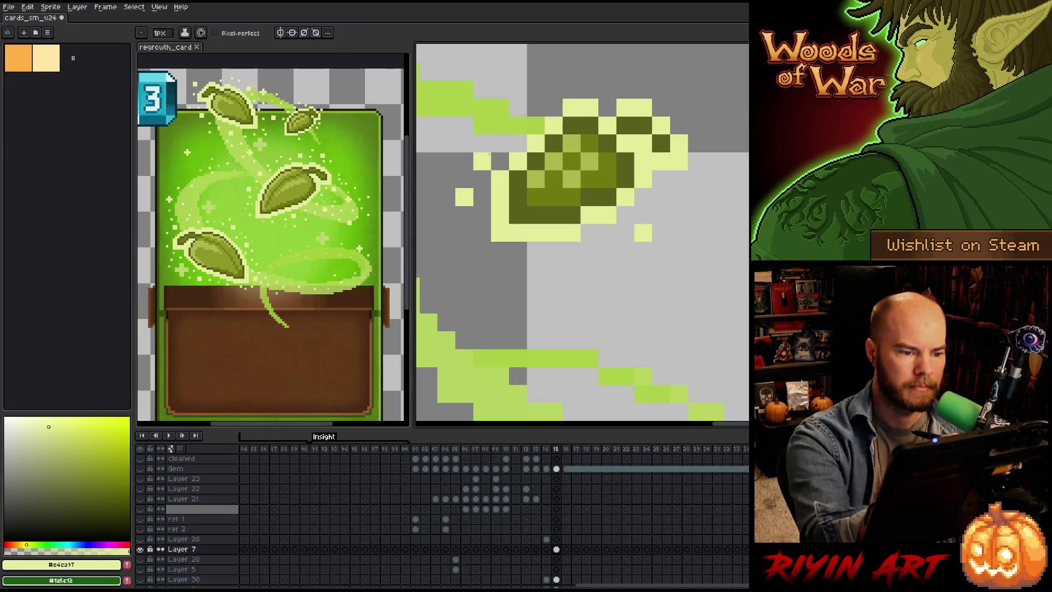
{"action": "left_click", "coordinate": [536, 89]}
{"action": "left_click", "coordinate": [482, 108]}
{"action": "key", "text": "h"}
{"action": "left_click_drag", "start_coordinate": [651, 220], "coordinate": [730, 255]}
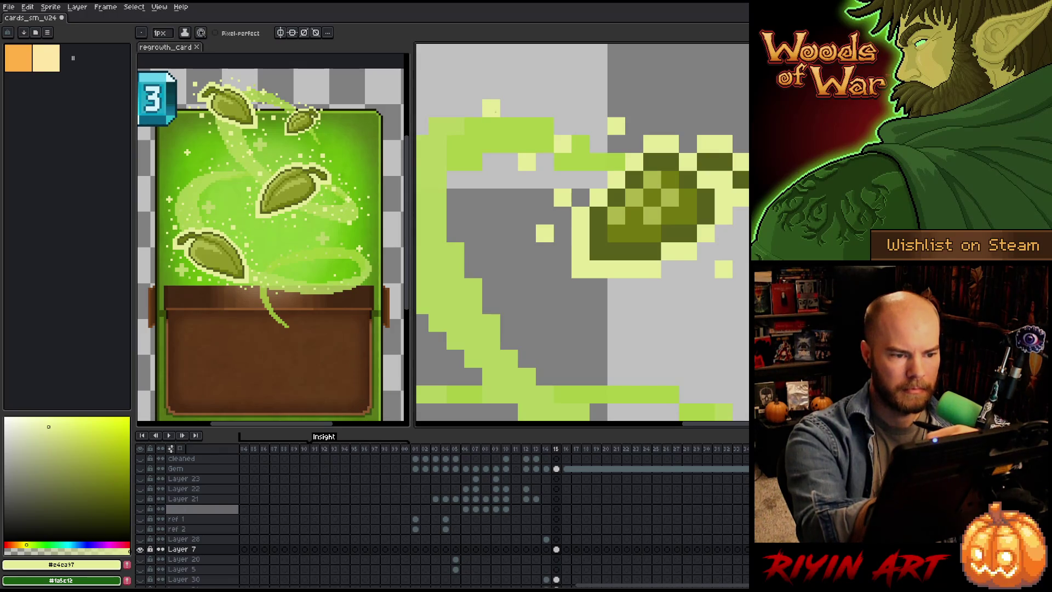
{"action": "key", "text": "e"}
{"action": "left_click", "coordinate": [490, 108]}
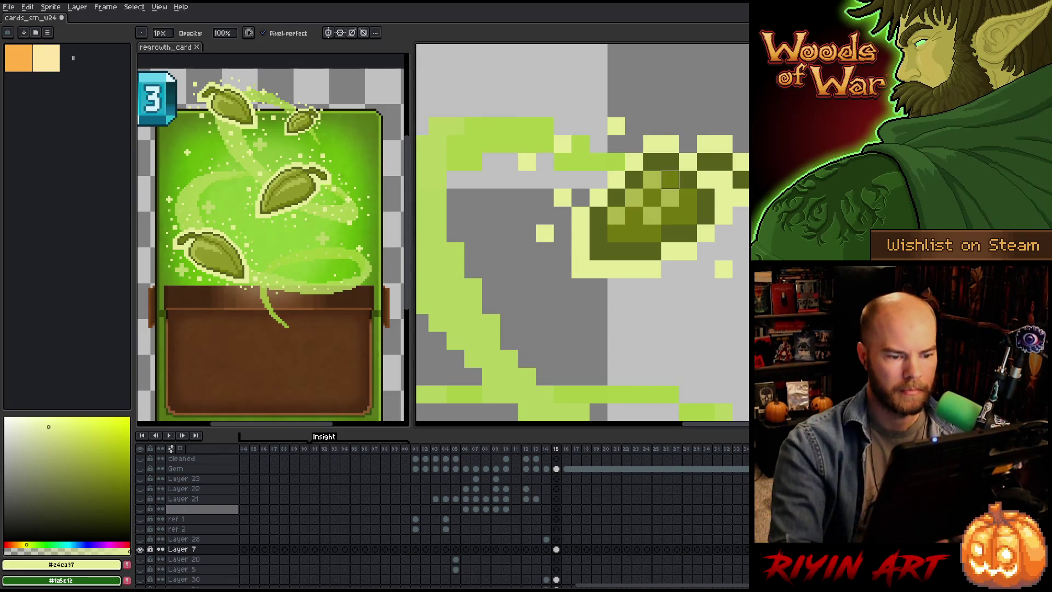
{"action": "scroll", "coordinate": [670, 179], "scroll_direction": "down", "scroll_amount": 3}
{"action": "scroll", "coordinate": [543, 313], "scroll_direction": "up", "scroll_amount": 1}
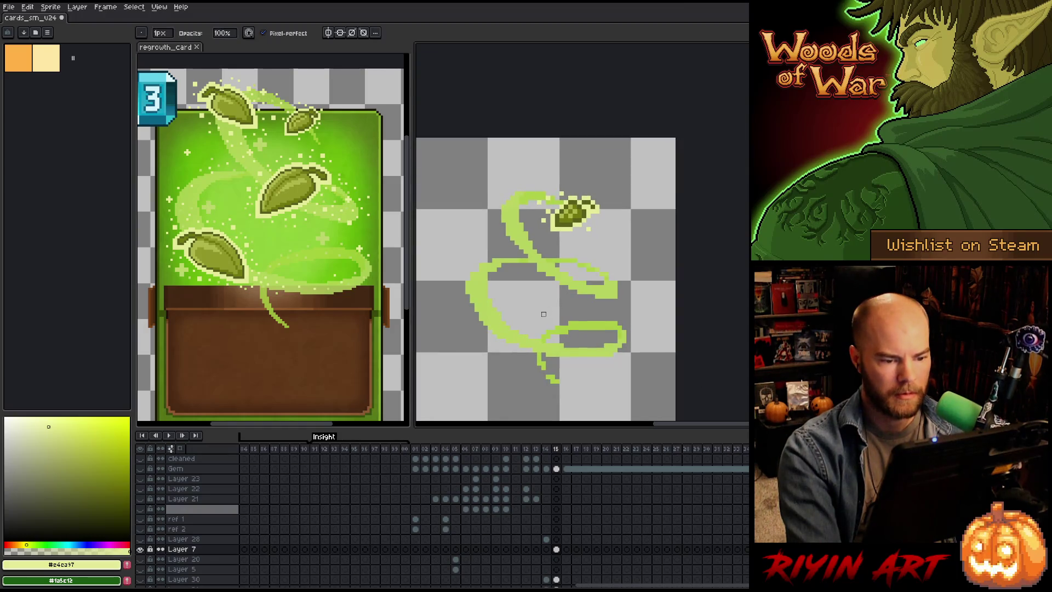
Step: Eyedrop the light green #acd044 and paint one more pixel on the swirl
{"action": "scroll", "coordinate": [601, 280], "scroll_direction": "up", "scroll_amount": 5}
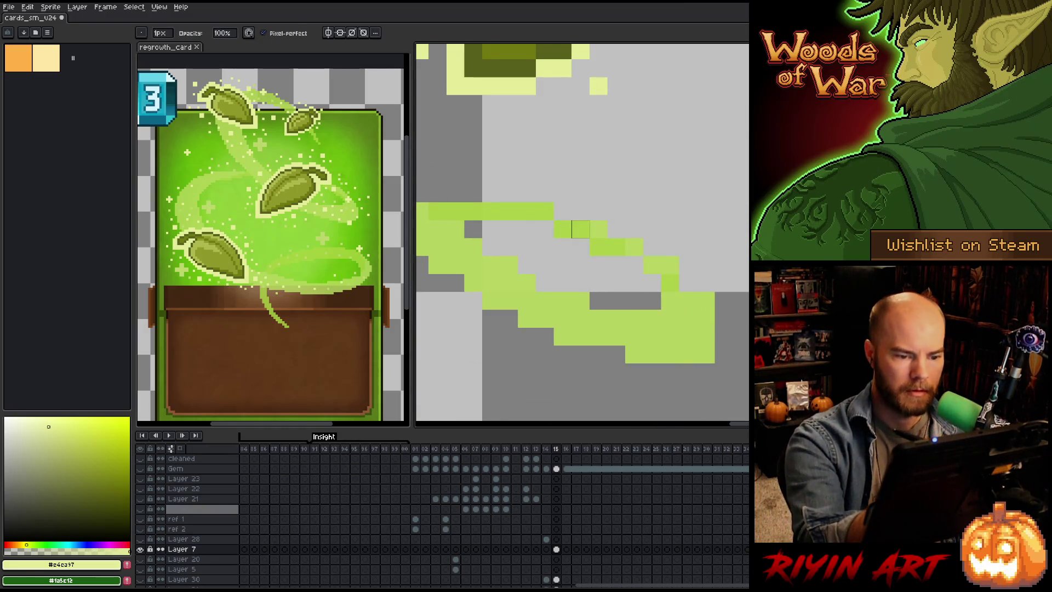
{"action": "key", "text": "b"}
{"action": "left_click", "coordinate": [580, 212], "text": "alt"}
{"action": "left_click", "coordinate": [634, 229]}
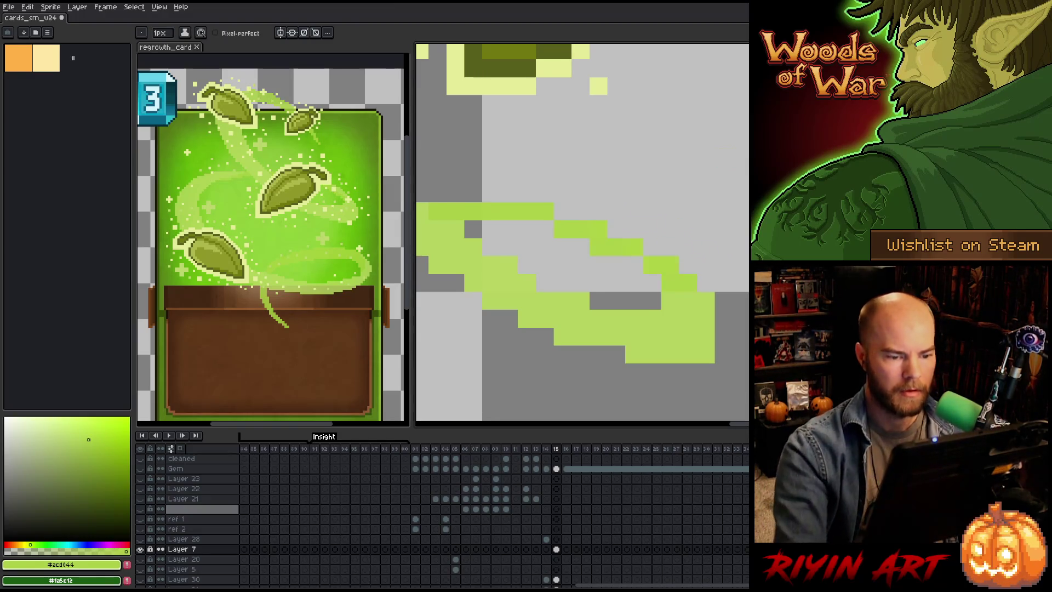
{"action": "scroll", "coordinate": [679, 269], "scroll_direction": "down", "scroll_amount": 1}
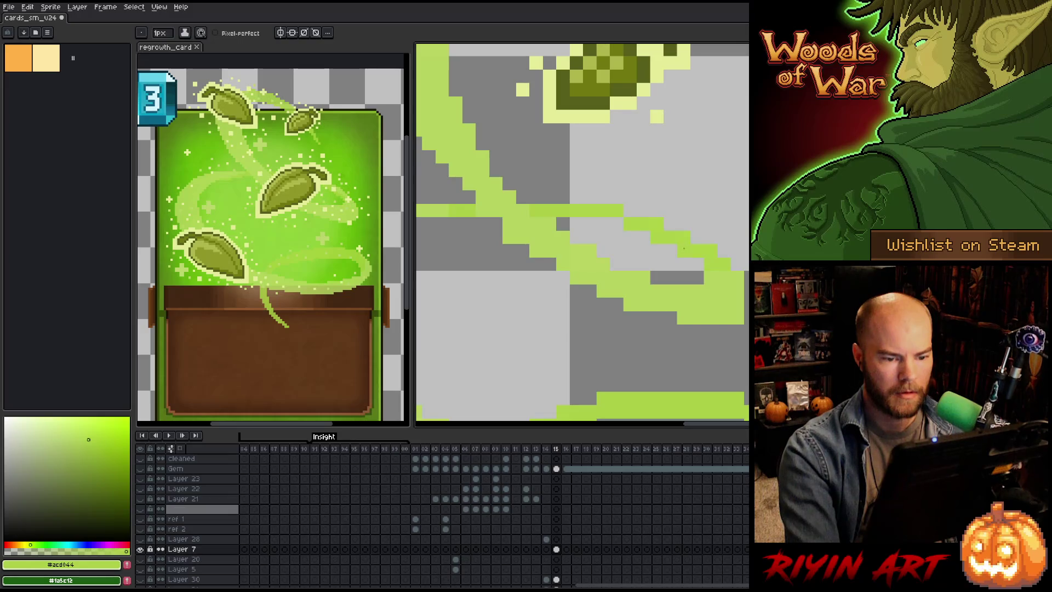
{"action": "scroll", "coordinate": [582, 234], "scroll_direction": "down", "scroll_amount": 4}
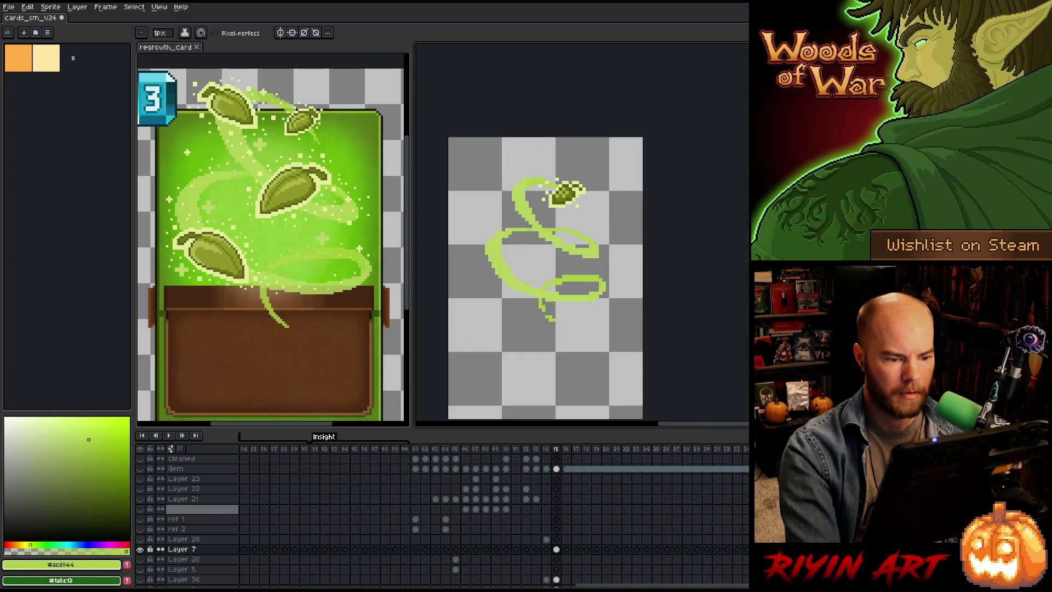
{"action": "scroll", "coordinate": [548, 311], "scroll_direction": "up", "scroll_amount": 3}
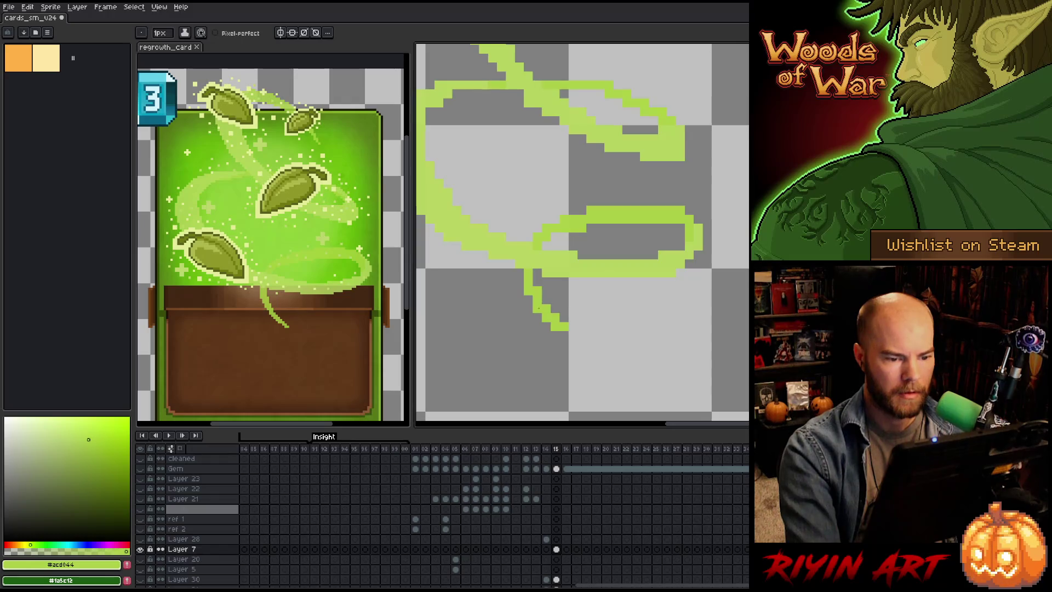
{"action": "scroll", "coordinate": [543, 306], "scroll_direction": "down", "scroll_amount": 3}
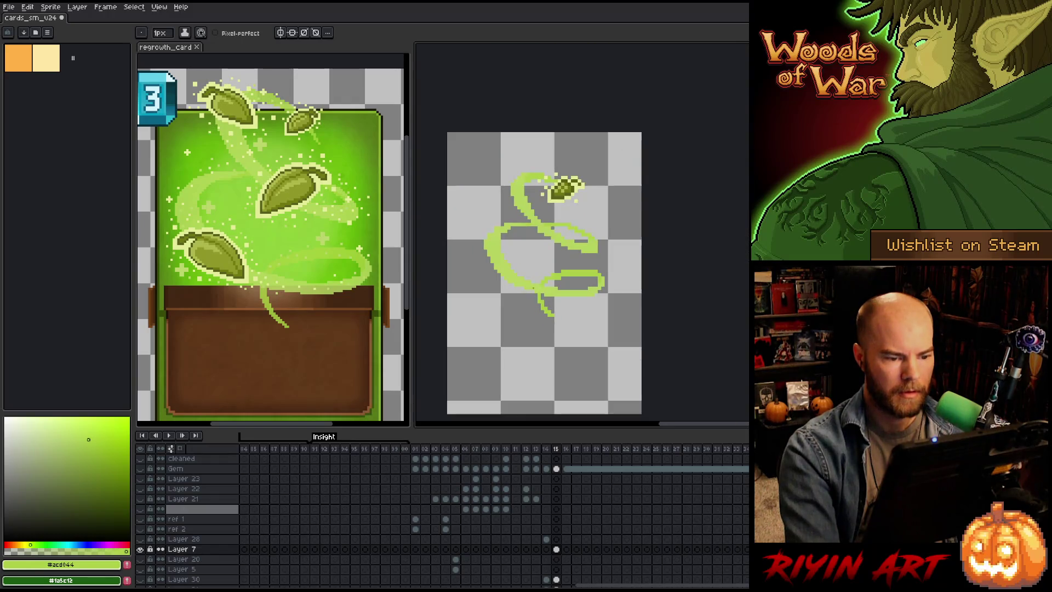
Step: Show the card's other layers again and choose mid and dark olive colours
{"action": "left_click", "coordinate": [141, 549], "text": "alt"}
{"action": "scroll", "coordinate": [542, 274], "scroll_direction": "down", "scroll_amount": 1}
{"action": "scroll", "coordinate": [542, 274], "scroll_direction": "up", "scroll_amount": 2}
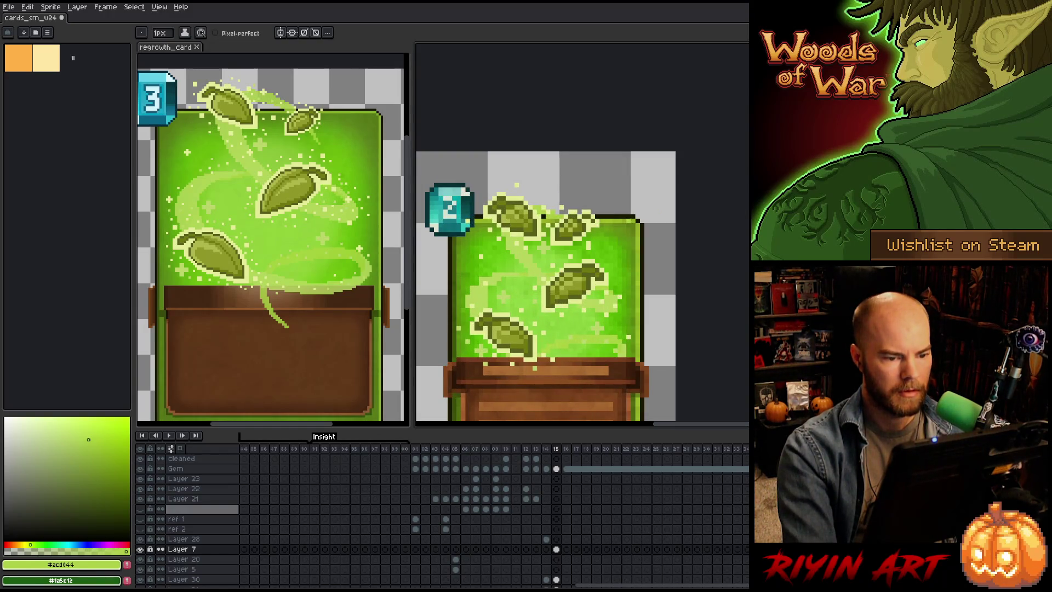
{"action": "scroll", "coordinate": [580, 274], "scroll_direction": "down", "scroll_amount": 2}
{"action": "scroll", "coordinate": [581, 274], "scroll_direction": "up", "scroll_amount": 5}
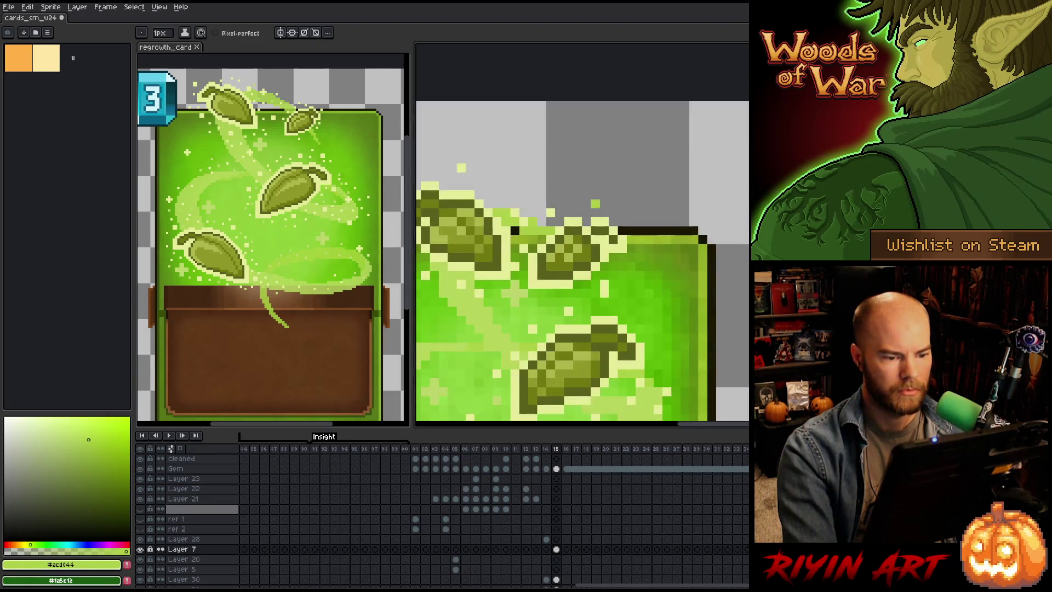
{"action": "left_click", "coordinate": [570, 241], "text": "alt"}
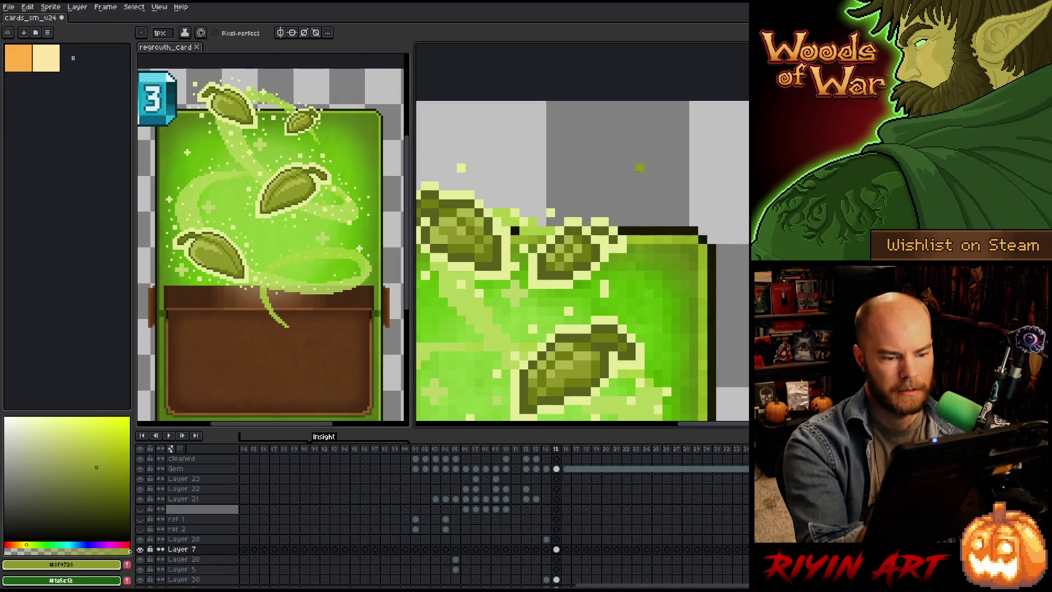
{"action": "left_click", "coordinate": [576, 275], "text": "alt"}
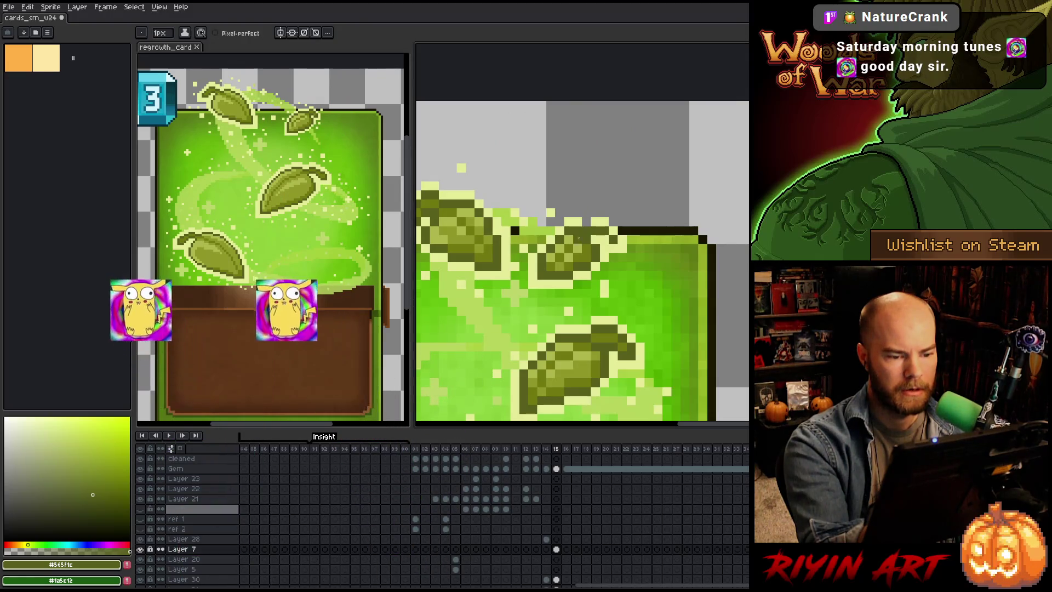
Step: Sample the mid and dark olive shades from the leaves
{"action": "key", "text": "alt"}
{"action": "left_click", "coordinate": [590, 253], "text": "alt"}
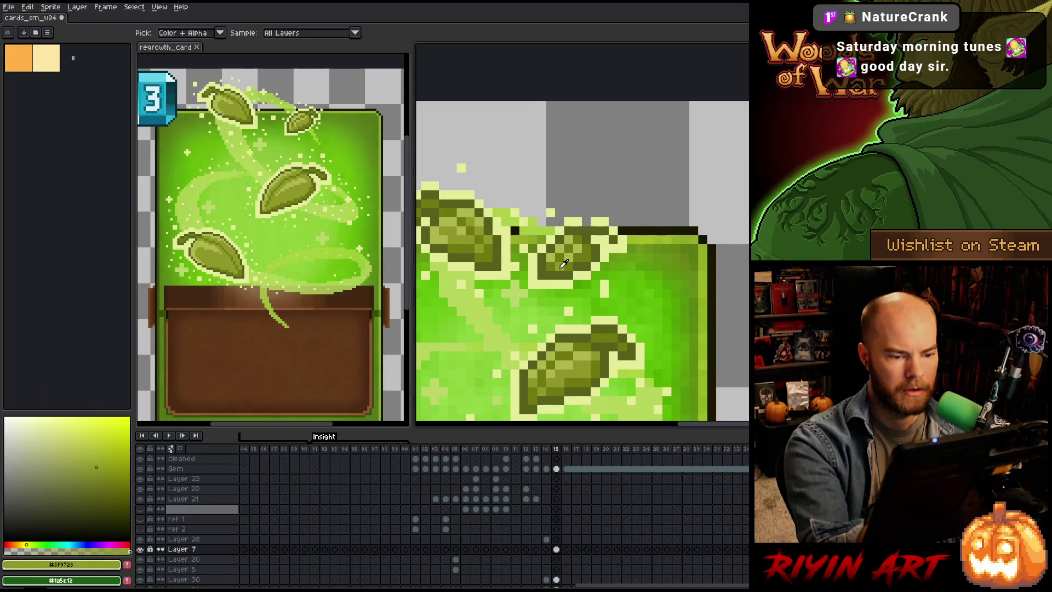
{"action": "left_click", "coordinate": [591, 252], "text": "alt"}
{"action": "left_click", "coordinate": [592, 251], "text": "alt"}
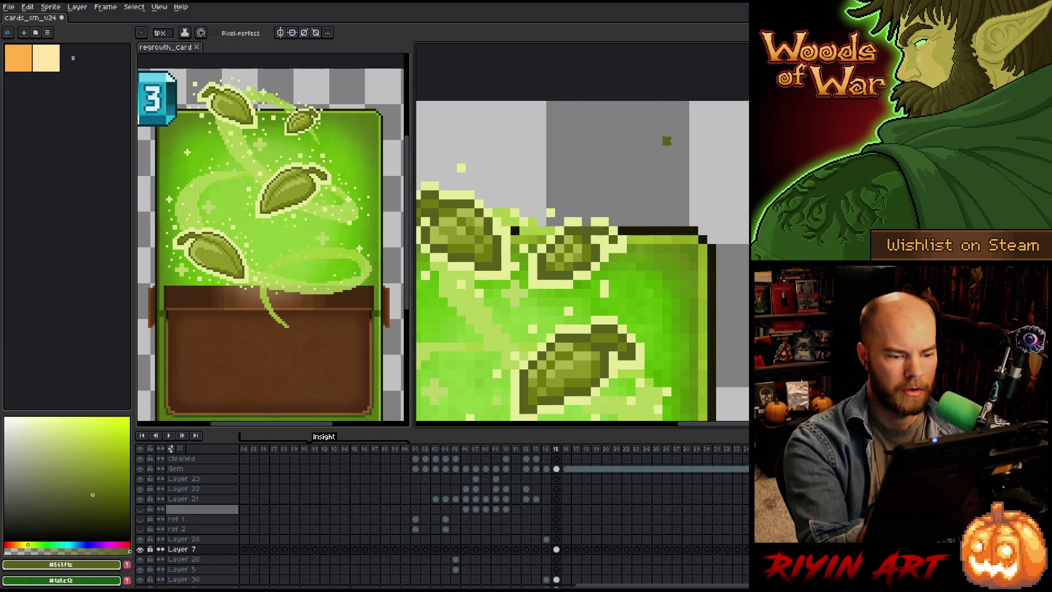
{"action": "left_click", "coordinate": [577, 258], "text": "alt"}
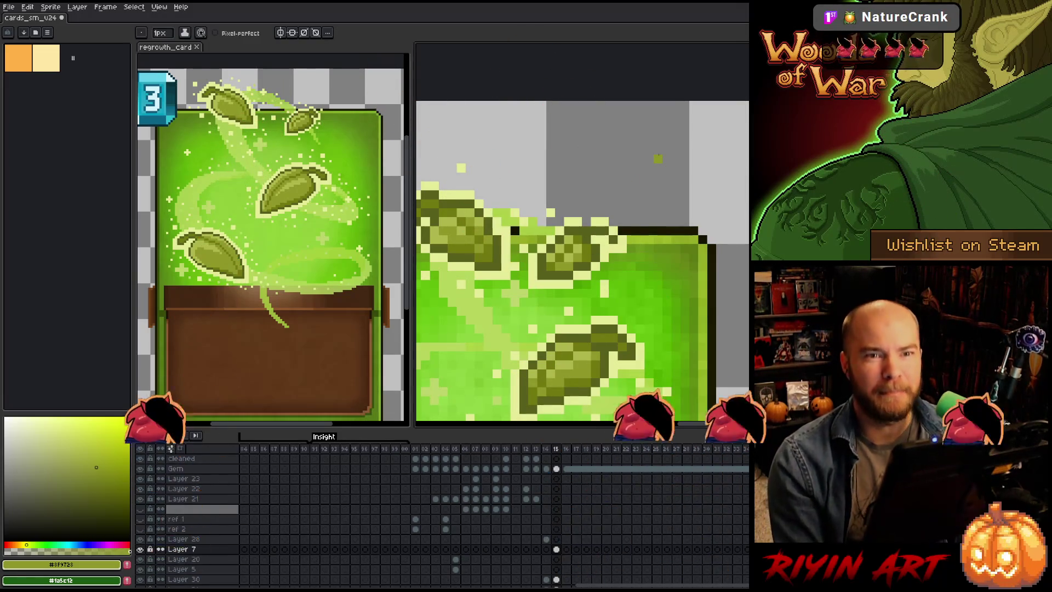
Step: Place a light yellow-green sparkle pixel above the card's top edge
{"action": "key", "text": "v"}
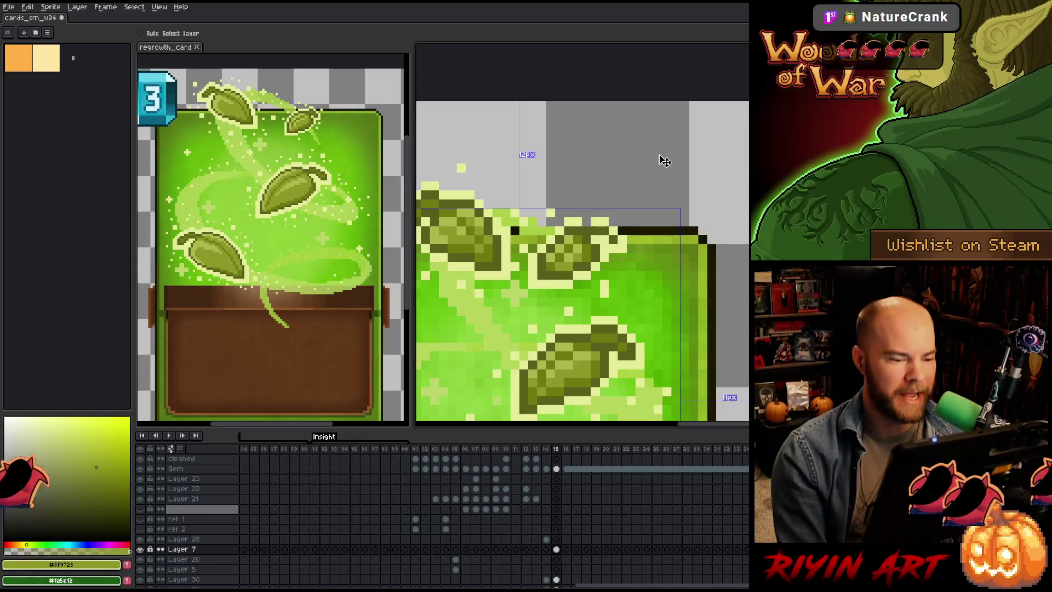
{"action": "key", "text": "i"}
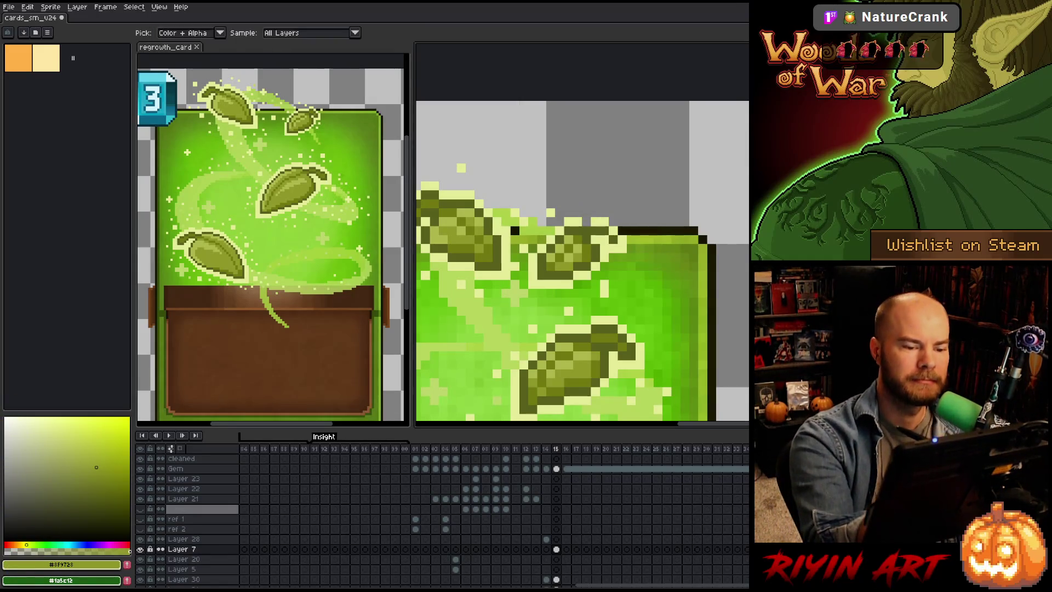
{"action": "left_click", "coordinate": [461, 167]}
{"action": "key", "text": "b"}
{"action": "left_click", "coordinate": [640, 168]}
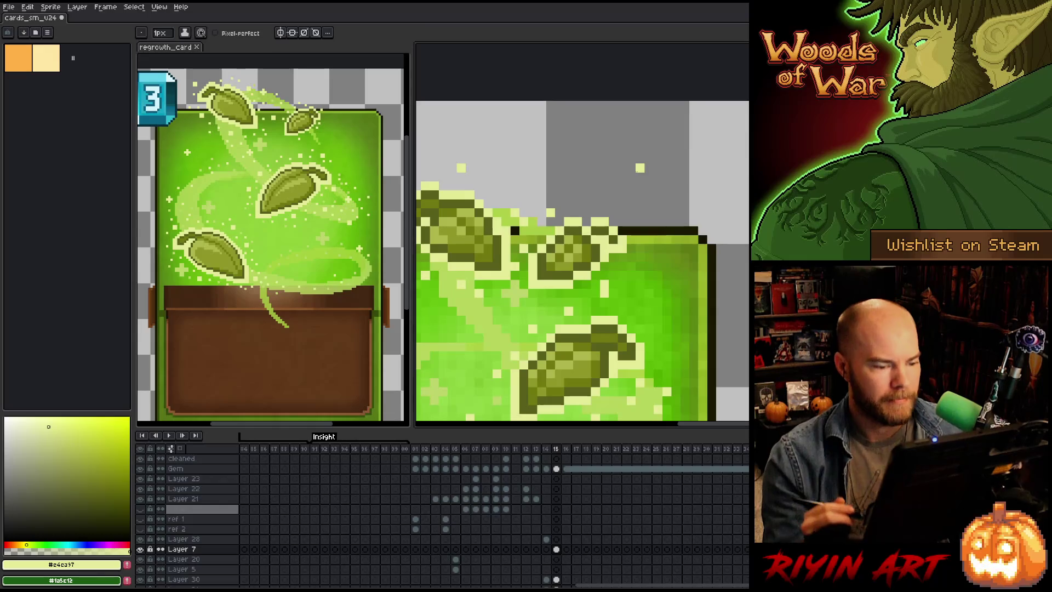
{"action": "scroll", "coordinate": [566, 245], "scroll_direction": "down", "scroll_amount": 4}
{"action": "scroll", "coordinate": [573, 269], "scroll_direction": "up", "scroll_amount": 5}
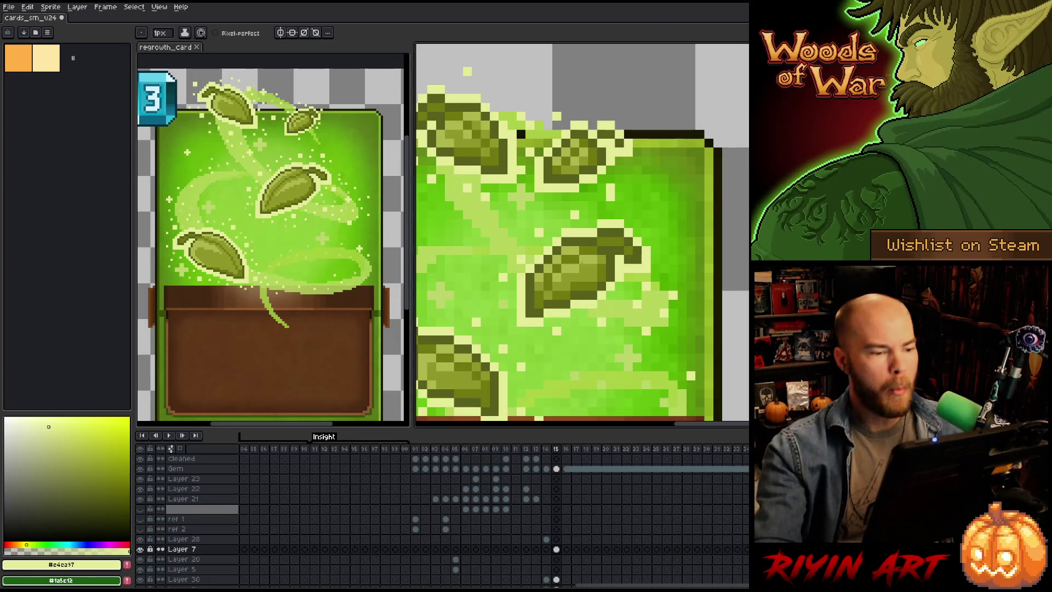
{"action": "scroll", "coordinate": [539, 267], "scroll_direction": "down", "scroll_amount": 5}
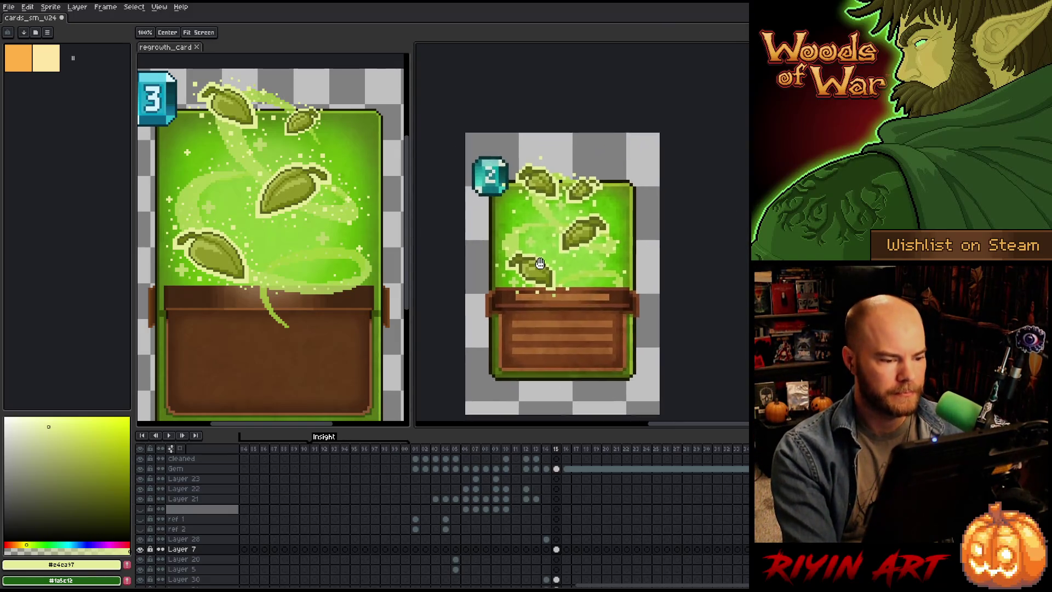
Step: Marquee-select small patches of the green glow and nudge them into place
{"action": "scroll", "coordinate": [539, 257], "scroll_direction": "up", "scroll_amount": 2}
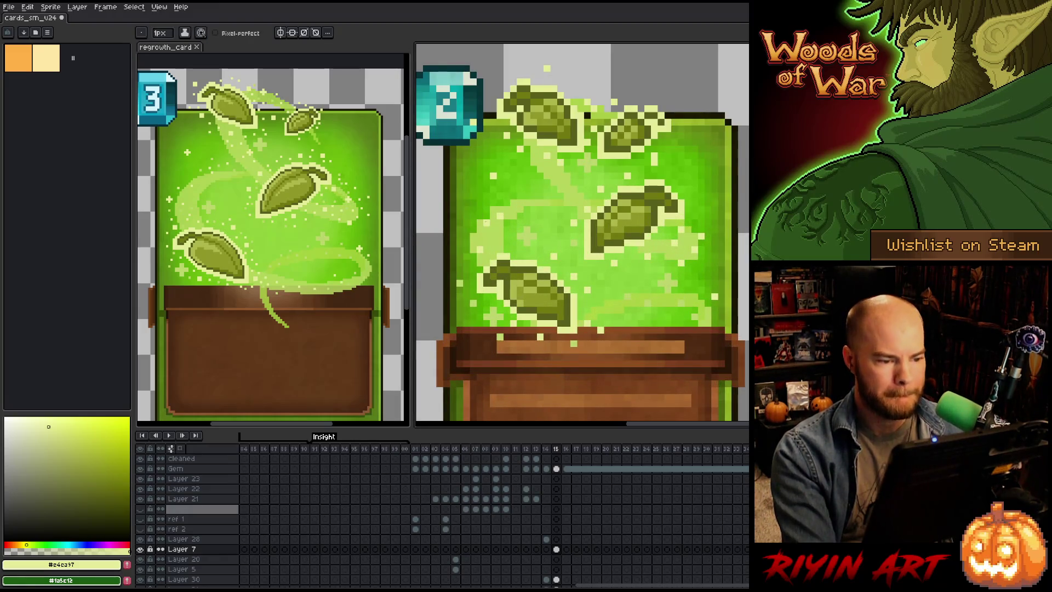
{"action": "key", "text": "m"}
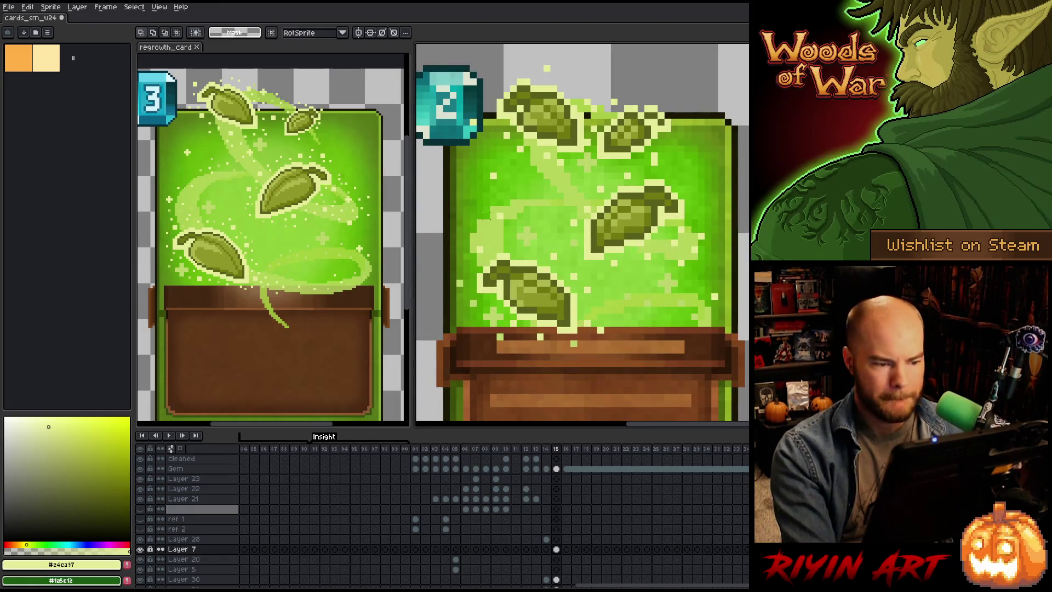
{"action": "left_click_drag", "start_coordinate": [484, 220], "coordinate": [495, 237]}
{"action": "scroll", "coordinate": [493, 228], "scroll_direction": "up", "scroll_amount": 2}
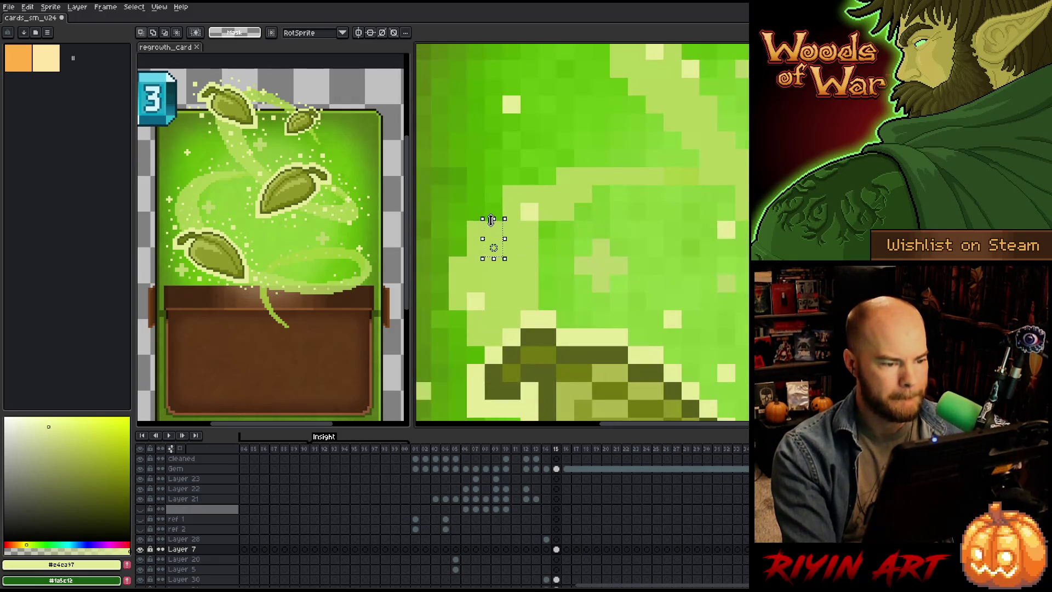
{"action": "key", "text": "ctrl+d"}
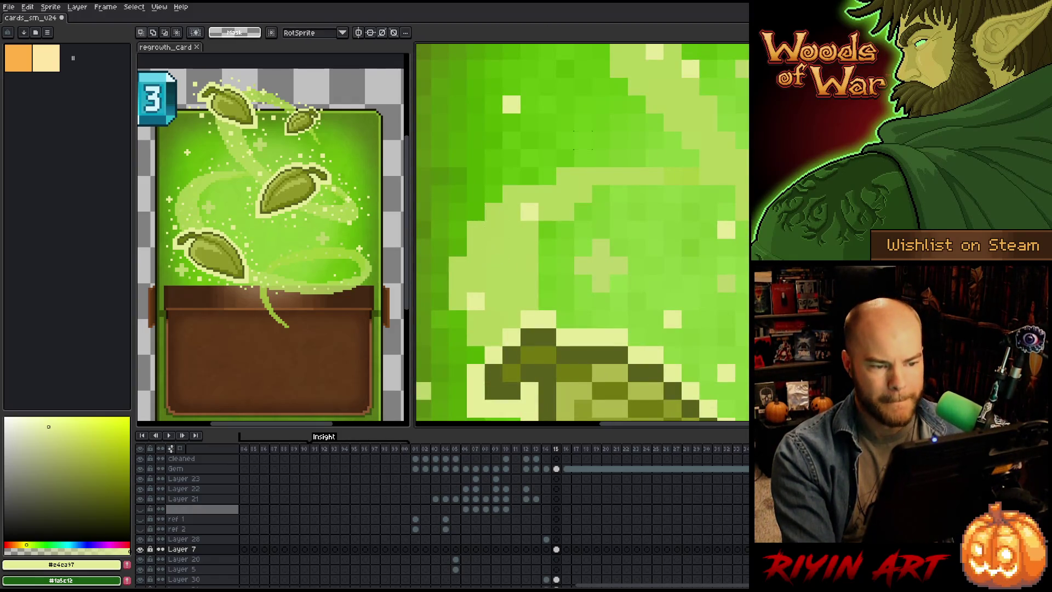
{"action": "mouse_move", "coordinate": [555, 167]}
{"action": "left_mouse_down"}
{"action": "mouse_move", "coordinate": [593, 186]}
{"action": "mouse_move", "coordinate": [518, 178]}
{"action": "left_mouse_up"}
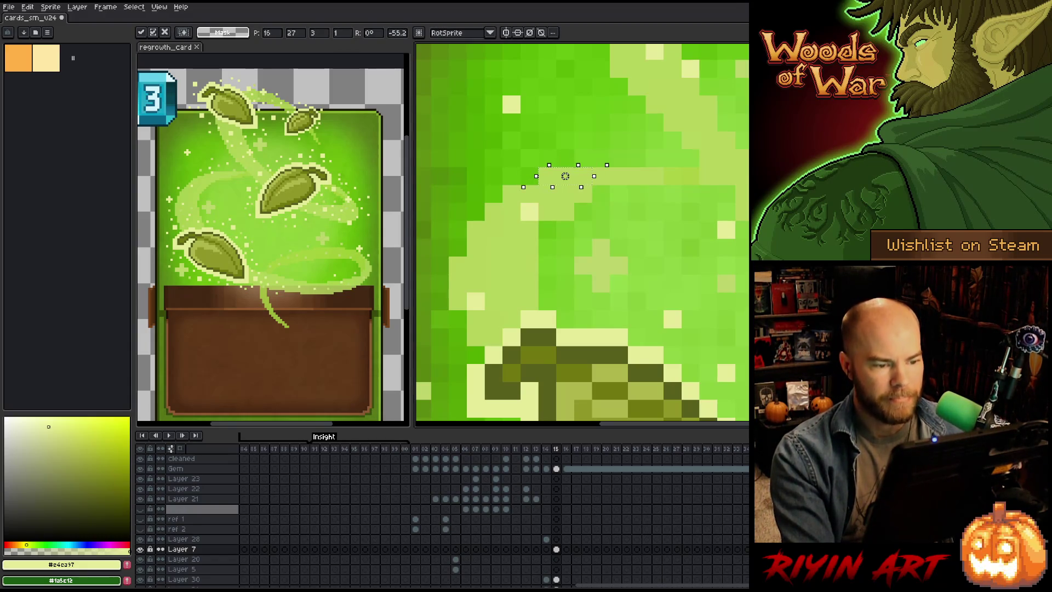
{"action": "key", "text": "ctrl+d"}
{"action": "scroll", "coordinate": [601, 122], "scroll_direction": "down", "scroll_amount": 3}
{"action": "scroll", "coordinate": [589, 214], "scroll_direction": "up", "scroll_amount": 4}
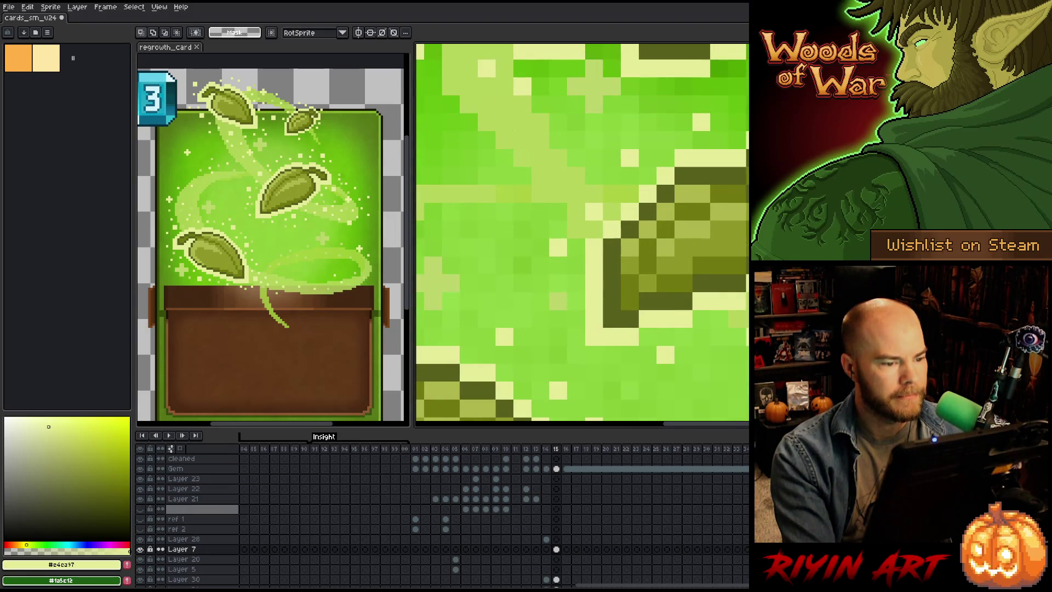
Step: Select a 2x2 block of glow pixels and move it, dropping the selection
{"action": "mouse_move", "coordinate": [523, 194]}
{"action": "left_mouse_down"}
{"action": "mouse_move", "coordinate": [504, 194]}
{"action": "mouse_move", "coordinate": [558, 194]}
{"action": "left_mouse_up"}
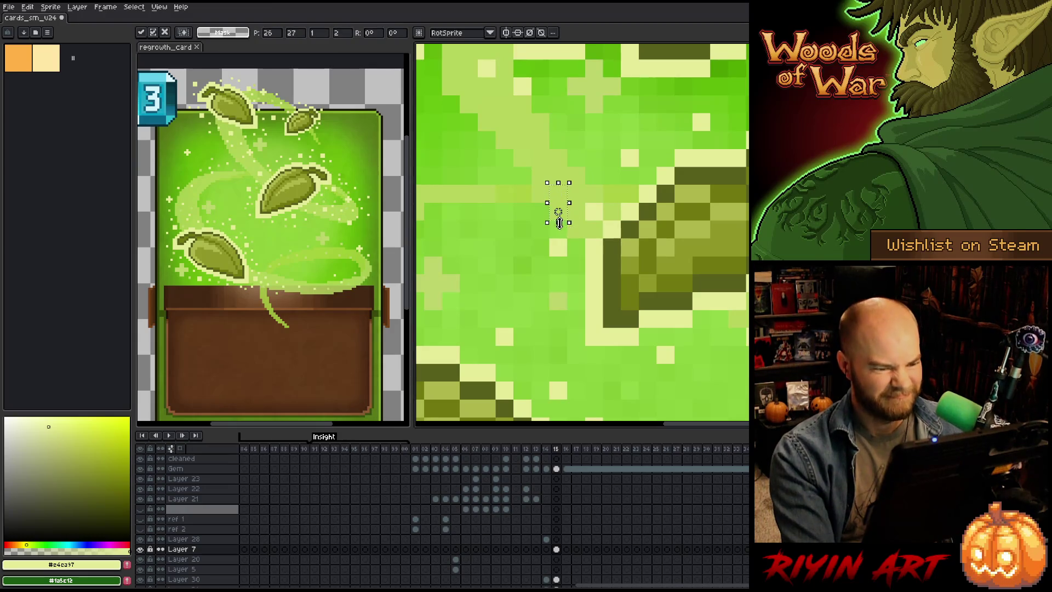
{"action": "mouse_move", "coordinate": [723, 301]}
{"action": "left_mouse_down"}
{"action": "mouse_move", "coordinate": [568, 244]}
{"action": "mouse_move", "coordinate": [594, 209]}
{"action": "mouse_move", "coordinate": [559, 237]}
{"action": "mouse_move", "coordinate": [564, 306]}
{"action": "left_mouse_up"}
{"action": "scroll", "coordinate": [673, 228], "scroll_direction": "up", "scroll_amount": 1}
{"action": "scroll", "coordinate": [563, 301], "scroll_direction": "down", "scroll_amount": 3}
{"action": "scroll", "coordinate": [554, 208], "scroll_direction": "up", "scroll_amount": 2}
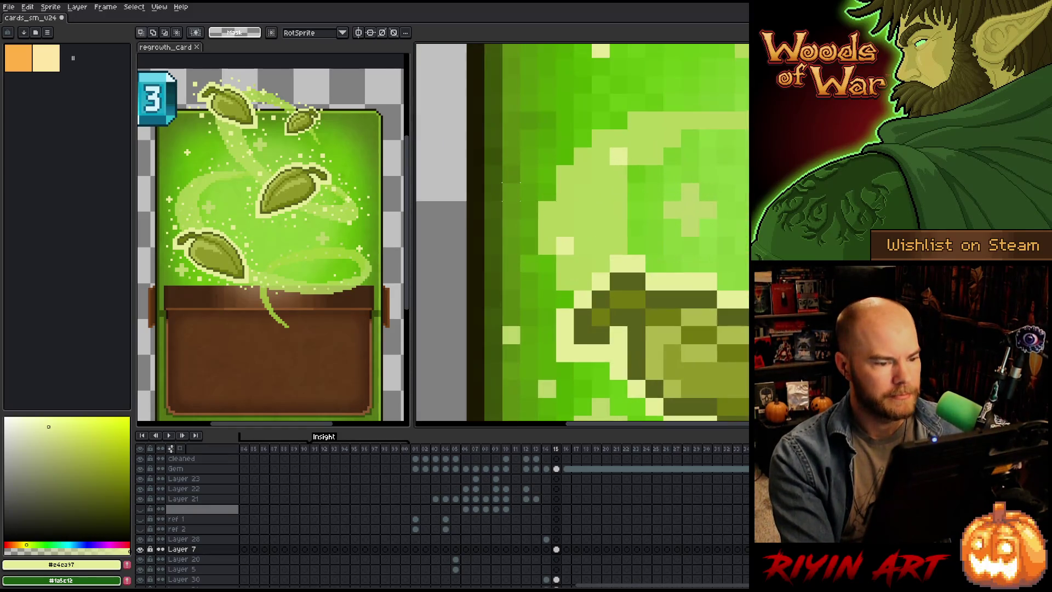
{"action": "left_click_drag", "start_coordinate": [537, 217], "coordinate": [574, 255]}
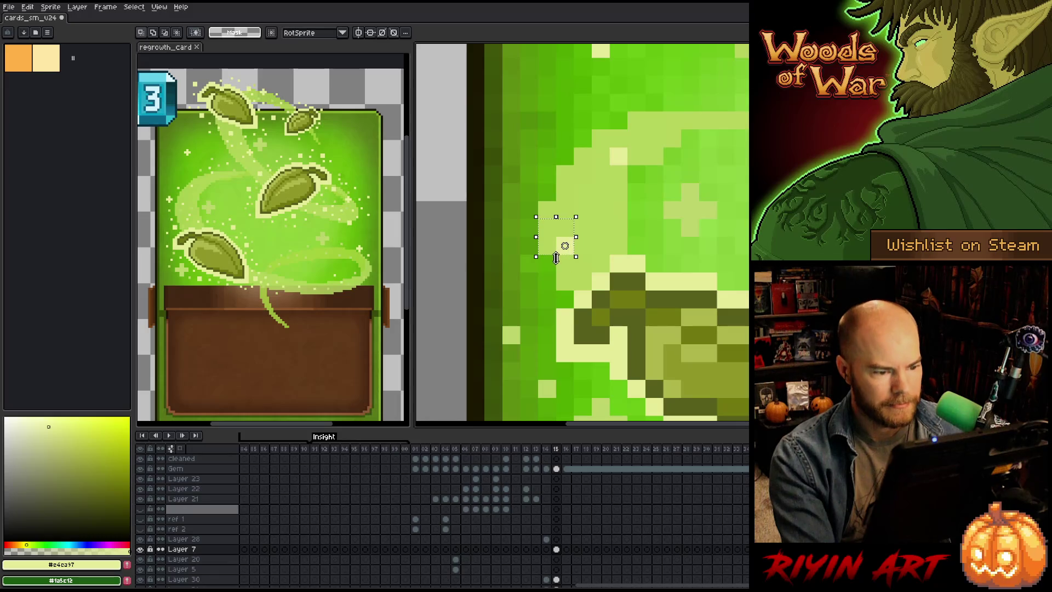
{"action": "left_click", "coordinate": [564, 244]}
{"action": "key", "text": "ctrl+d"}
{"action": "scroll", "coordinate": [559, 274], "scroll_direction": "down", "scroll_amount": 5}
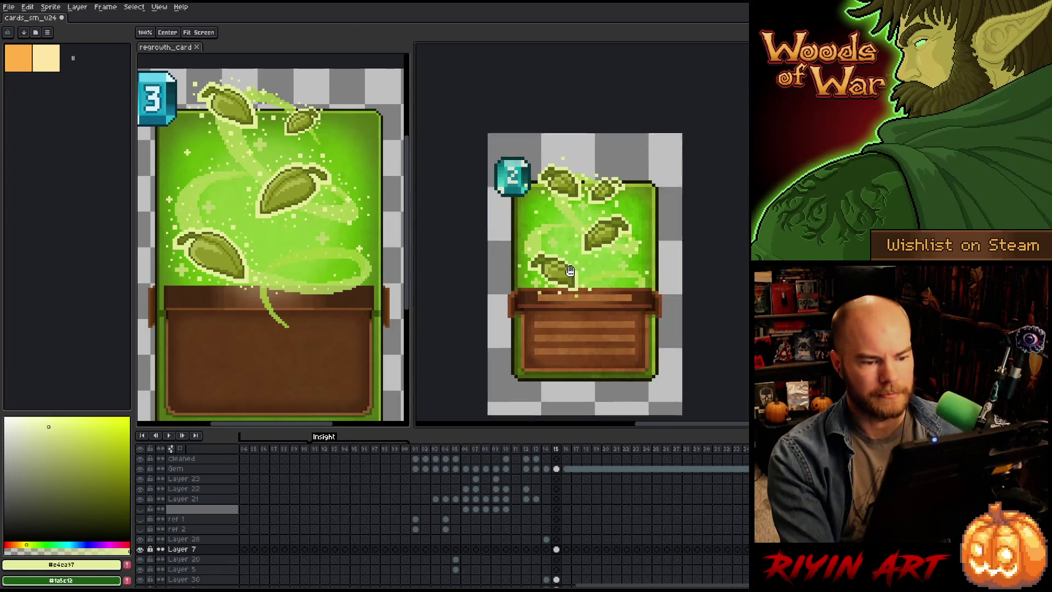
Step: Select and shift a small strip of stray pixels at the top leaf edge, then deselect
{"action": "scroll", "coordinate": [496, 234], "scroll_direction": "up", "scroll_amount": 5}
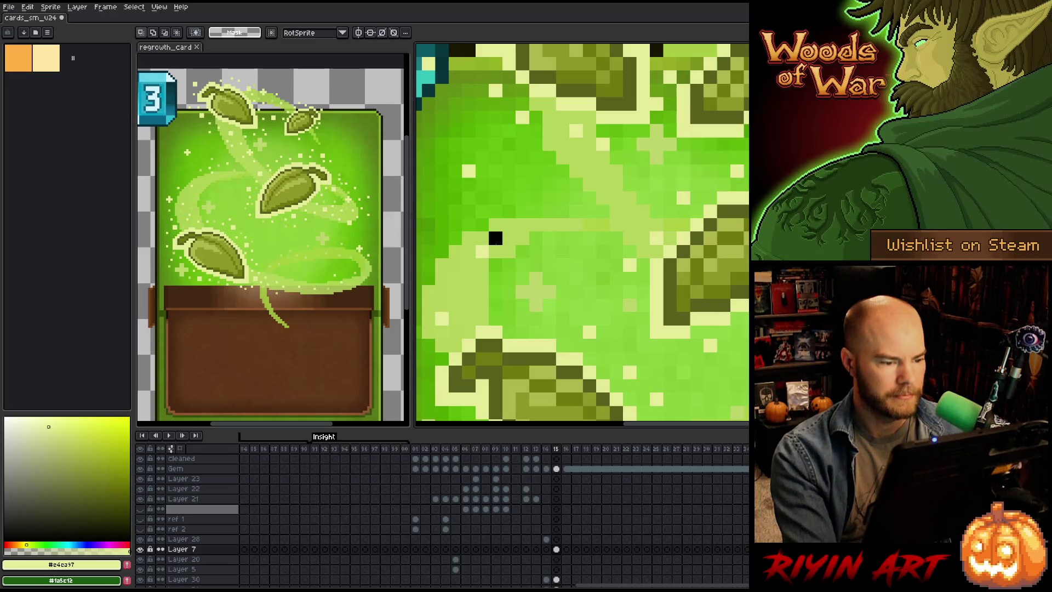
{"action": "left_click_drag", "start_coordinate": [496, 242], "coordinate": [494, 257]}
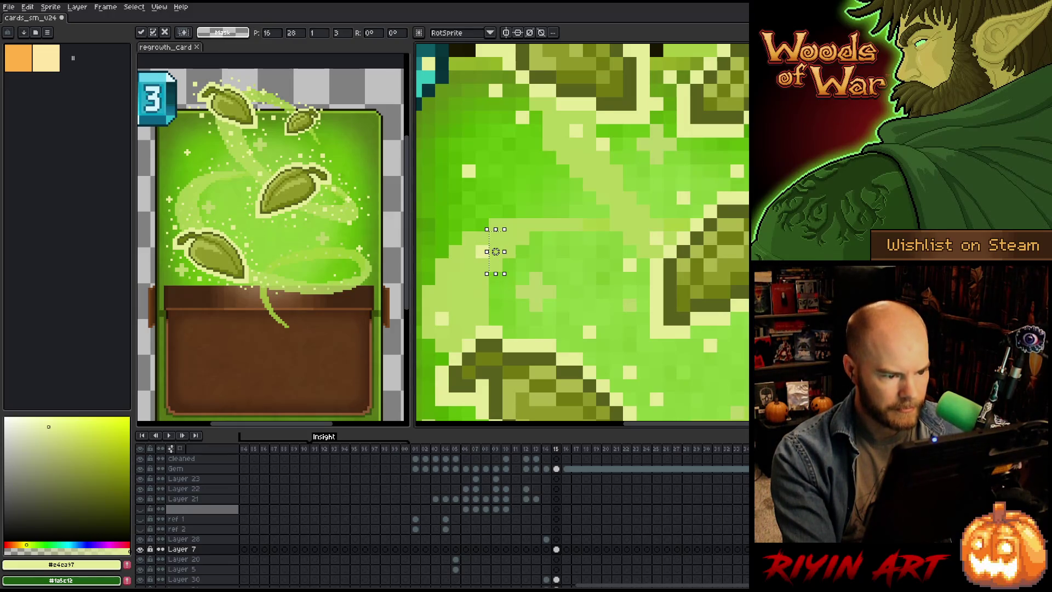
{"action": "scroll", "coordinate": [548, 274], "scroll_direction": "down", "scroll_amount": 5}
{"action": "key", "text": "m"}
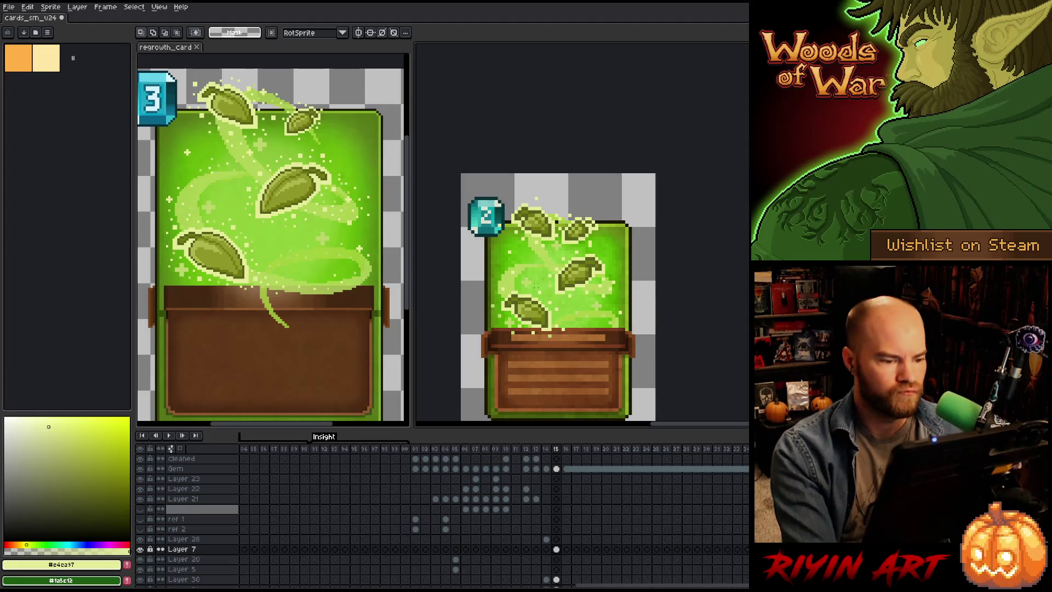
{"action": "scroll", "coordinate": [548, 222], "scroll_direction": "up", "scroll_amount": 4}
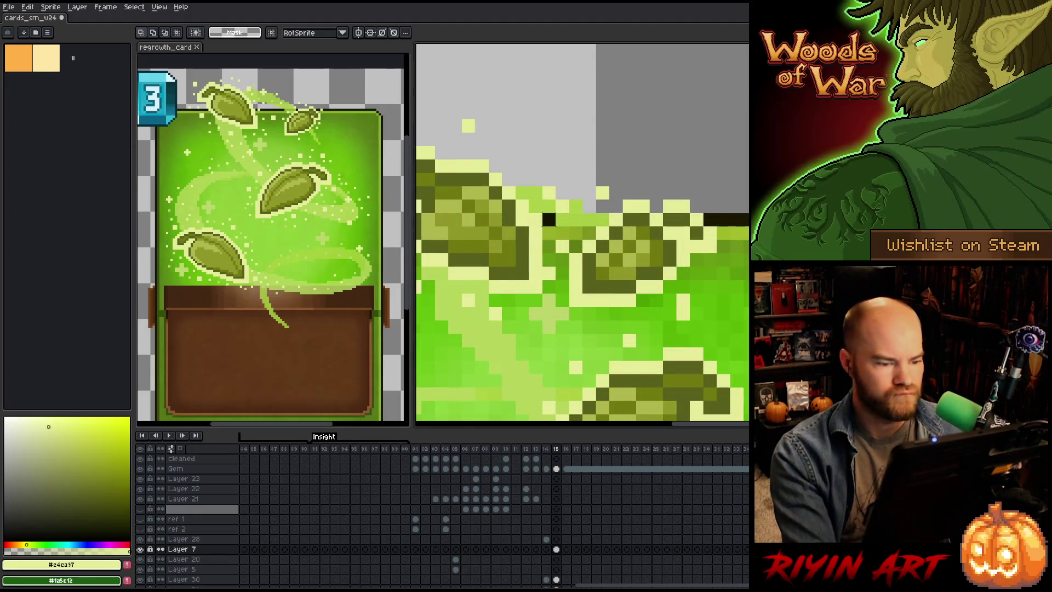
{"action": "scroll", "coordinate": [548, 222], "scroll_direction": "down", "scroll_amount": 4}
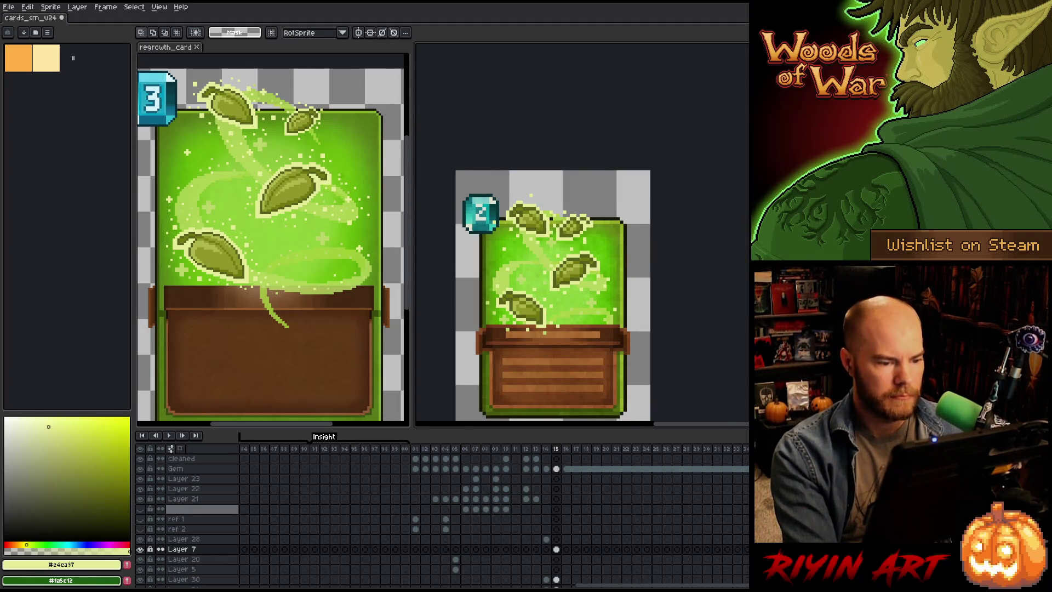
{"action": "scroll", "coordinate": [589, 289], "scroll_direction": "up", "scroll_amount": 4}
{"action": "key", "text": "h"}
{"action": "key", "text": "m"}
{"action": "left_click_drag", "start_coordinate": [610, 237], "coordinate": [569, 252]}
{"action": "key", "text": "ctrl+d"}
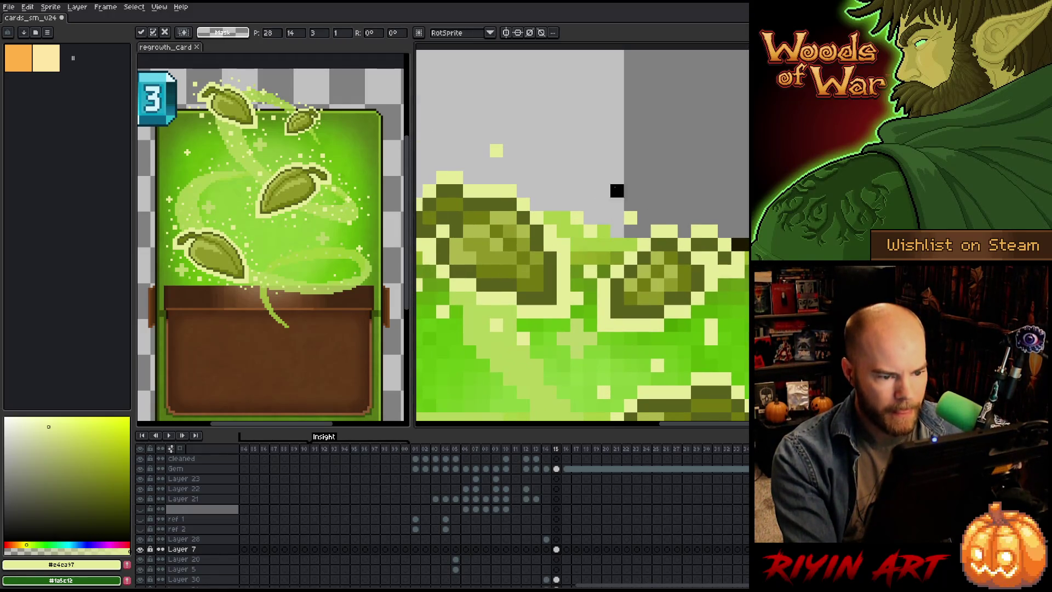
Step: Paint dark pixels extending the leaf outline and commit the moved pixels
{"action": "scroll", "coordinate": [615, 188], "scroll_direction": "down", "scroll_amount": 4}
{"action": "scroll", "coordinate": [583, 149], "scroll_direction": "up", "scroll_amount": 4}
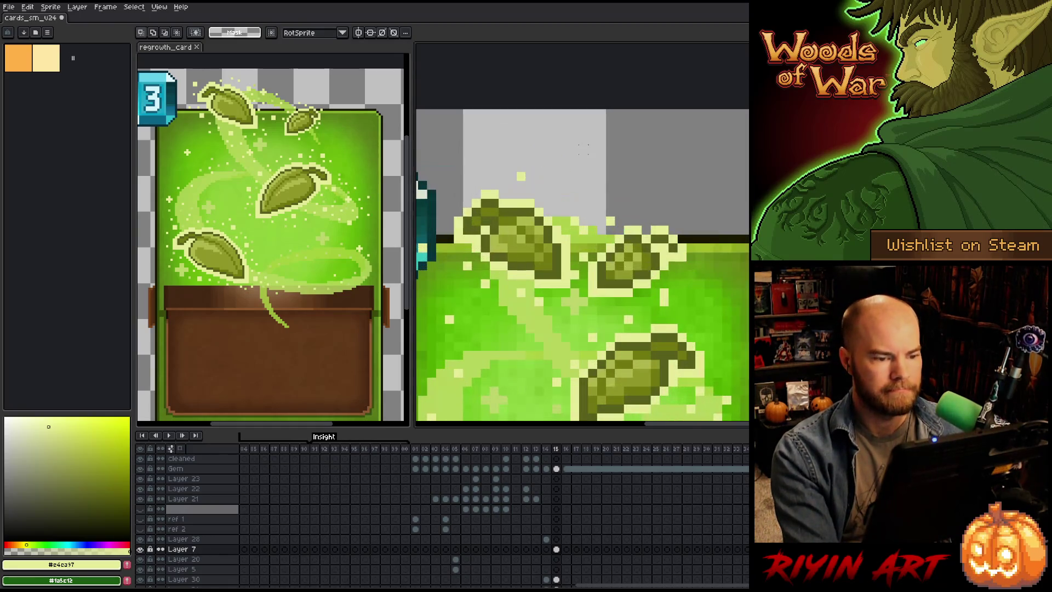
{"action": "mouse_move", "coordinate": [592, 239]}
{"action": "left_mouse_down"}
{"action": "mouse_move", "coordinate": [612, 239]}
{"action": "mouse_move", "coordinate": [617, 251]}
{"action": "left_mouse_up"}
{"action": "scroll", "coordinate": [612, 239], "scroll_direction": "up", "scroll_amount": 2}
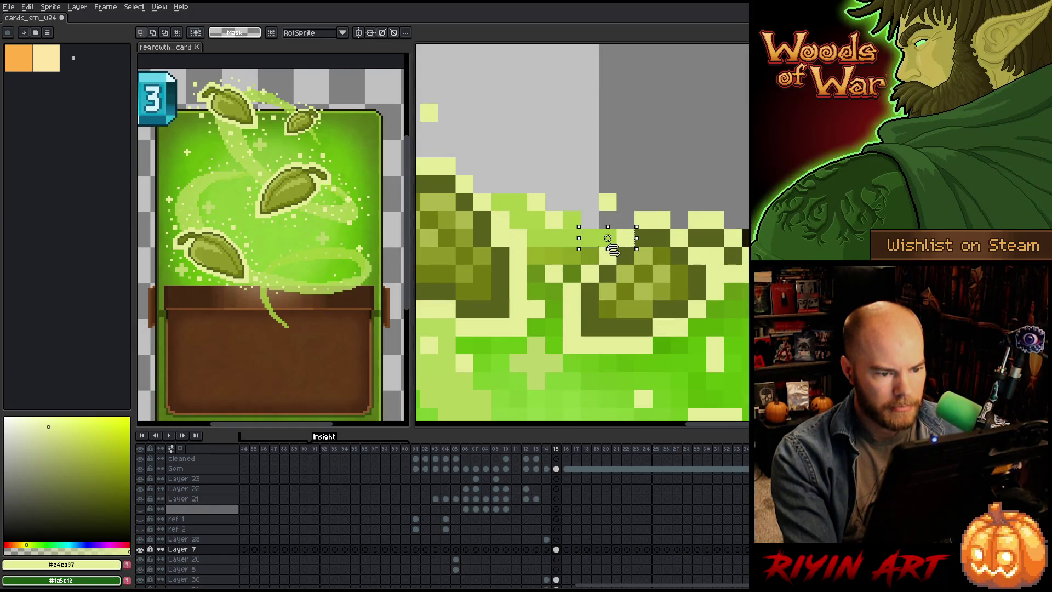
{"action": "left_click", "coordinate": [610, 251]}
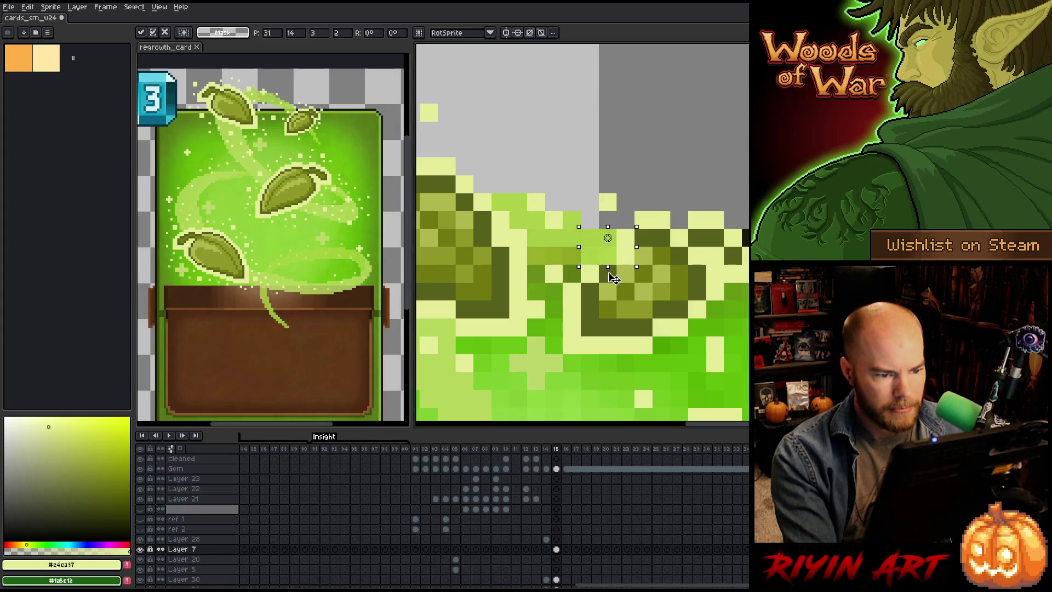
{"action": "key", "text": "ctrl+d"}
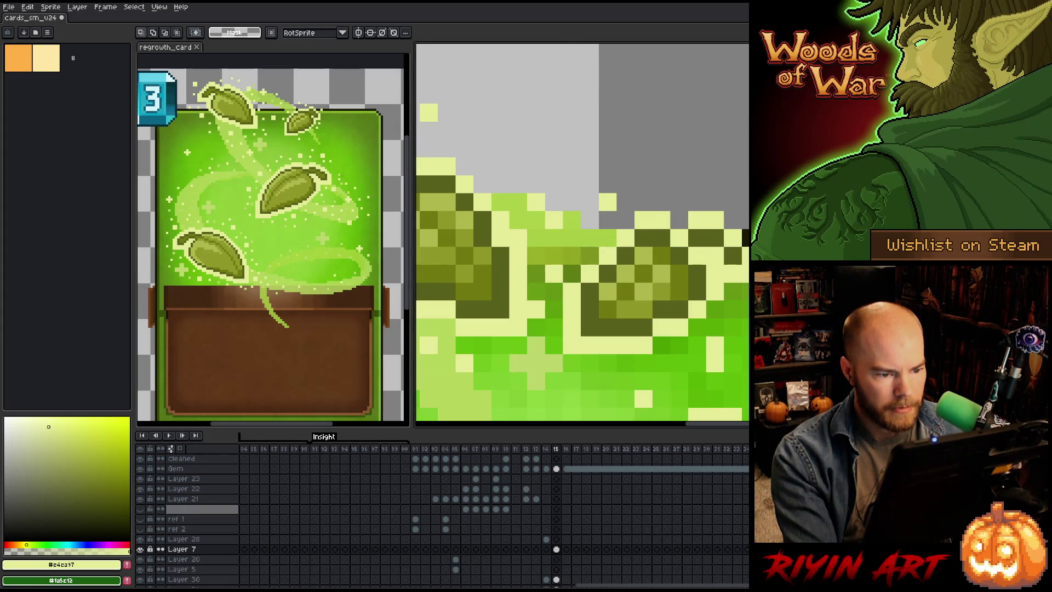
Step: Move a small pixel cluster near the top leaves to the left
{"action": "mouse_move", "coordinate": [601, 160]}
{"action": "left_mouse_down"}
{"action": "mouse_move", "coordinate": [614, 172]}
{"action": "mouse_move", "coordinate": [590, 238]}
{"action": "left_mouse_up"}
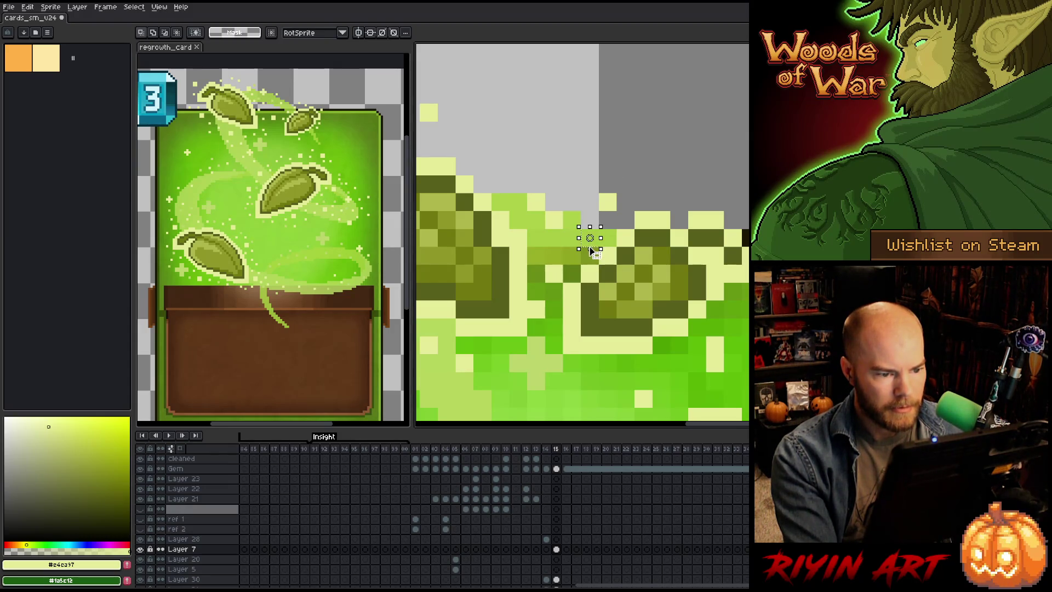
{"action": "scroll", "coordinate": [594, 252], "scroll_direction": "down", "scroll_amount": 5}
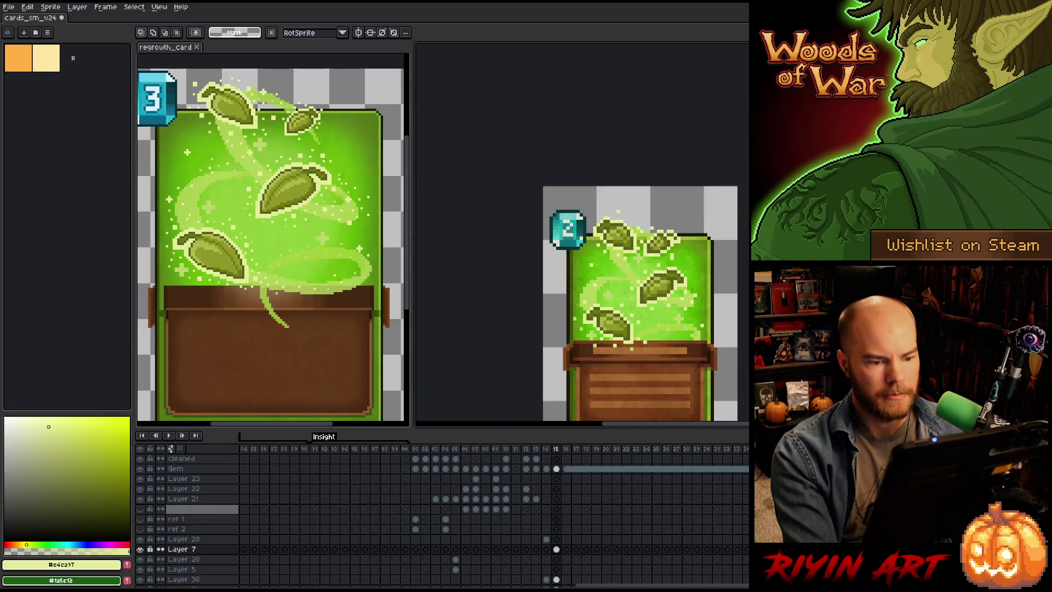
{"action": "scroll", "coordinate": [614, 236], "scroll_direction": "up", "scroll_amount": 3}
{"action": "scroll", "coordinate": [614, 235], "scroll_direction": "up", "scroll_amount": 3}
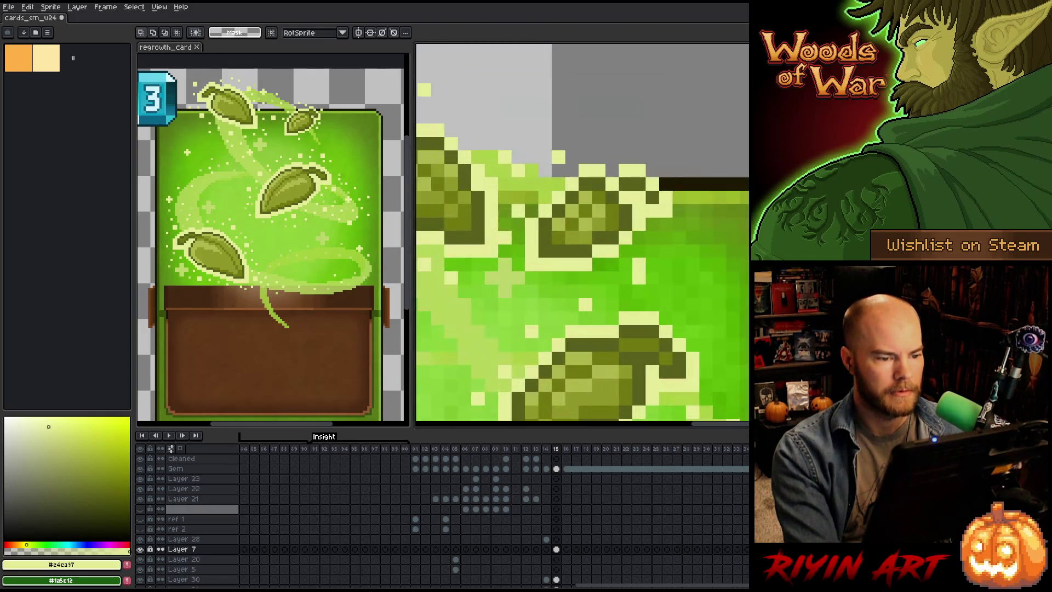
{"action": "mouse_move", "coordinate": [545, 186]}
{"action": "left_mouse_down"}
{"action": "mouse_move", "coordinate": [545, 211]}
{"action": "mouse_move", "coordinate": [548, 184]}
{"action": "mouse_move", "coordinate": [546, 207]}
{"action": "mouse_move", "coordinate": [540, 193]}
{"action": "mouse_move", "coordinate": [512, 202]}
{"action": "left_mouse_up"}
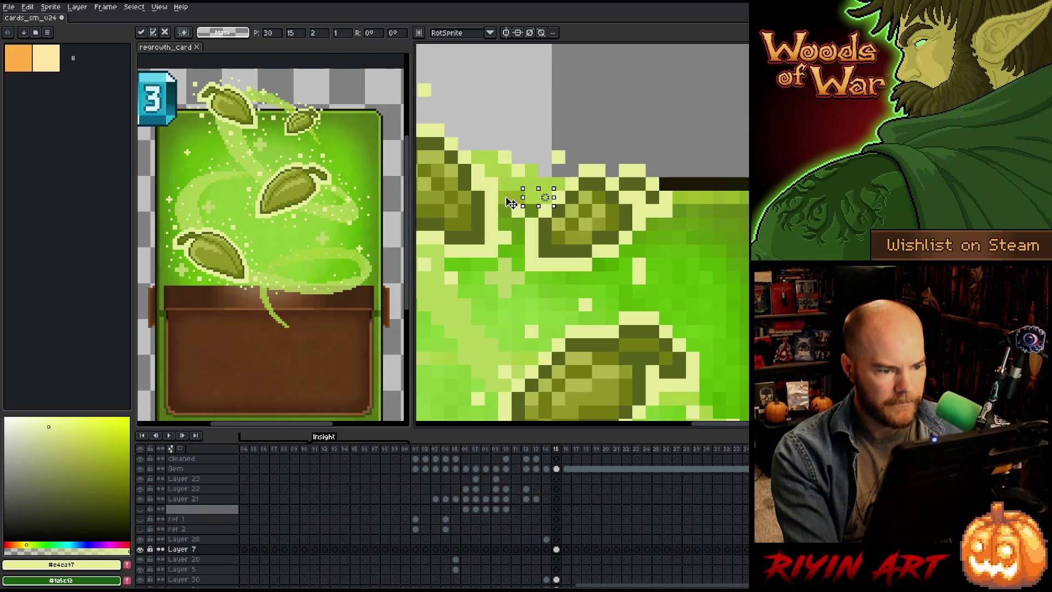
{"action": "left_click", "coordinate": [638, 157]}
Step: Select the sparkle pixels above the leaves and switch to Layer 6's frame 15 cel
{"action": "scroll", "coordinate": [638, 157], "scroll_direction": "down", "scroll_amount": 5}
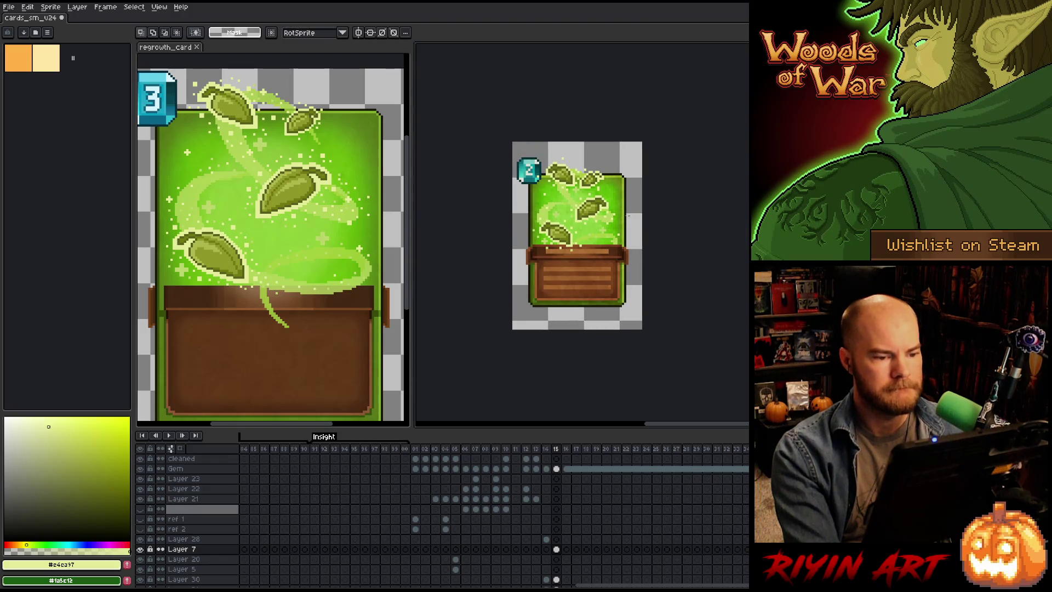
{"action": "scroll", "coordinate": [561, 179], "scroll_direction": "up", "scroll_amount": 4}
{"action": "left_click_drag", "start_coordinate": [556, 164], "coordinate": [567, 194]}
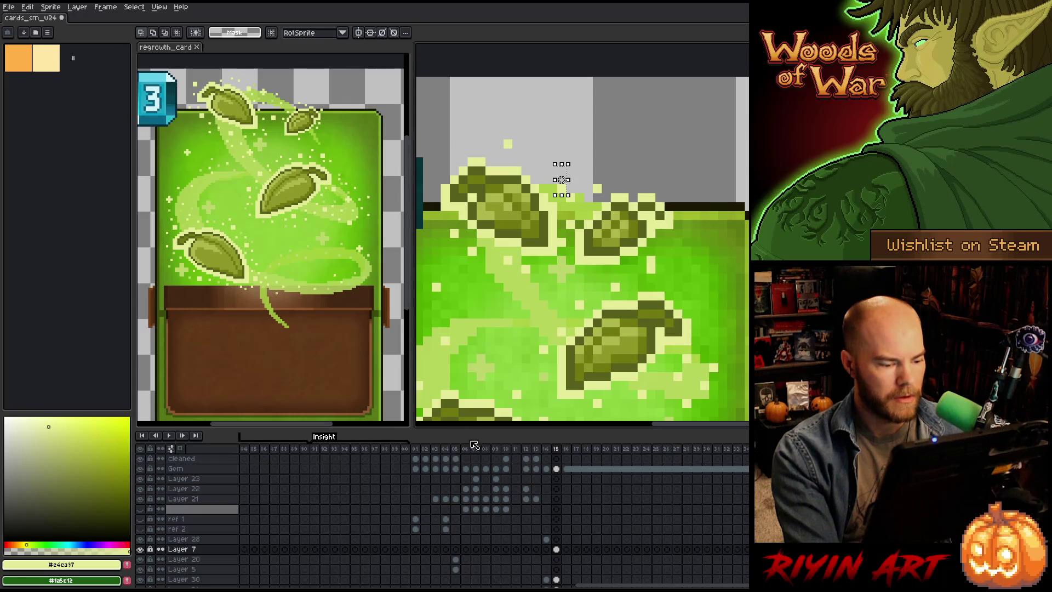
{"action": "scroll", "coordinate": [556, 479], "scroll_direction": "up", "scroll_amount": 4}
{"action": "left_click", "coordinate": [556, 468]}
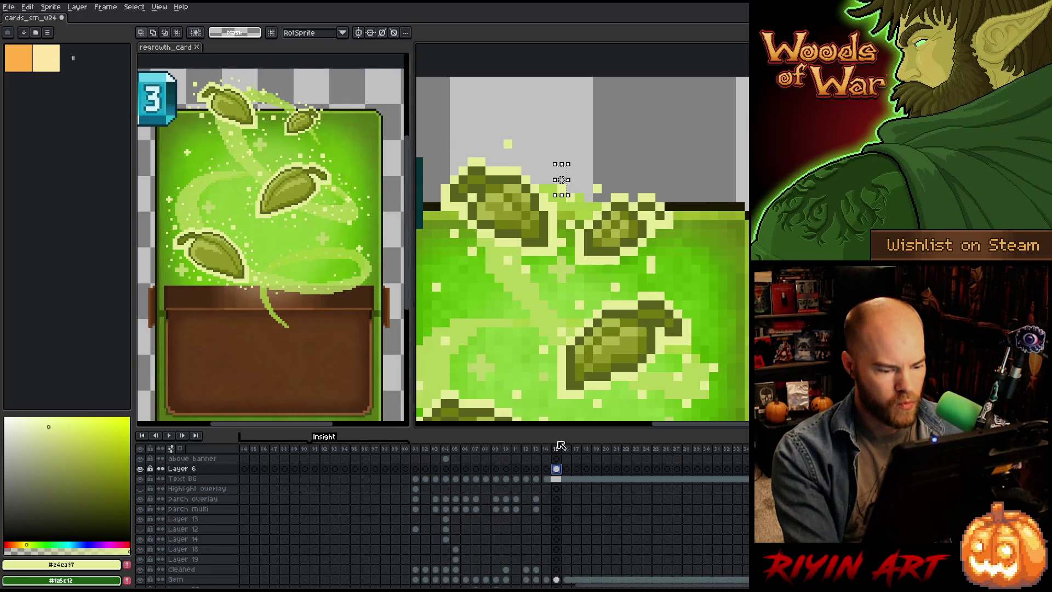
Step: Move the selected sparkle pixels up and to the left and commit the move
{"action": "scroll", "coordinate": [563, 192], "scroll_direction": "up", "scroll_amount": 2}
{"action": "left_click", "coordinate": [566, 194]}
{"action": "mouse_move", "coordinate": [567, 194]}
{"action": "left_mouse_down"}
{"action": "mouse_move", "coordinate": [549, 159]}
{"action": "mouse_move", "coordinate": [601, 185]}
{"action": "left_mouse_up"}
{"action": "scroll", "coordinate": [549, 162], "scroll_direction": "down", "scroll_amount": 3}
{"action": "scroll", "coordinate": [547, 158], "scroll_direction": "up", "scroll_amount": 2}
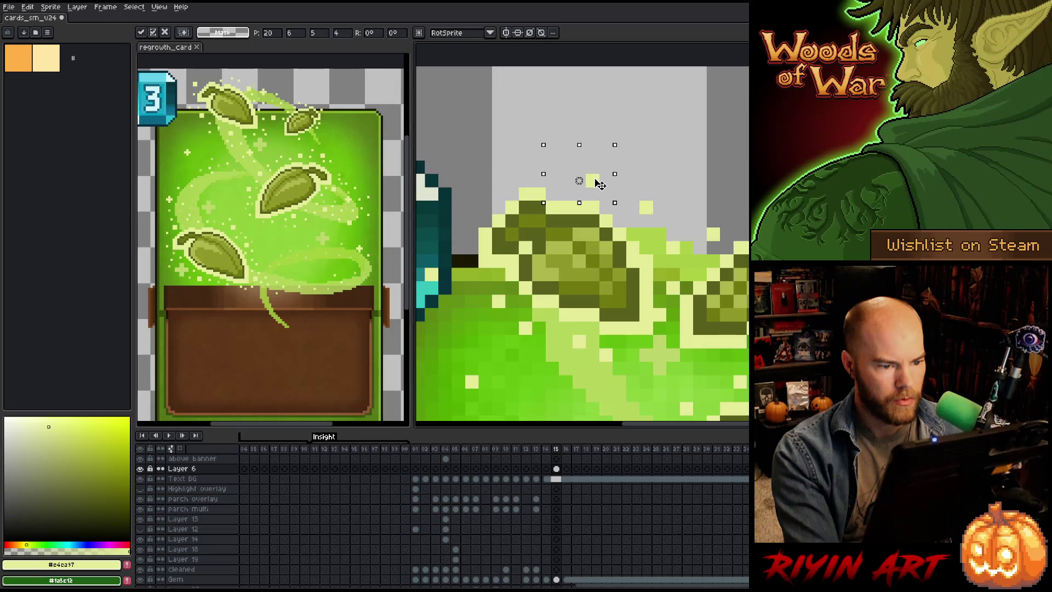
{"action": "key", "text": "b"}
Step: Place a few light-green specks around the sparkles above the leaves
{"action": "left_click", "coordinate": [525, 140]}
{"action": "left_click", "coordinate": [471, 207]}
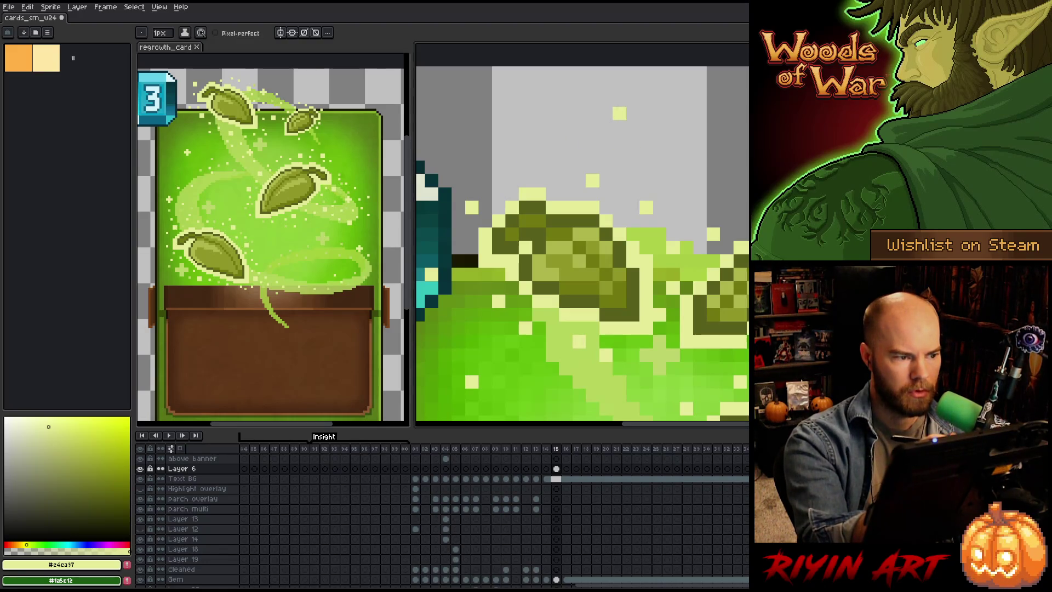
{"action": "key", "text": "ctrl+z"}
{"action": "left_click", "coordinate": [485, 194]}
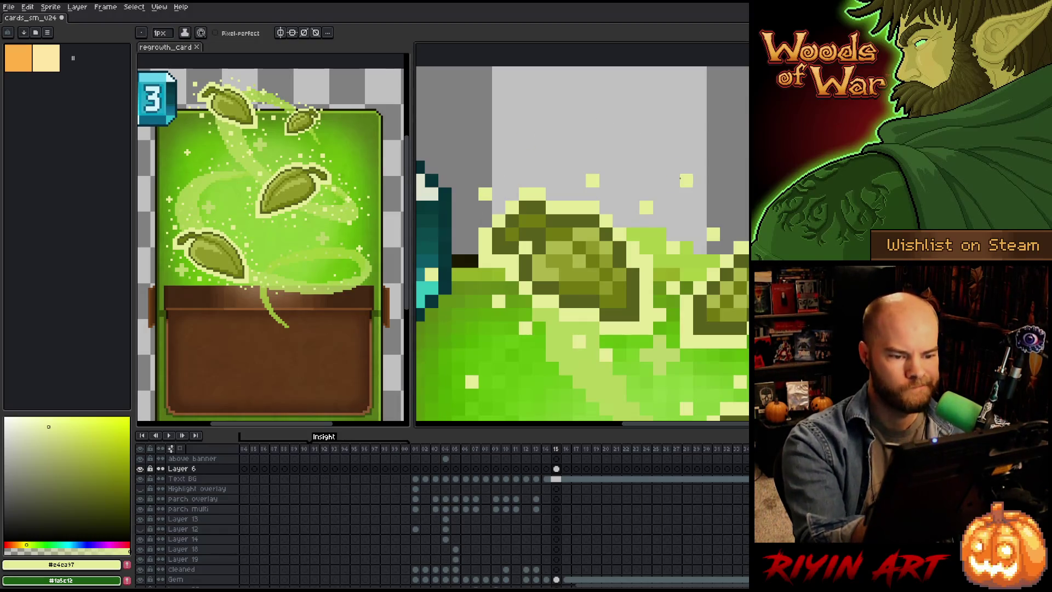
{"action": "key", "text": "e"}
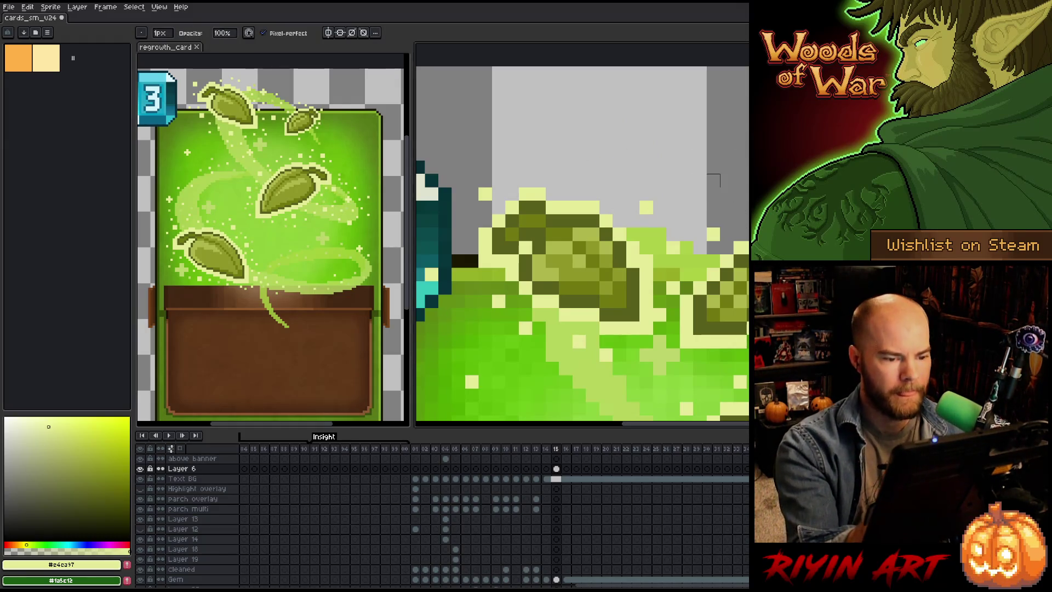
{"action": "key", "text": "b"}
{"action": "left_click", "coordinate": [579, 180]}
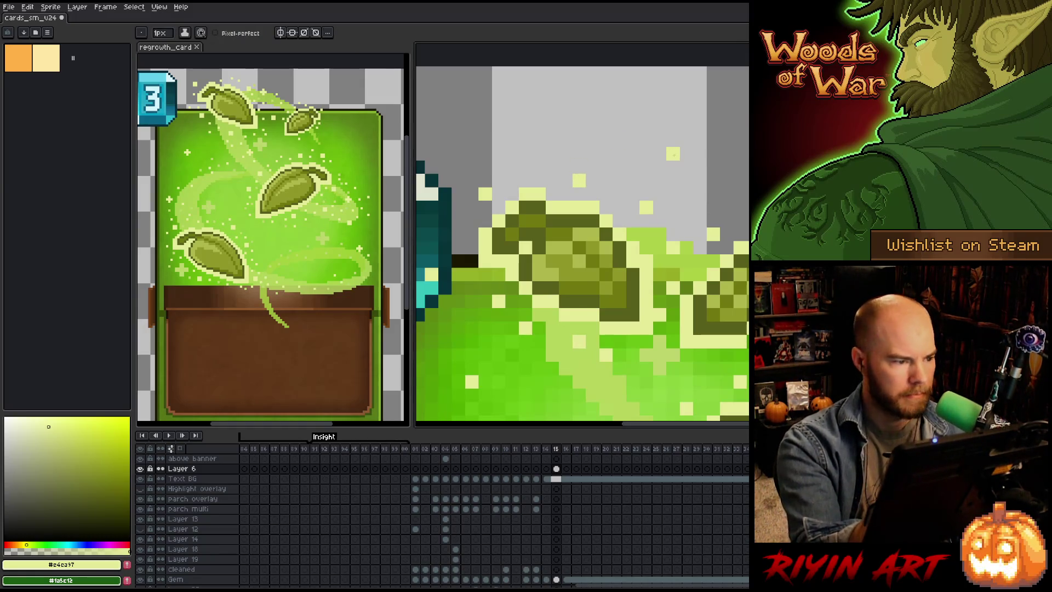
{"action": "scroll", "coordinate": [579, 194], "scroll_direction": "down", "scroll_amount": 5}
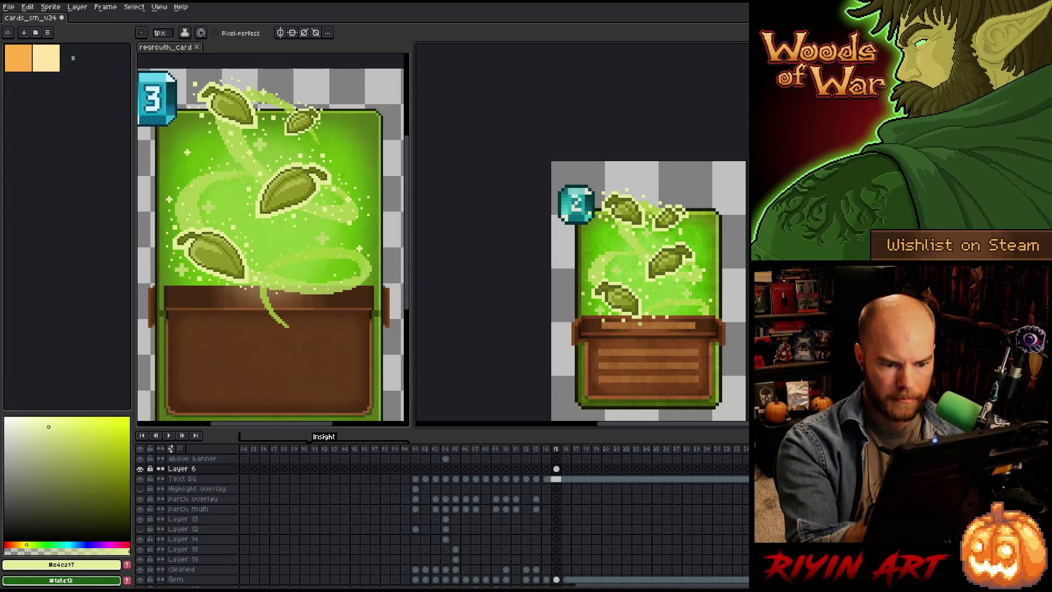
Step: Eyedrop the light green from the card and try the Paint Bucket before returning to the Pencil
{"action": "left_click", "coordinate": [641, 323], "text": "alt"}
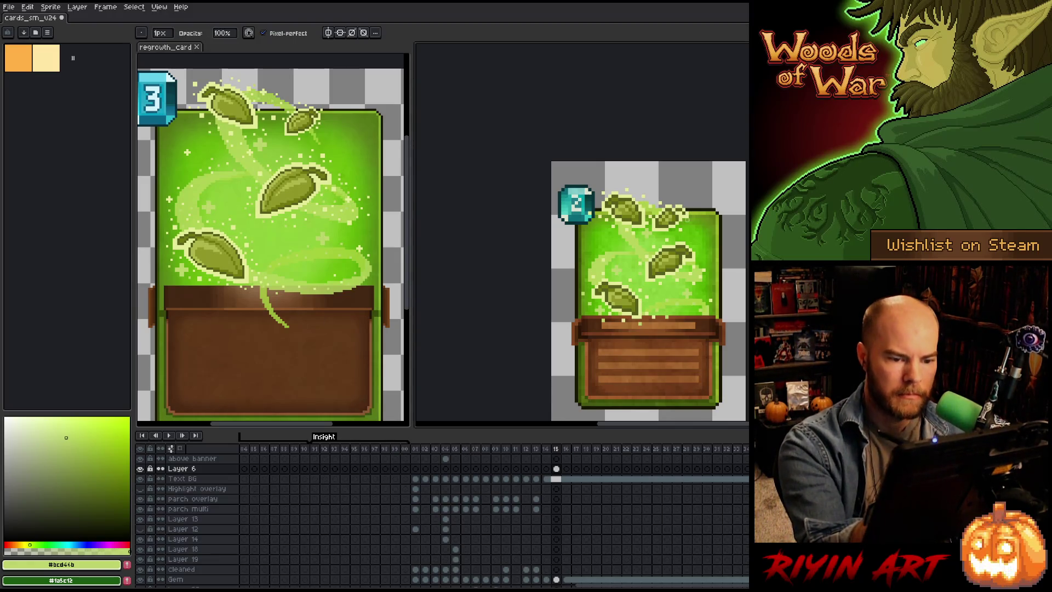
{"action": "left_click", "coordinate": [646, 325], "text": "alt"}
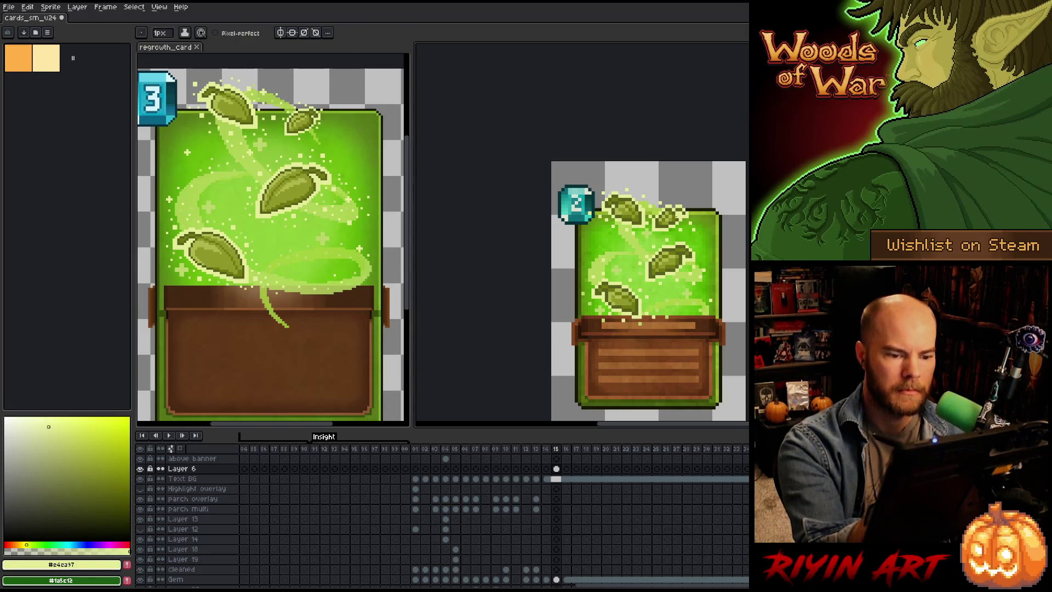
{"action": "left_click", "coordinate": [645, 261], "text": "alt"}
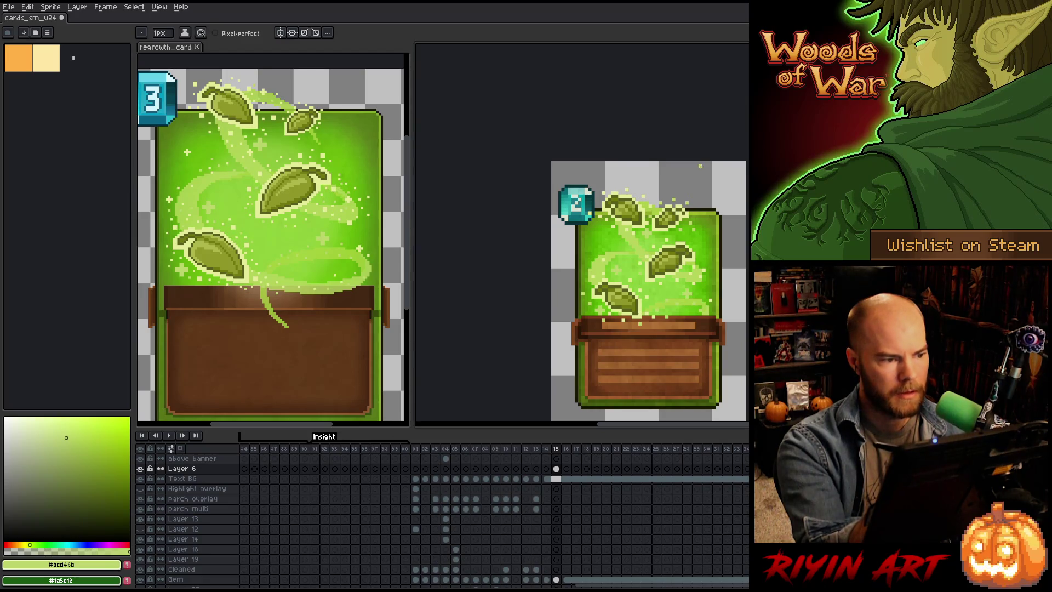
{"action": "key", "text": "g"}
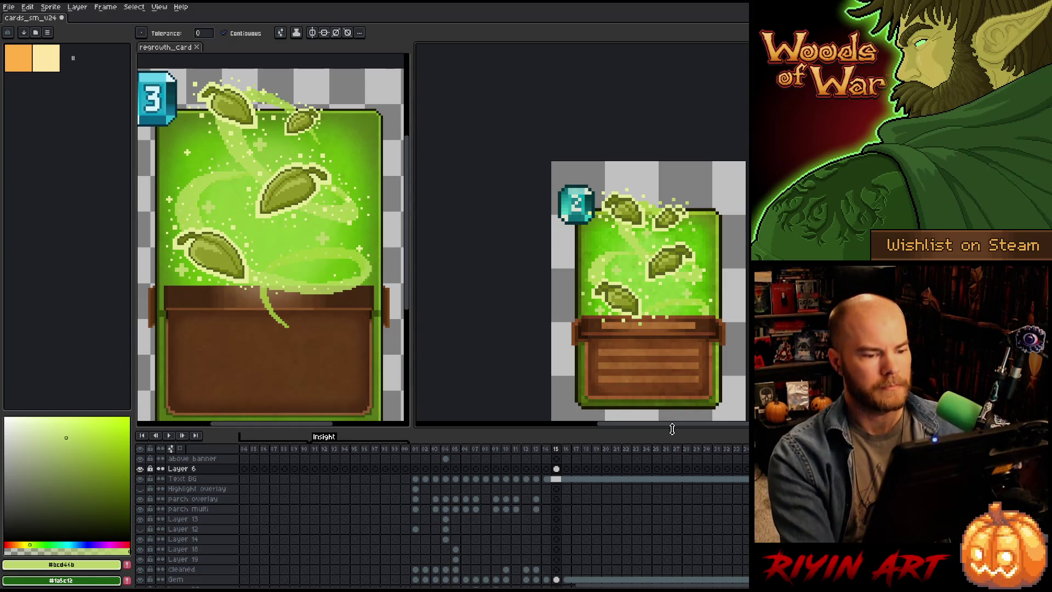
{"action": "left_click_drag", "start_coordinate": [669, 334], "coordinate": [617, 311]}
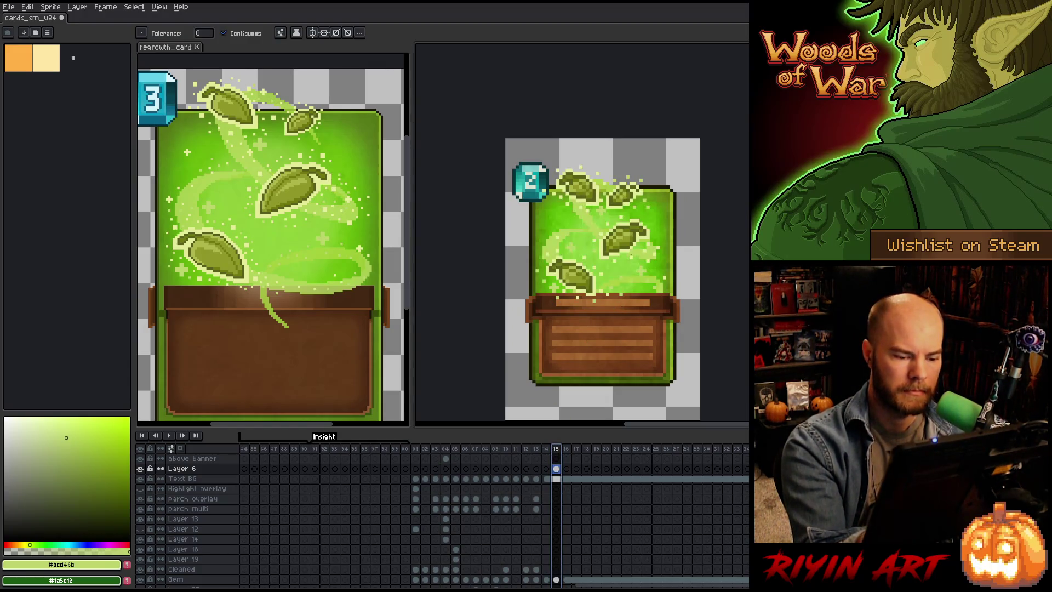
{"action": "key", "text": "b"}
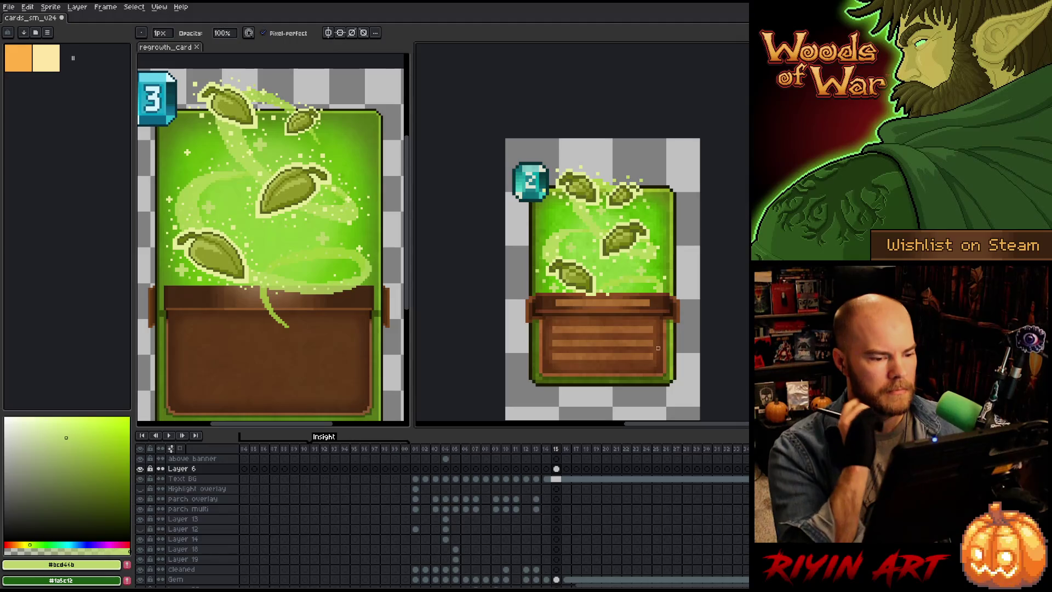
Step: Close the regrowth_card file and reframe the remaining card sheet in the view
{"action": "scroll", "coordinate": [608, 296], "scroll_direction": "down", "scroll_amount": 3}
{"action": "scroll", "coordinate": [556, 276], "scroll_direction": "up", "scroll_amount": 3}
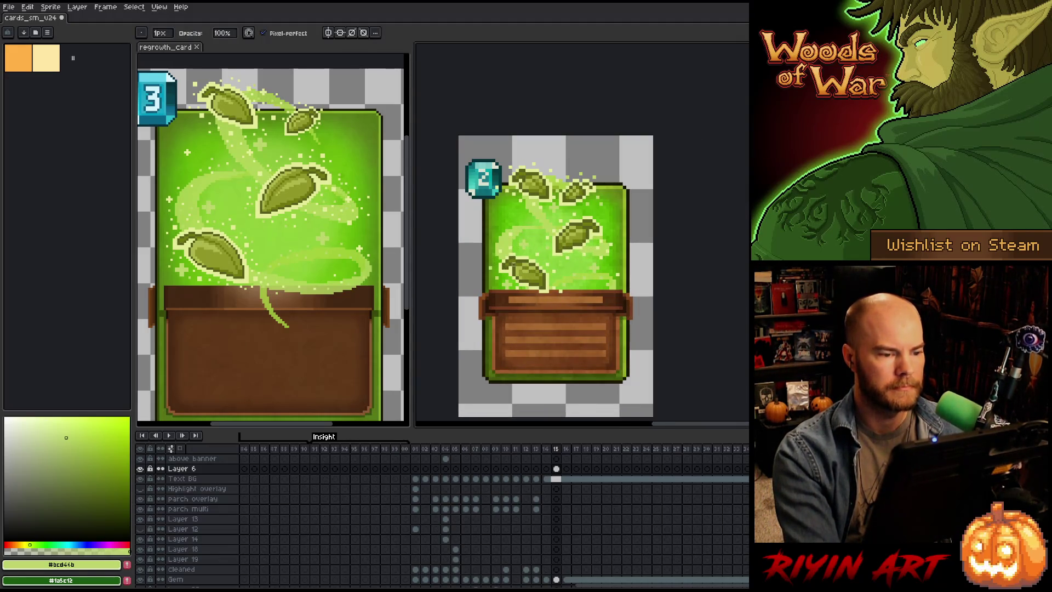
{"action": "scroll", "coordinate": [513, 263], "scroll_direction": "down", "scroll_amount": 2}
{"action": "scroll", "coordinate": [488, 268], "scroll_direction": "up", "scroll_amount": 2}
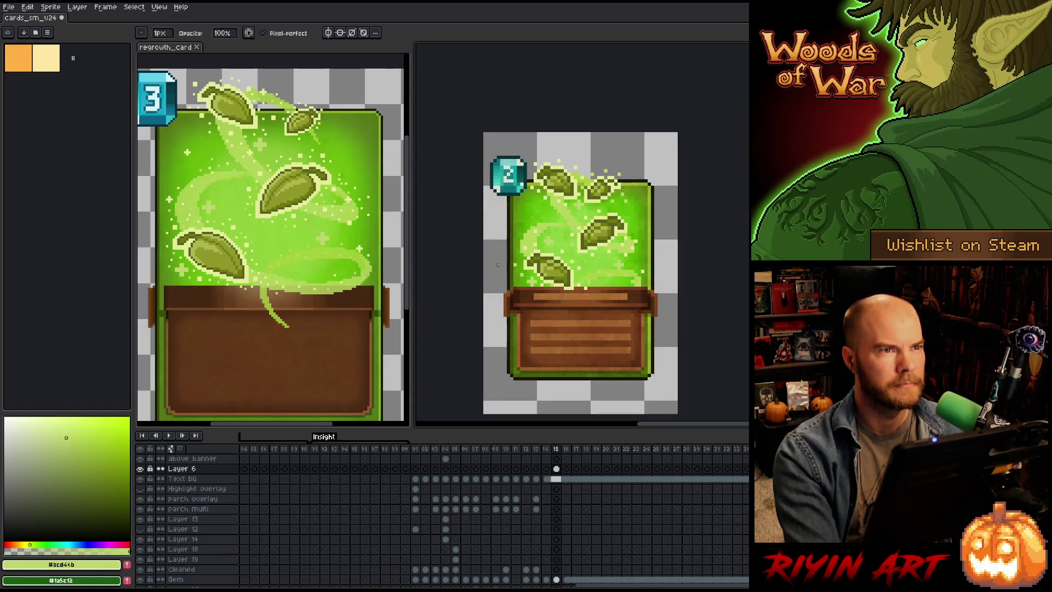
{"action": "scroll", "coordinate": [497, 264], "scroll_direction": "down", "scroll_amount": 1}
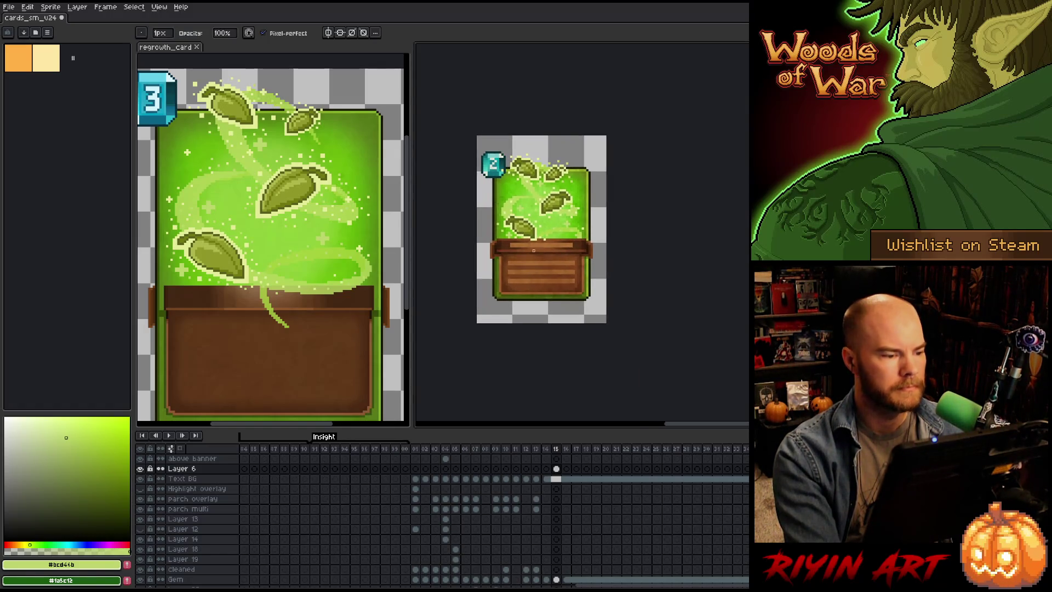
{"action": "left_click", "coordinate": [200, 52]}
{"action": "scroll", "coordinate": [434, 160], "scroll_direction": "up", "scroll_amount": 1}
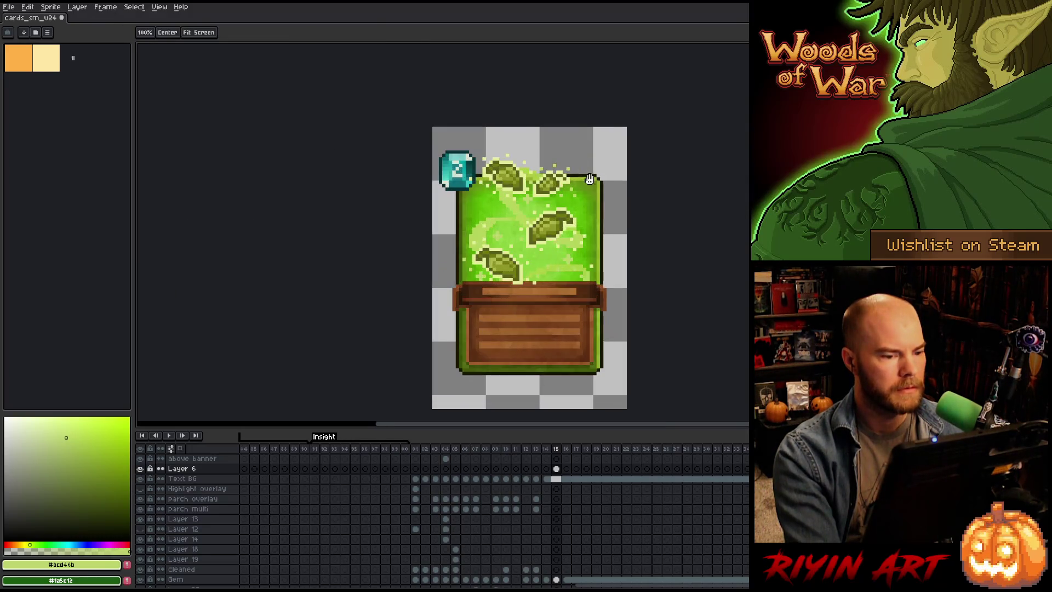
{"action": "left_click_drag", "start_coordinate": [590, 176], "coordinate": [470, 141]}
{"action": "left_click", "coordinate": [9, 6]}
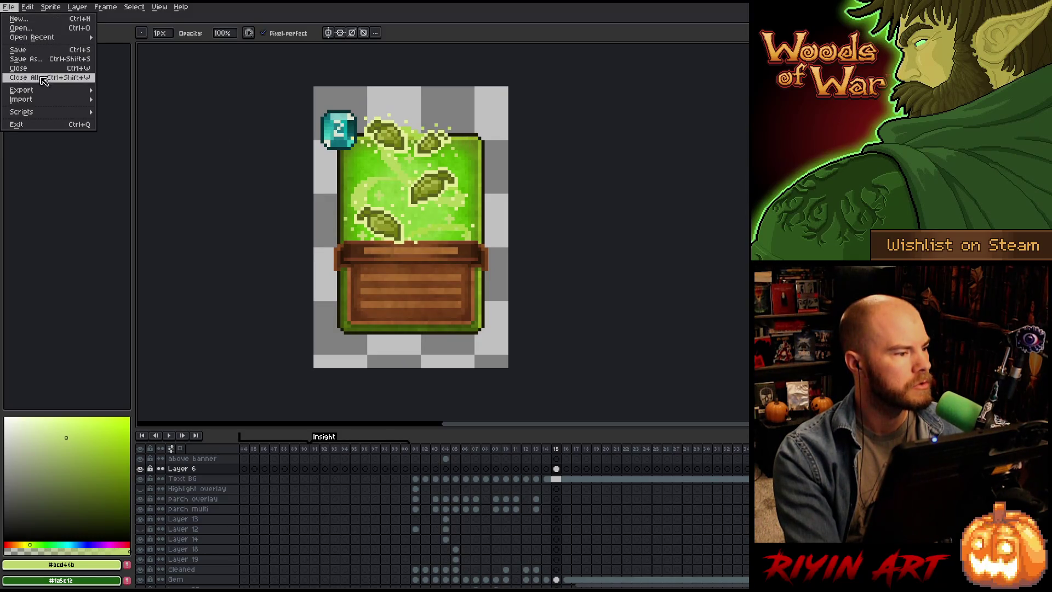
Step: Set up an Export Sprite Sheet with a fixed 100 columns
{"action": "mouse_move", "coordinate": [70, 97]}
{"action": "left_click", "coordinate": [137, 99]}
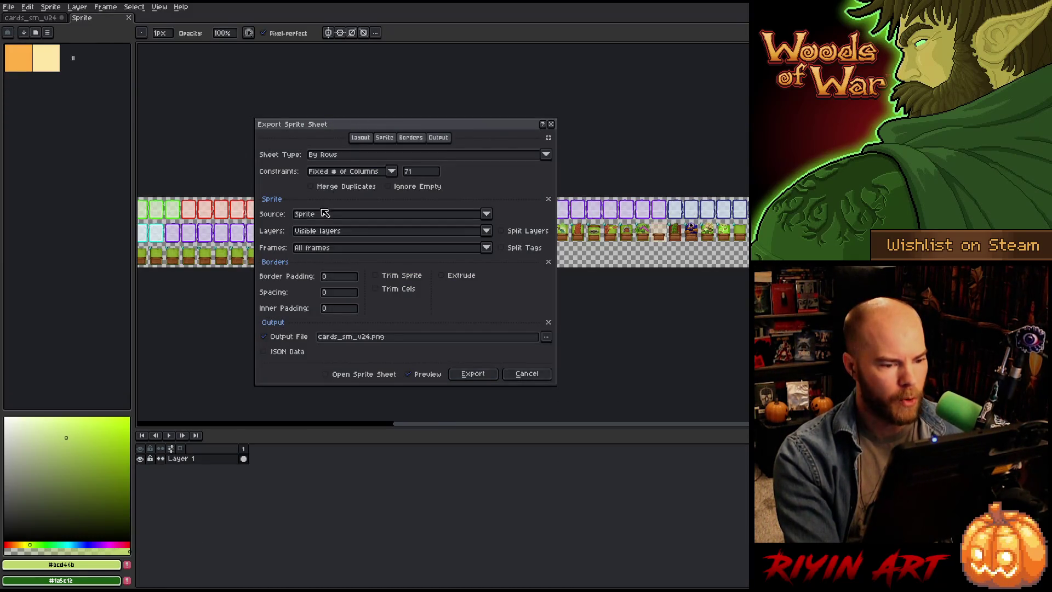
{"action": "double_click", "coordinate": [412, 171]}
{"action": "type", "text": "100"}
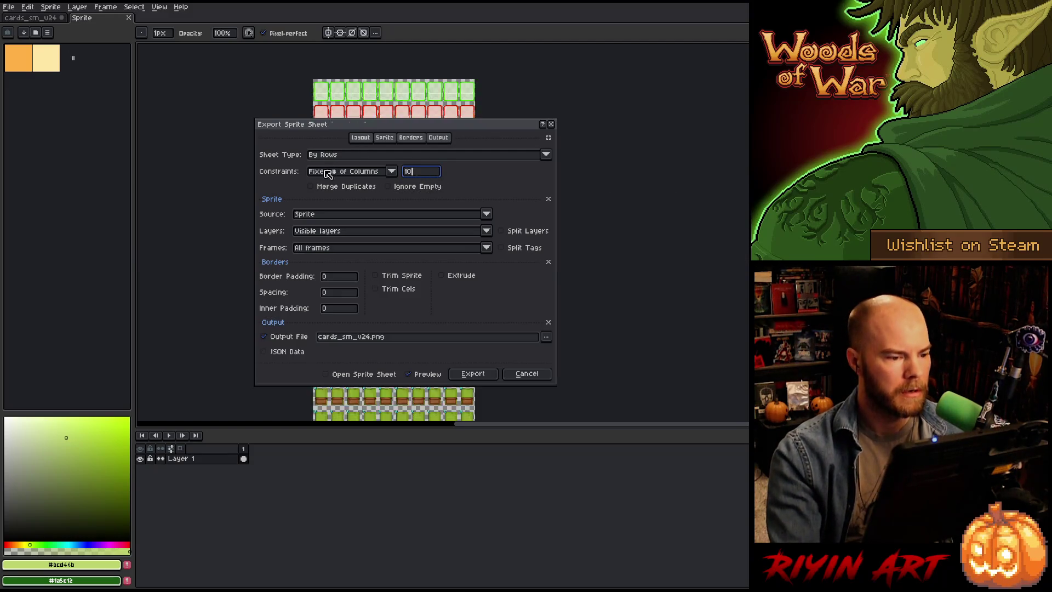
{"action": "mouse_move", "coordinate": [414, 138]}
{"action": "left_mouse_down"}
{"action": "mouse_move", "coordinate": [499, 312]}
{"action": "mouse_move", "coordinate": [457, 366]}
{"action": "left_mouse_up"}
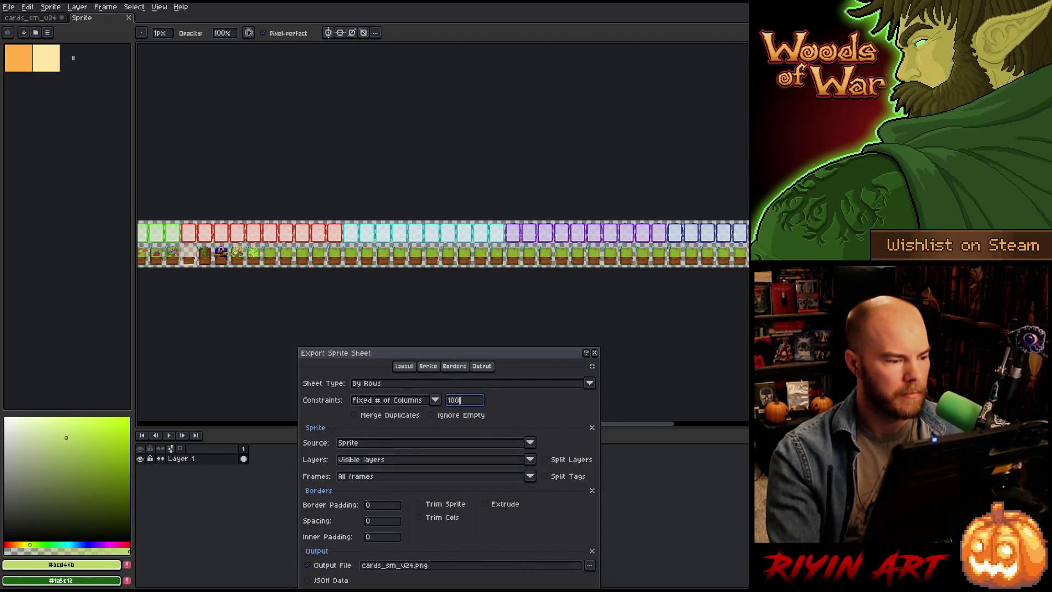
{"action": "scroll", "coordinate": [184, 252], "scroll_direction": "up", "scroll_amount": 3}
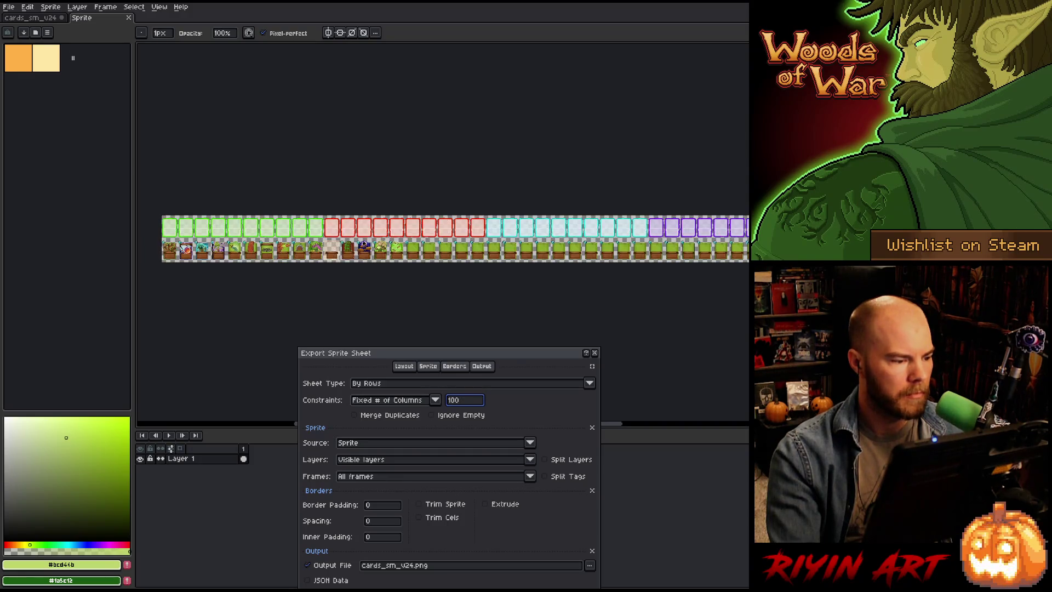
{"action": "scroll", "coordinate": [373, 266], "scroll_direction": "up", "scroll_amount": 2}
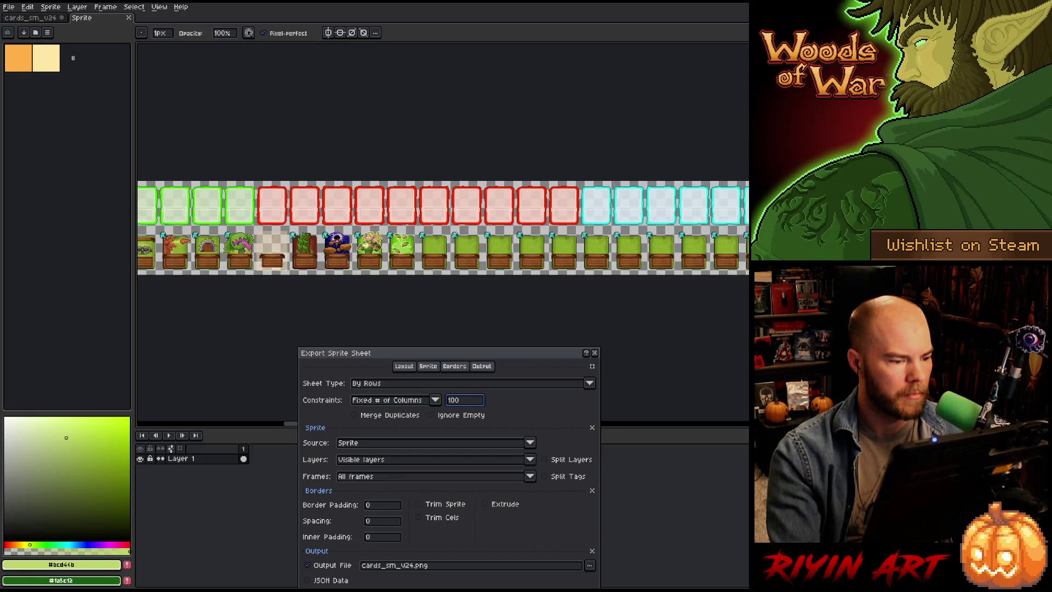
{"action": "scroll", "coordinate": [403, 255], "scroll_direction": "up", "scroll_amount": 2}
{"action": "scroll", "coordinate": [402, 254], "scroll_direction": "up", "scroll_amount": 2}
{"action": "scroll", "coordinate": [450, 229], "scroll_direction": "down", "scroll_amount": 3}
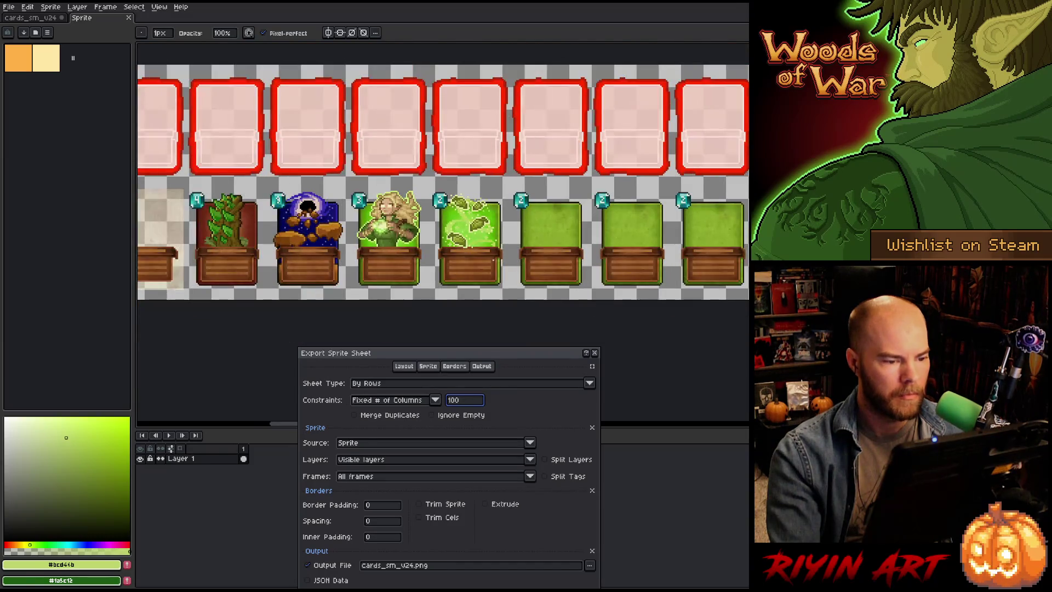
{"action": "scroll", "coordinate": [496, 264], "scroll_direction": "up", "scroll_amount": 1}
{"action": "scroll", "coordinate": [490, 267], "scroll_direction": "down", "scroll_amount": 1}
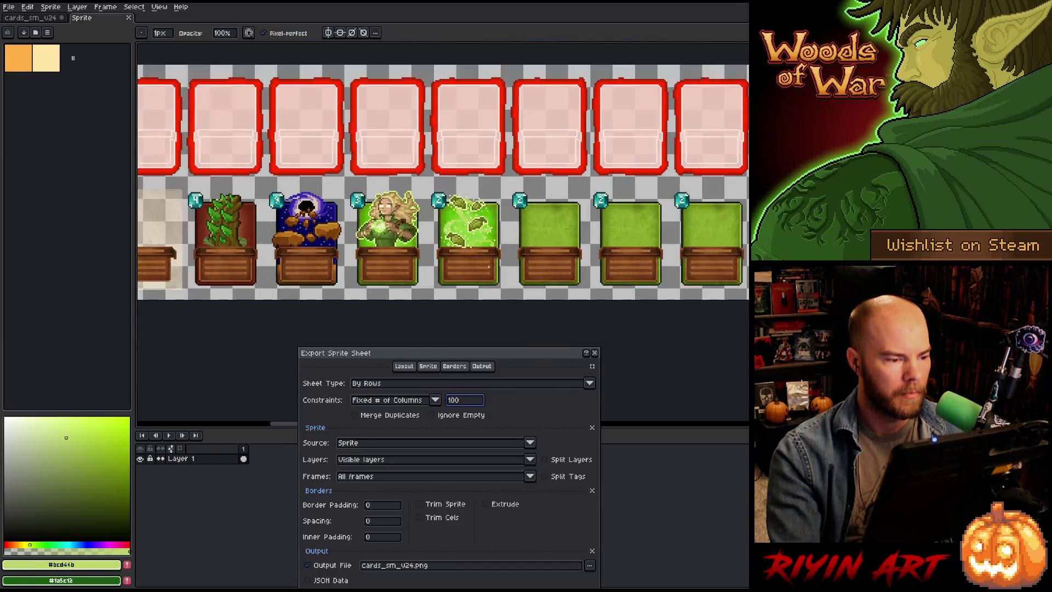
{"action": "scroll", "coordinate": [433, 270], "scroll_direction": "down", "scroll_amount": 3}
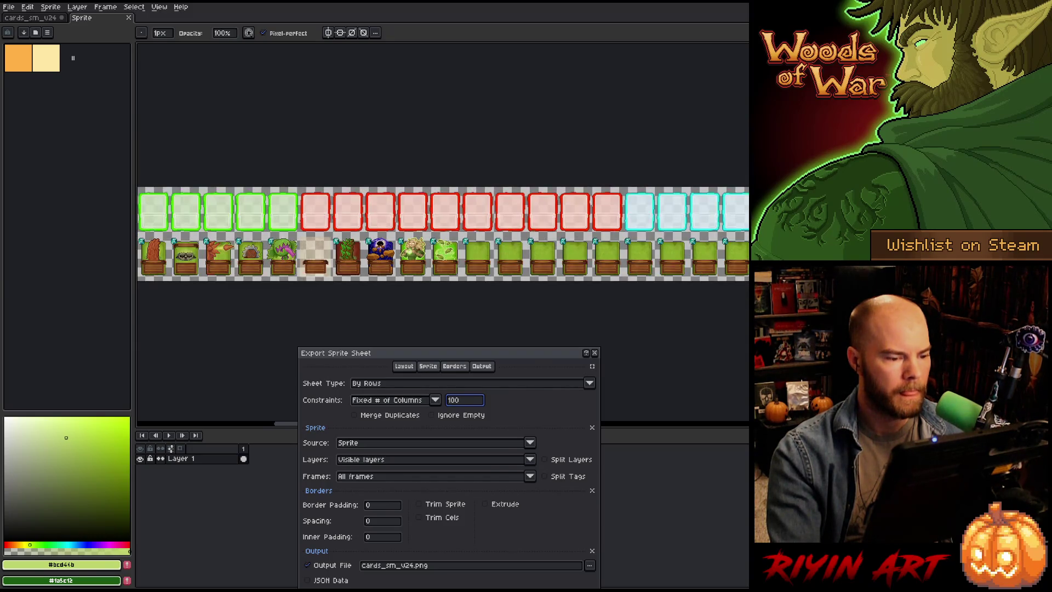
{"action": "scroll", "coordinate": [425, 268], "scroll_direction": "up", "scroll_amount": 3}
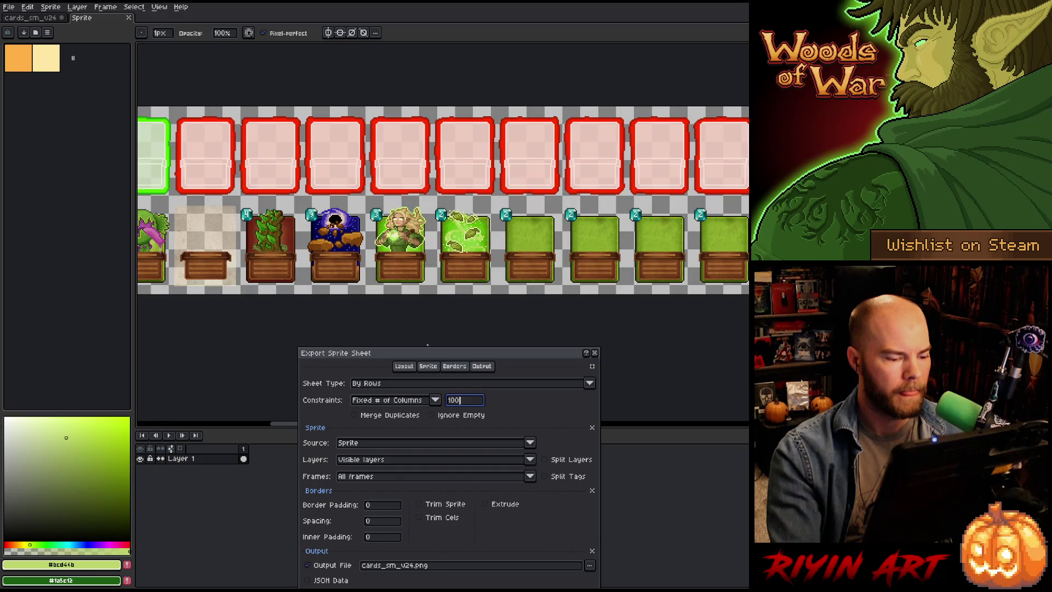
{"action": "left_click_drag", "start_coordinate": [486, 359], "coordinate": [458, 146]}
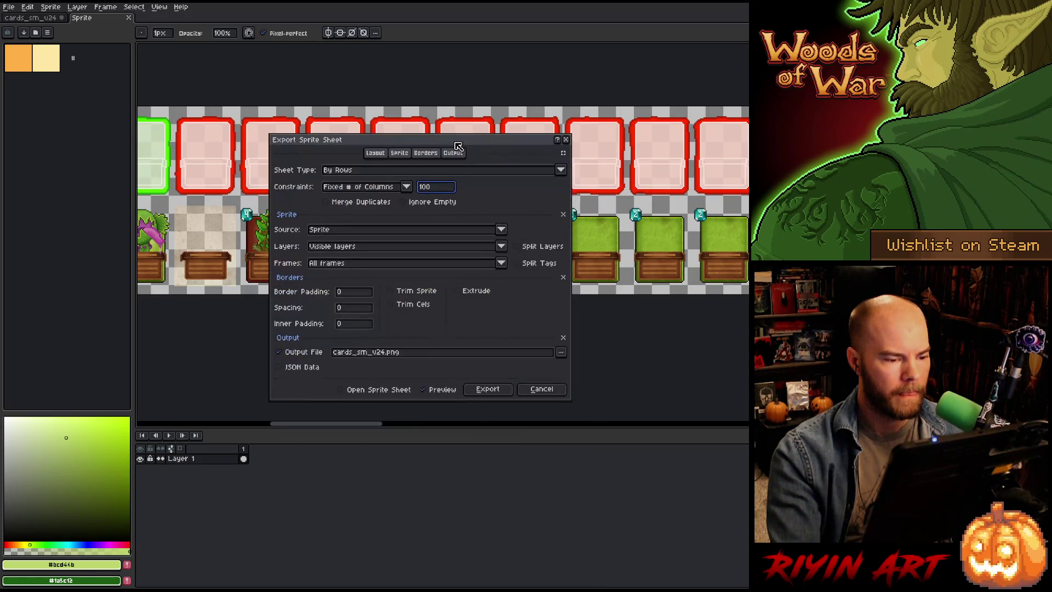
Step: Export the sheet to images/cards_sm.png, overwriting the existing file
{"action": "left_click", "coordinate": [561, 352]}
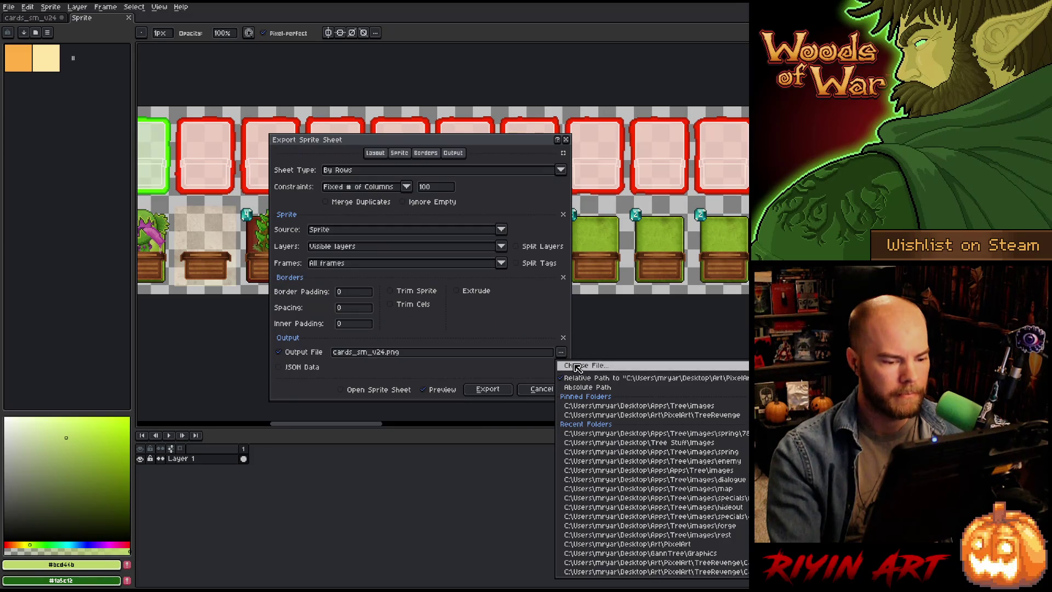
{"action": "left_click", "coordinate": [578, 366]}
{"action": "left_click", "coordinate": [364, 113]}
{"action": "left_click", "coordinate": [415, 215]}
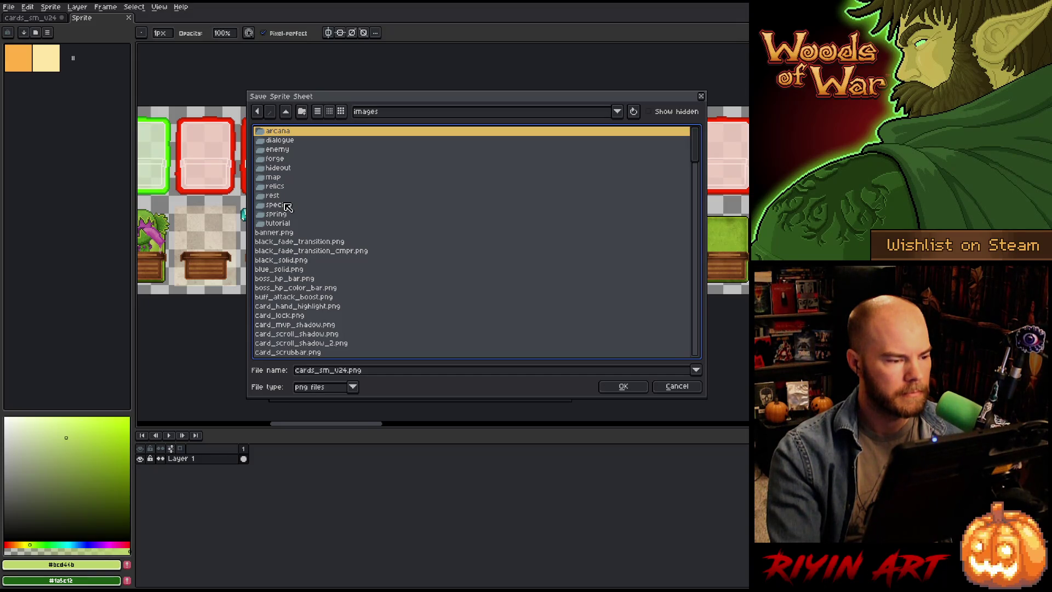
{"action": "scroll", "coordinate": [293, 225], "scroll_direction": "down", "scroll_amount": 7}
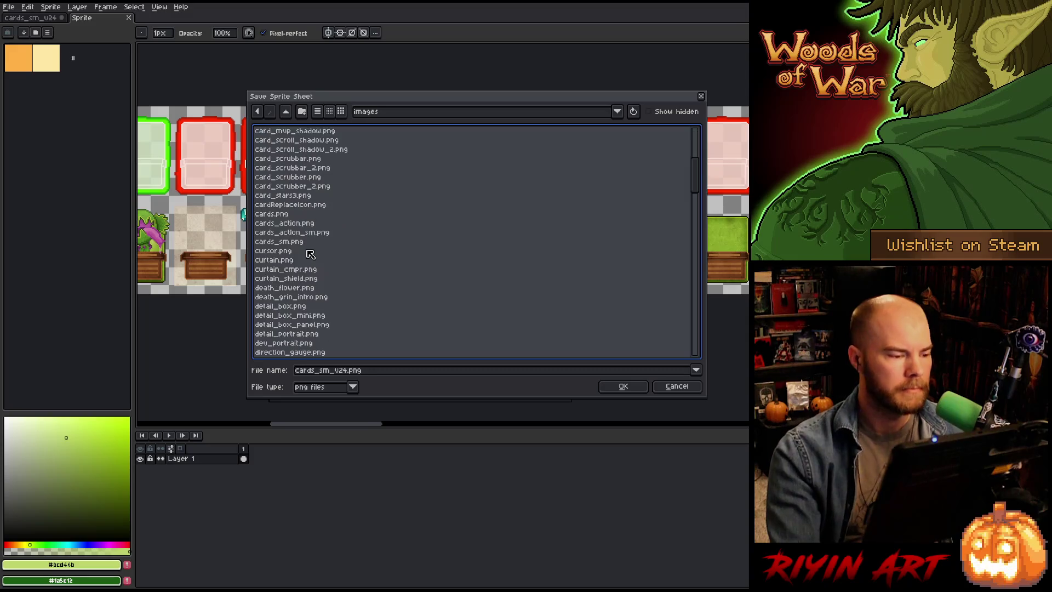
{"action": "left_click", "coordinate": [301, 243]}
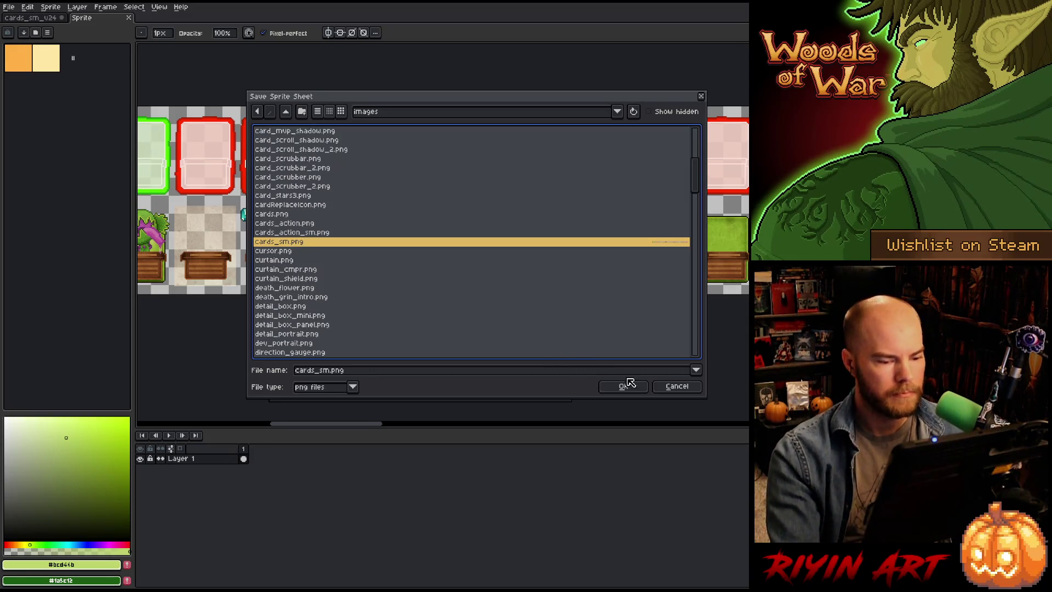
{"action": "left_click", "coordinate": [622, 387]}
{"action": "left_click", "coordinate": [474, 324]}
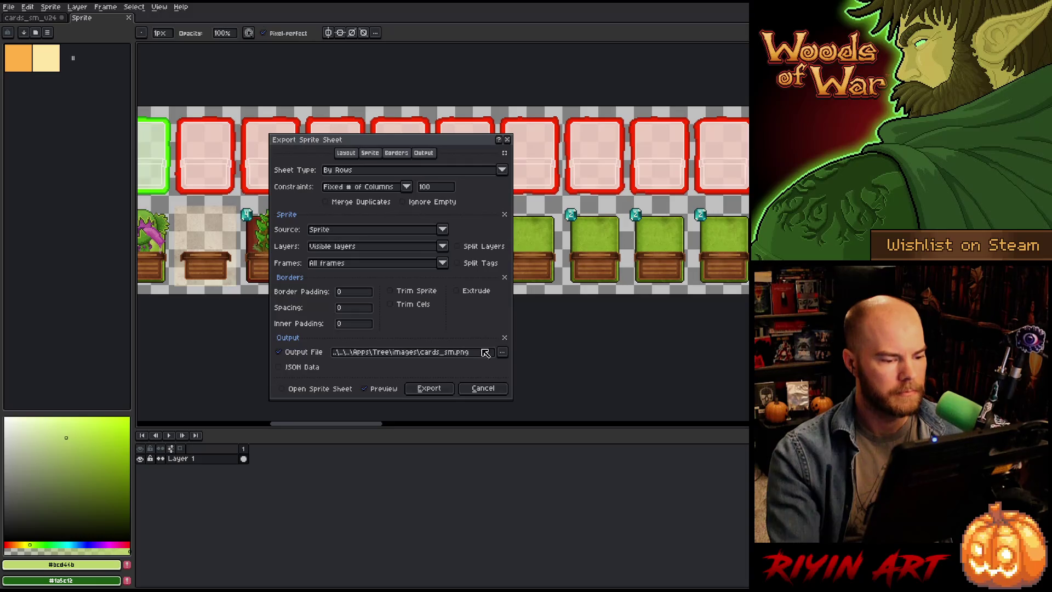
{"action": "left_click", "coordinate": [428, 387]}
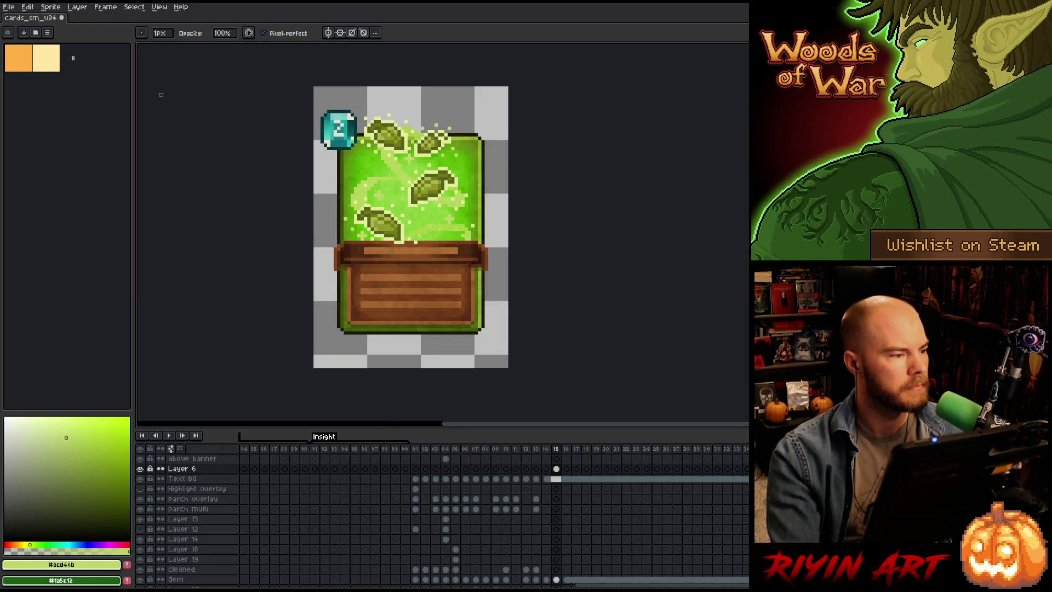
Step: Save cards_sm_v24, briefly open and close cards_glow_v28, then close cards_sm_v24
{"action": "key", "text": "ctrl+s"}
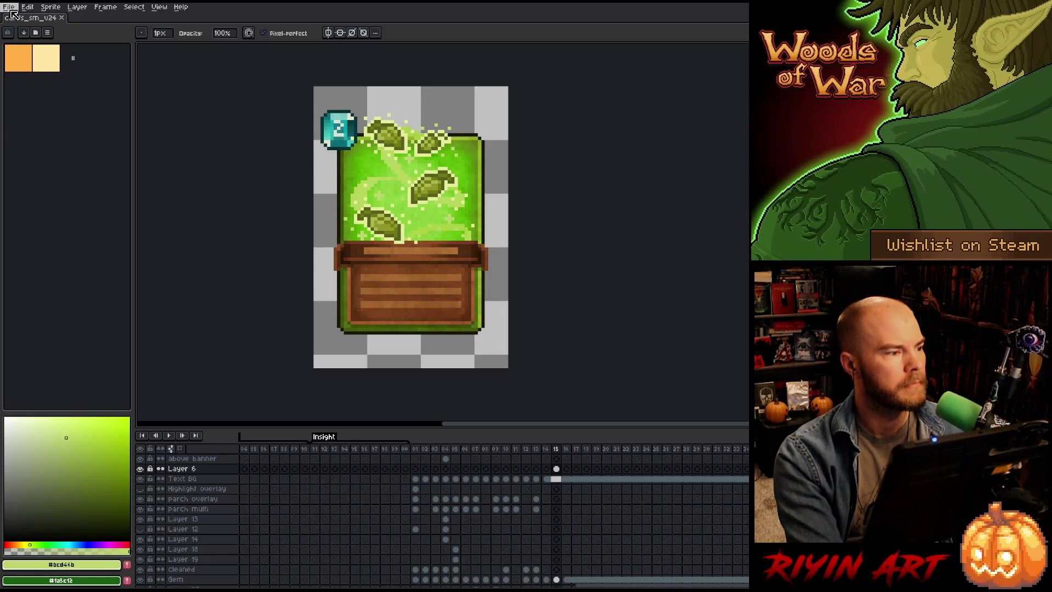
{"action": "left_click", "coordinate": [9, 7]}
{"action": "mouse_move", "coordinate": [31, 38]}
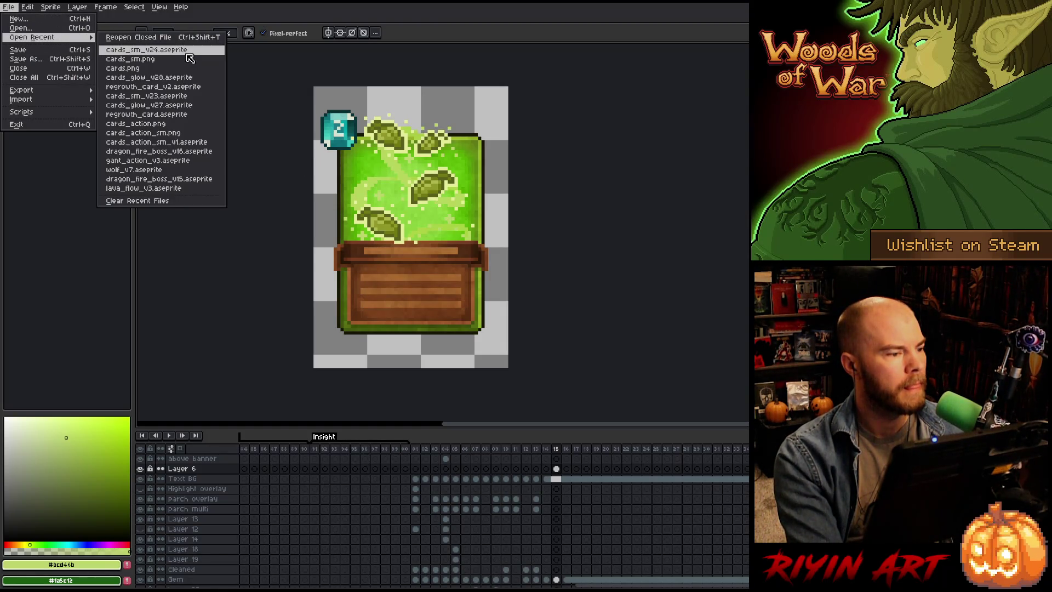
{"action": "left_click", "coordinate": [190, 80]}
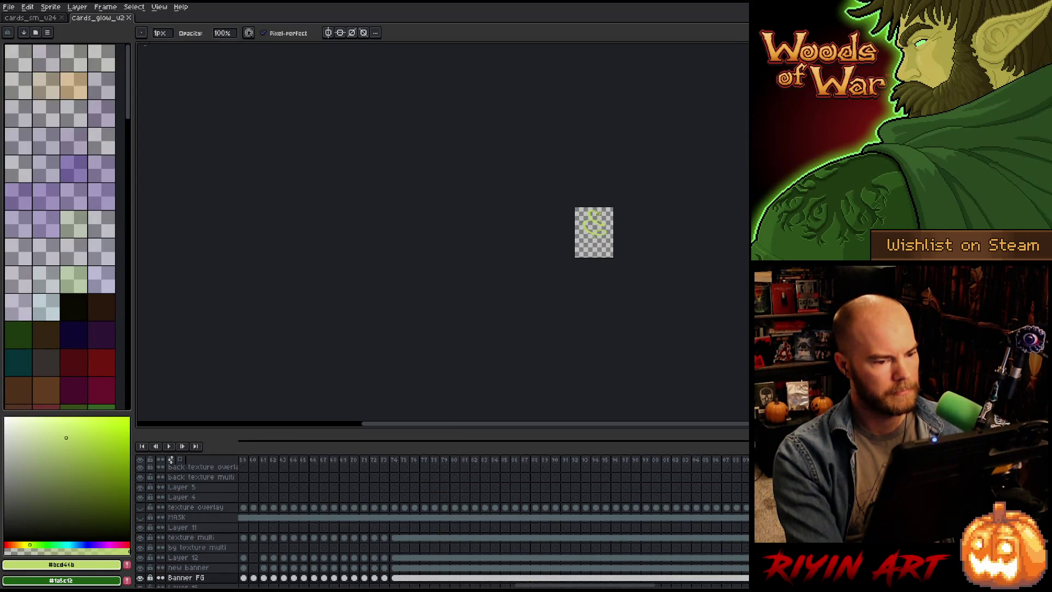
{"action": "left_click", "coordinate": [129, 18]}
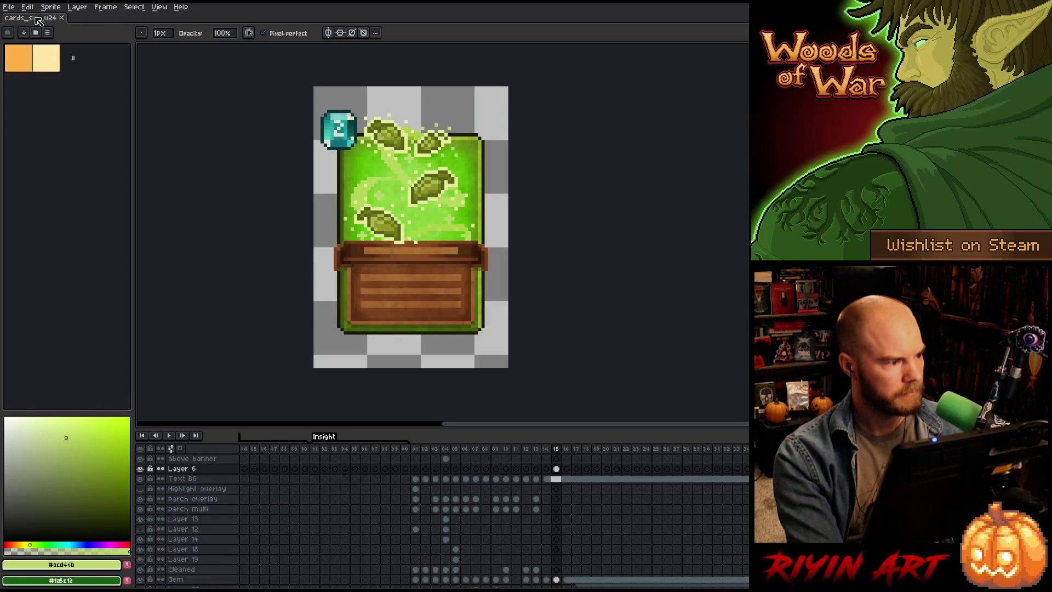
{"action": "left_click", "coordinate": [62, 17]}
Step: Reopen the regrowth card from recent files, frame it, and switch to SQLiteStudio
{"action": "left_click", "coordinate": [27, 7]}
{"action": "mouse_move", "coordinate": [9, 7]}
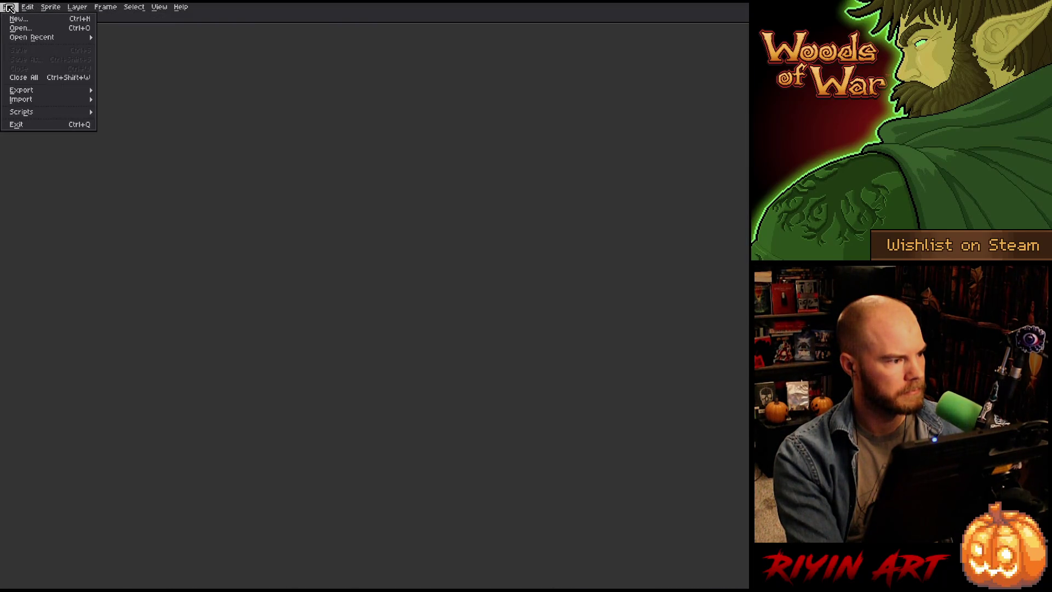
{"action": "mouse_move", "coordinate": [39, 37]}
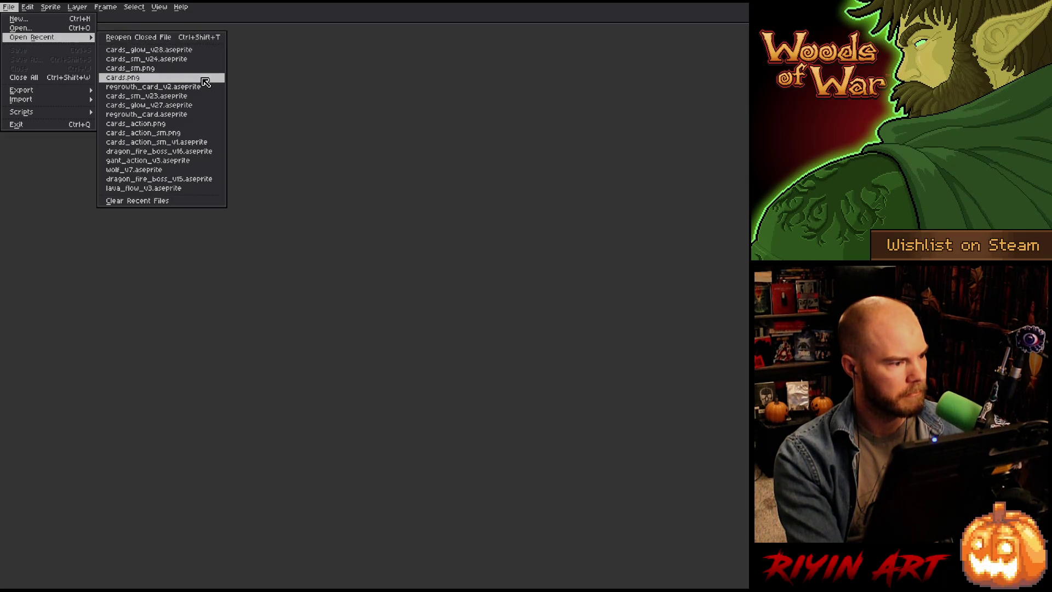
{"action": "left_click", "coordinate": [153, 87]}
{"action": "scroll", "coordinate": [604, 242], "scroll_direction": "up", "scroll_amount": 5}
{"action": "mouse_move", "coordinate": [629, 252]}
{"action": "left_mouse_down"}
{"action": "mouse_move", "coordinate": [433, 289]}
{"action": "mouse_move", "coordinate": [456, 265]}
{"action": "mouse_move", "coordinate": [418, 258]}
{"action": "mouse_move", "coordinate": [441, 204]}
{"action": "mouse_move", "coordinate": [357, 180]}
{"action": "left_mouse_up"}
{"action": "key", "text": "Tab"}
{"action": "scroll", "coordinate": [439, 226], "scroll_direction": "down", "scroll_amount": 2}
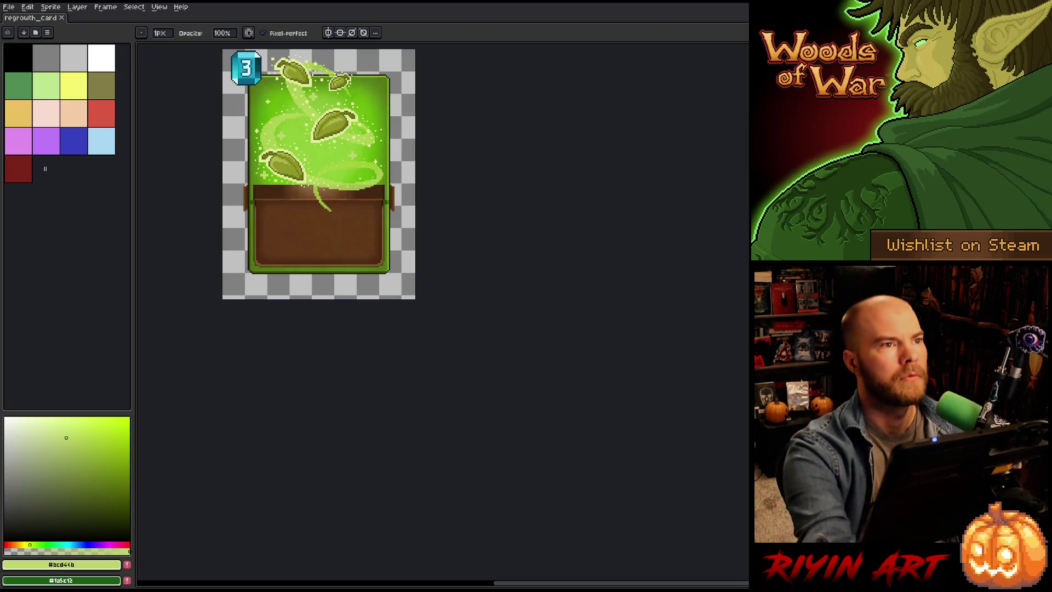
{"action": "key", "text": "alt+Tab"}
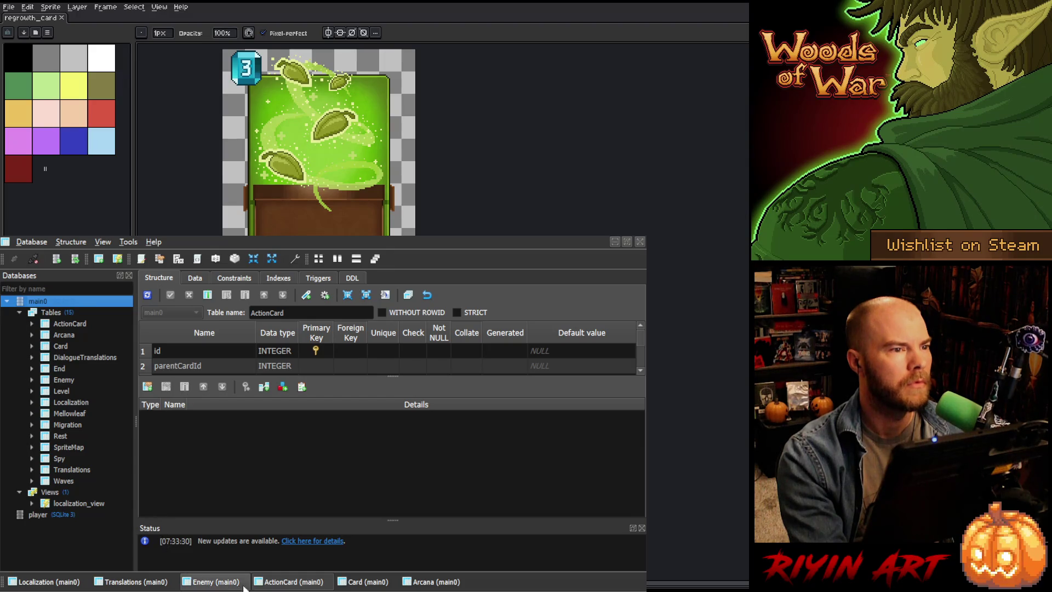
Step: Show the Card table's Data tab and close the Translations and Localization tables
{"action": "left_click", "coordinate": [371, 586]}
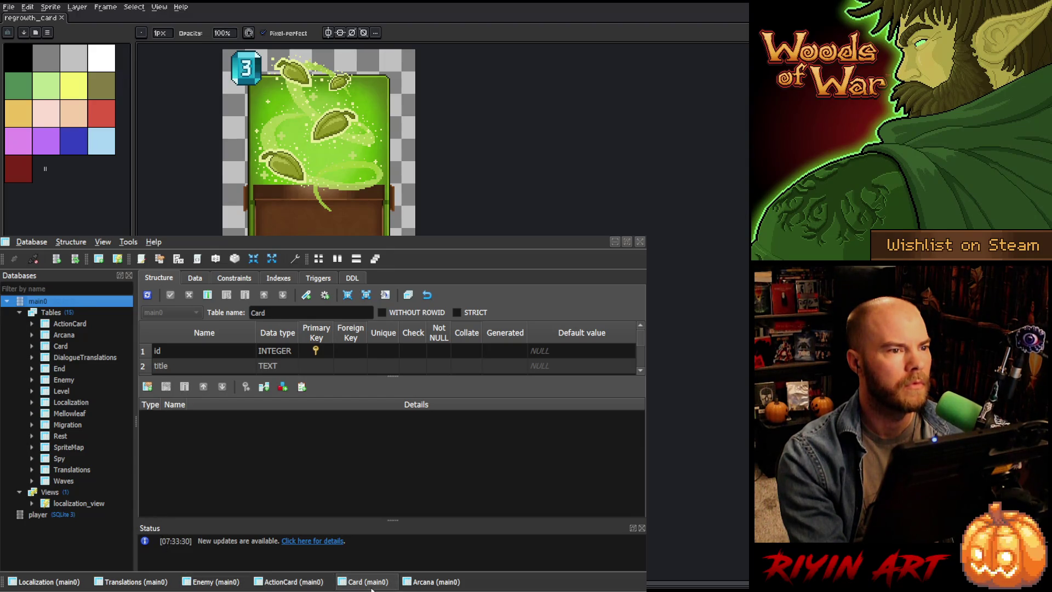
{"action": "left_click", "coordinate": [196, 279]}
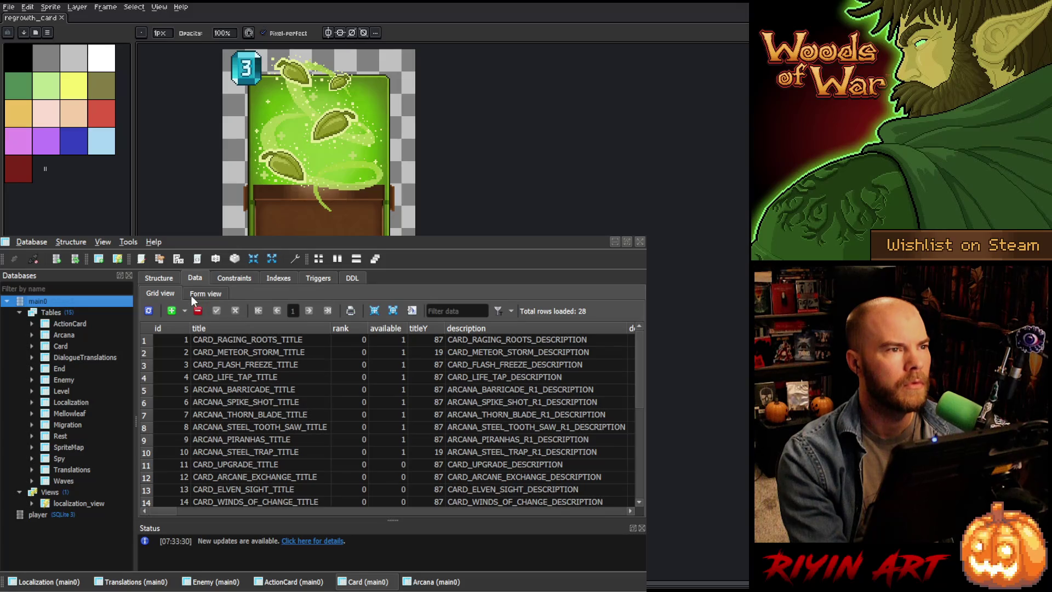
{"action": "left_click", "coordinate": [150, 579]}
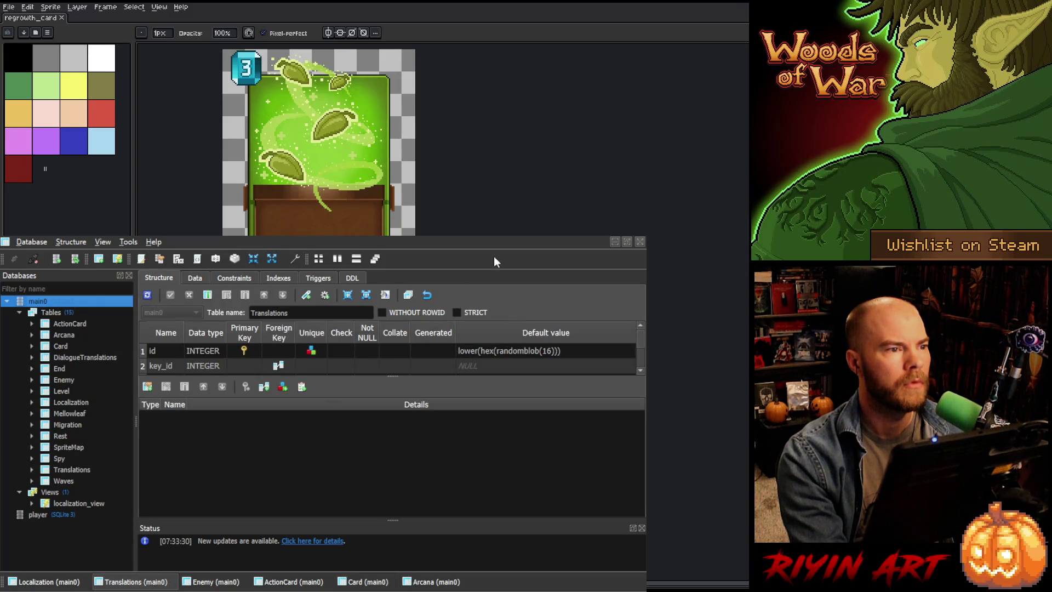
{"action": "left_click", "coordinate": [640, 243]}
{"action": "left_click", "coordinate": [44, 581]}
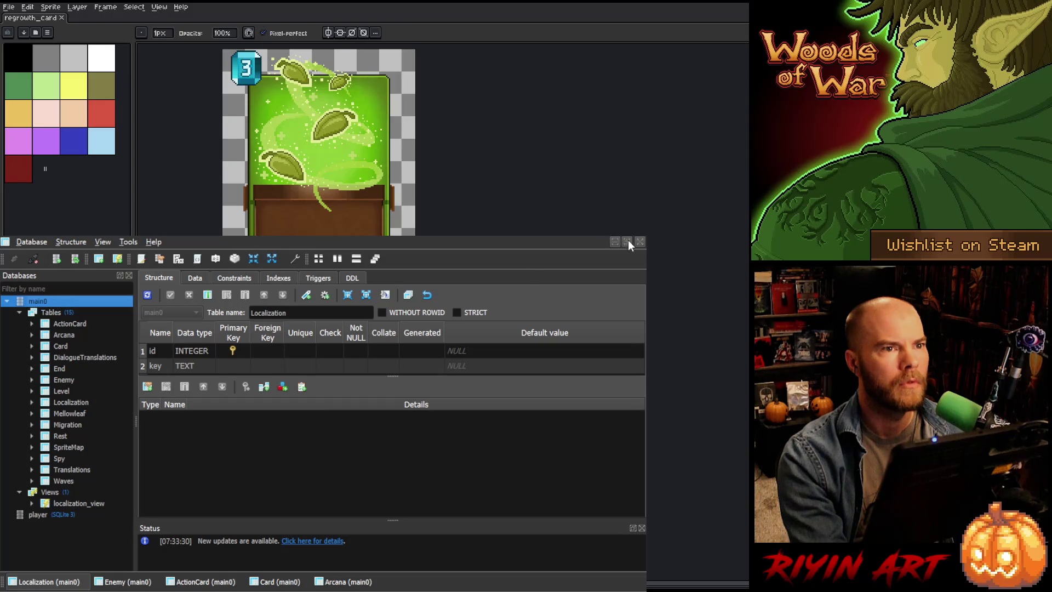
{"action": "left_click", "coordinate": [641, 243]}
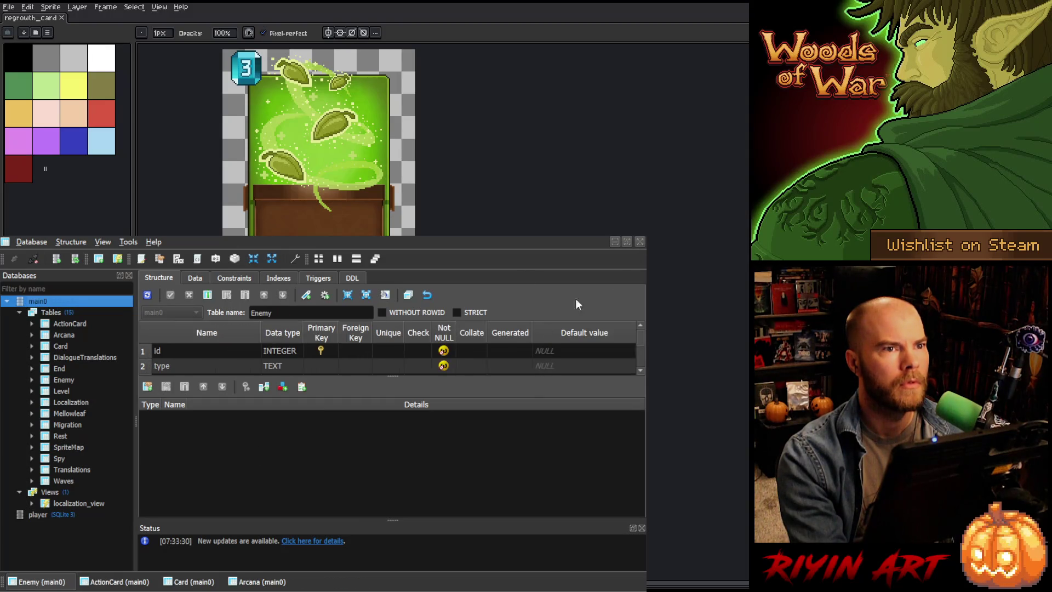
Step: Close the Arcana table and scroll the Card data to the REGROWTH row's stats
{"action": "left_click", "coordinate": [125, 578]}
{"action": "left_click", "coordinate": [194, 581]}
{"action": "left_click", "coordinate": [257, 581]}
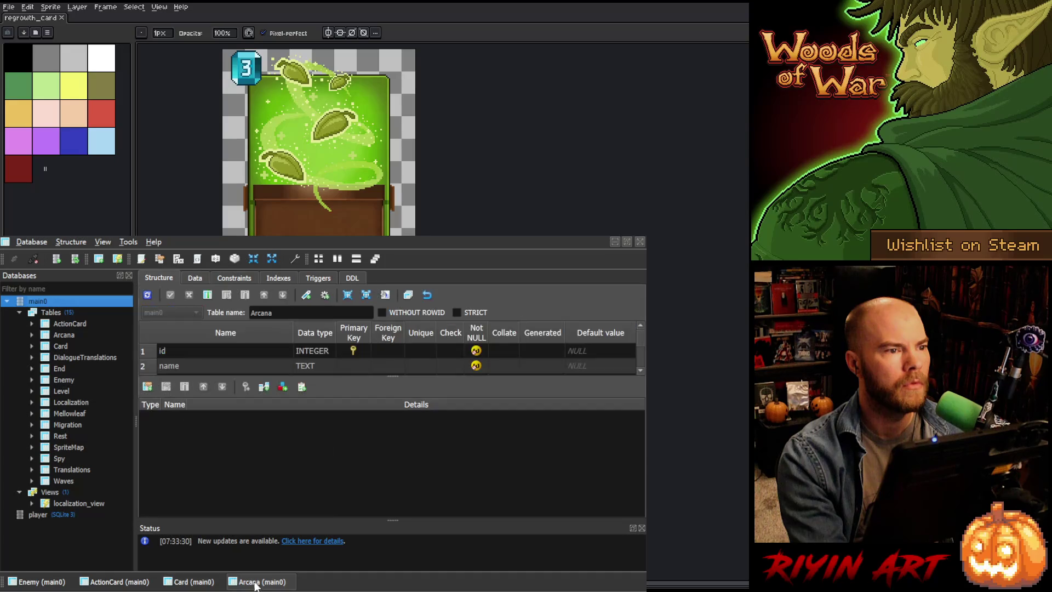
{"action": "left_click", "coordinate": [640, 242]}
{"action": "scroll", "coordinate": [223, 412], "scroll_direction": "down", "scroll_amount": 5}
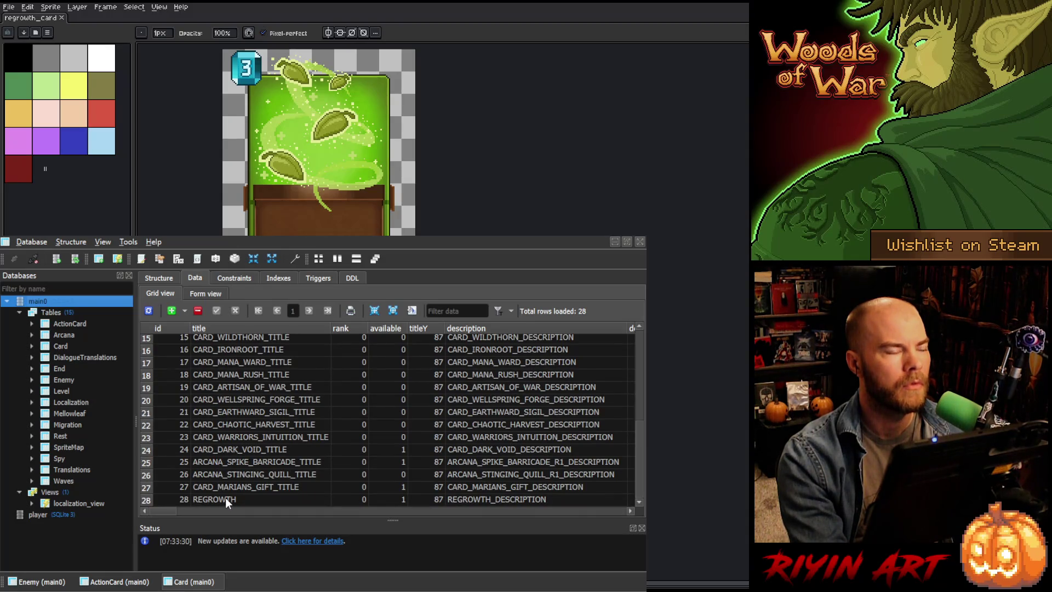
{"action": "left_click_drag", "start_coordinate": [165, 512], "coordinate": [192, 518]}
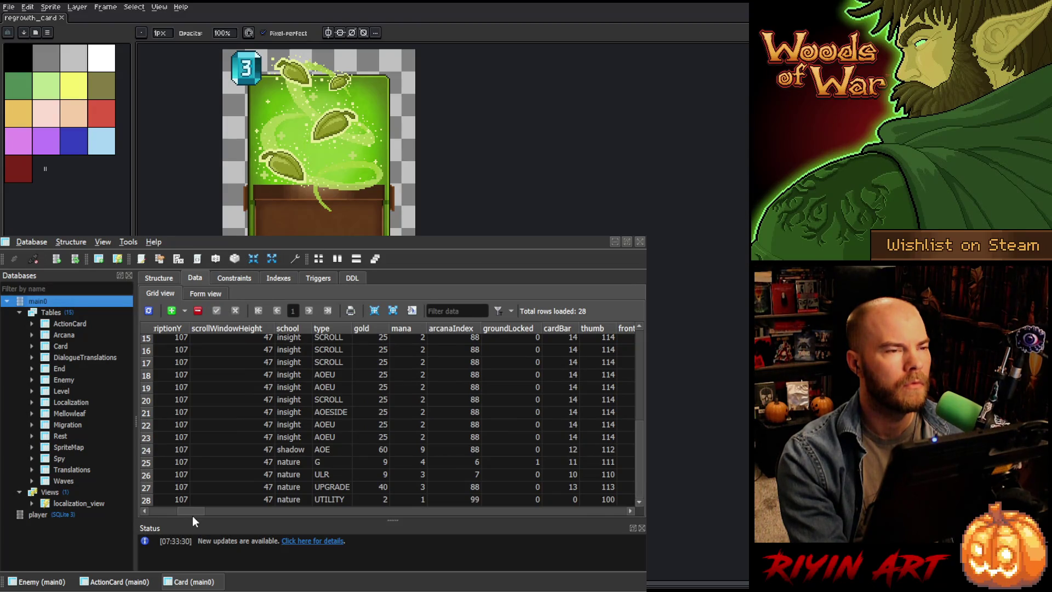
{"action": "left_click_drag", "start_coordinate": [193, 518], "coordinate": [197, 518]}
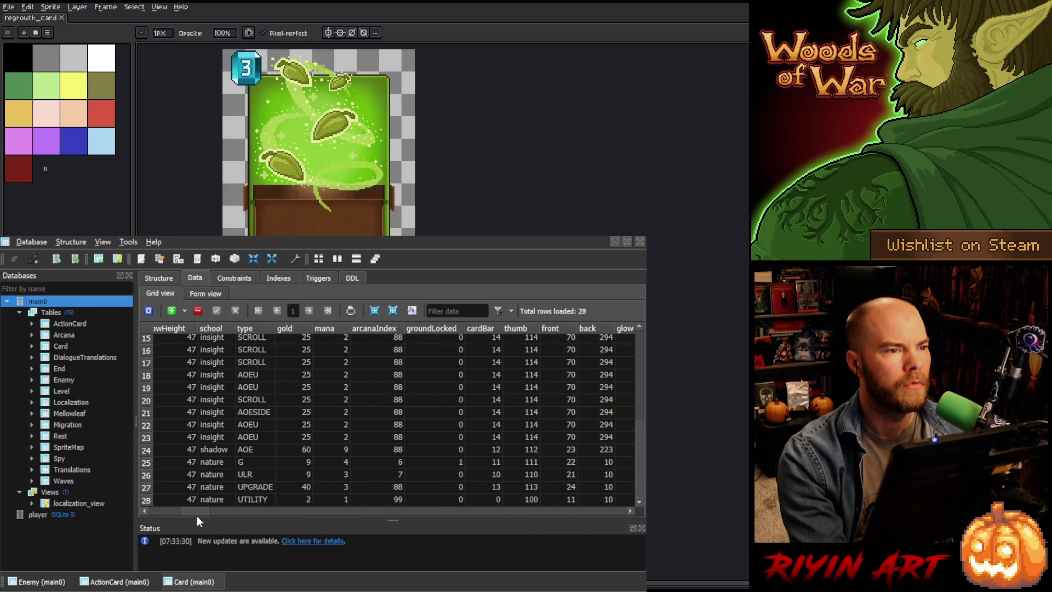
Step: Set REGROWTH's gold to 40 and mana to 3, keeping arcanaIndex at 99
{"action": "left_click", "coordinate": [306, 500]}
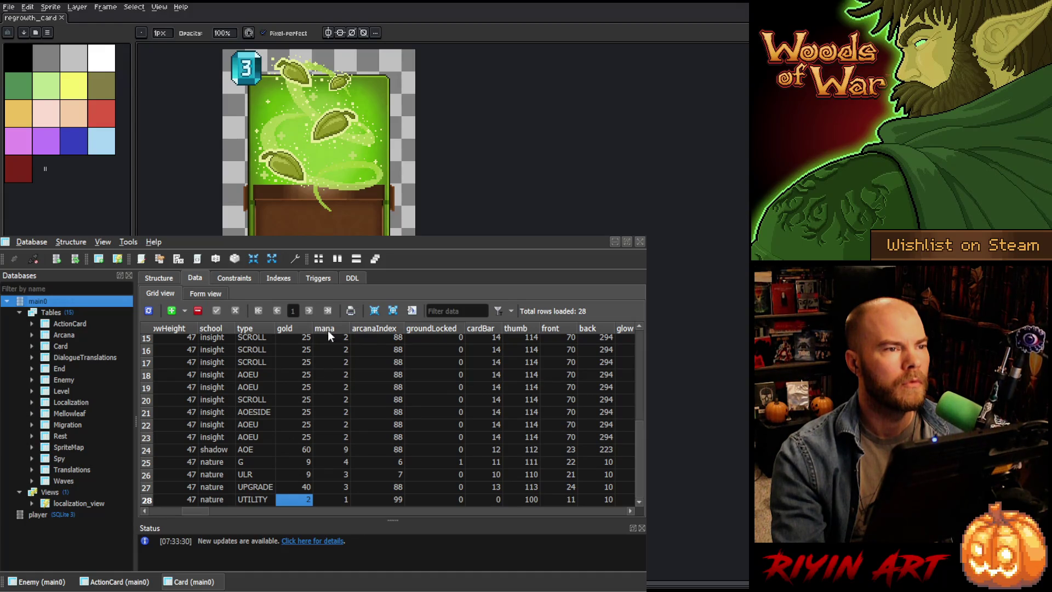
{"action": "type", "text": "40"}
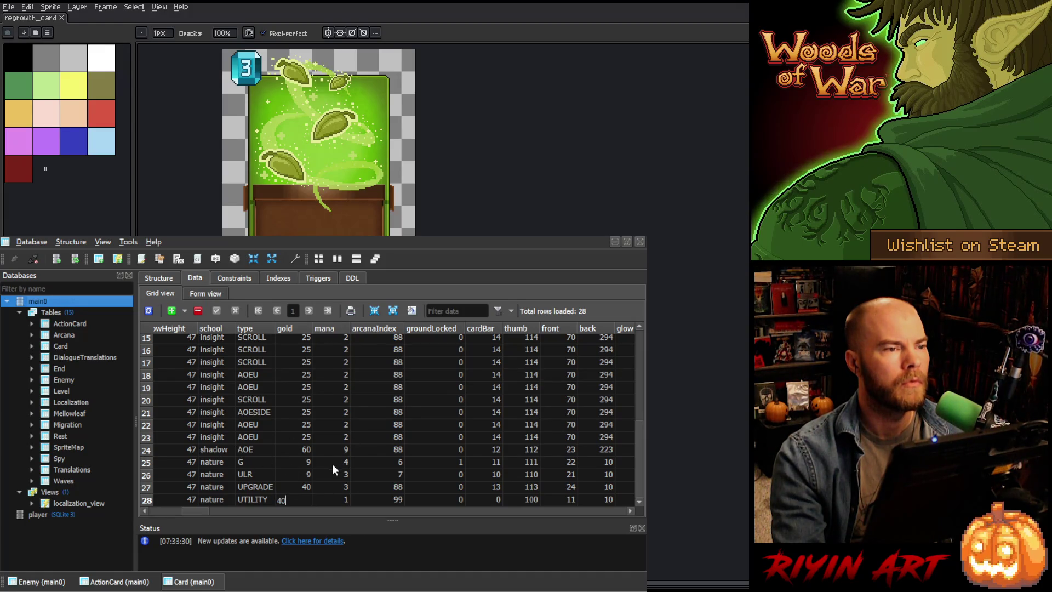
{"action": "left_click", "coordinate": [333, 501]}
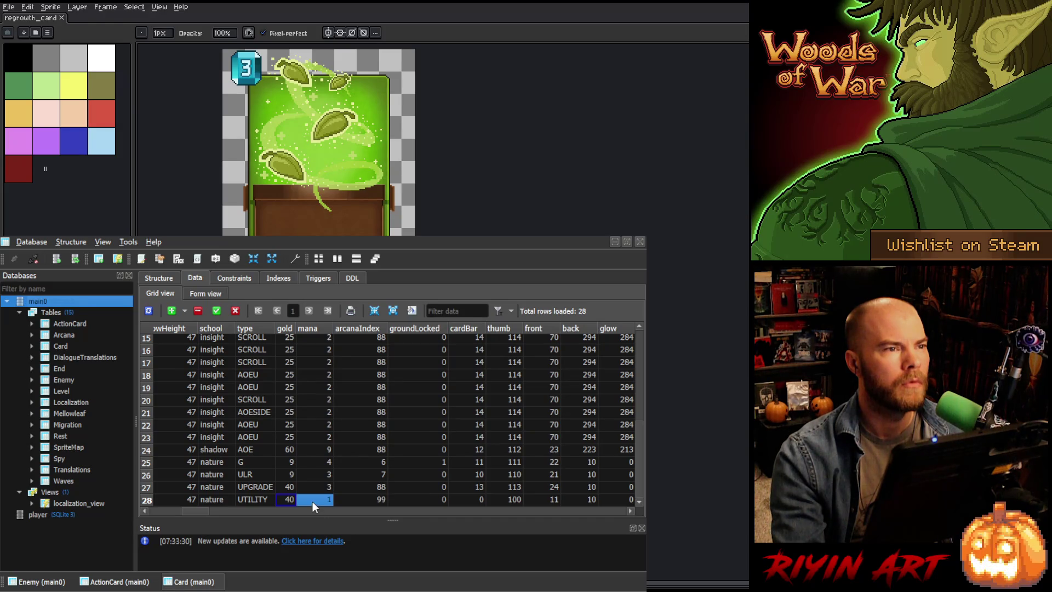
{"action": "type", "text": "3"}
{"action": "left_click", "coordinate": [360, 497]}
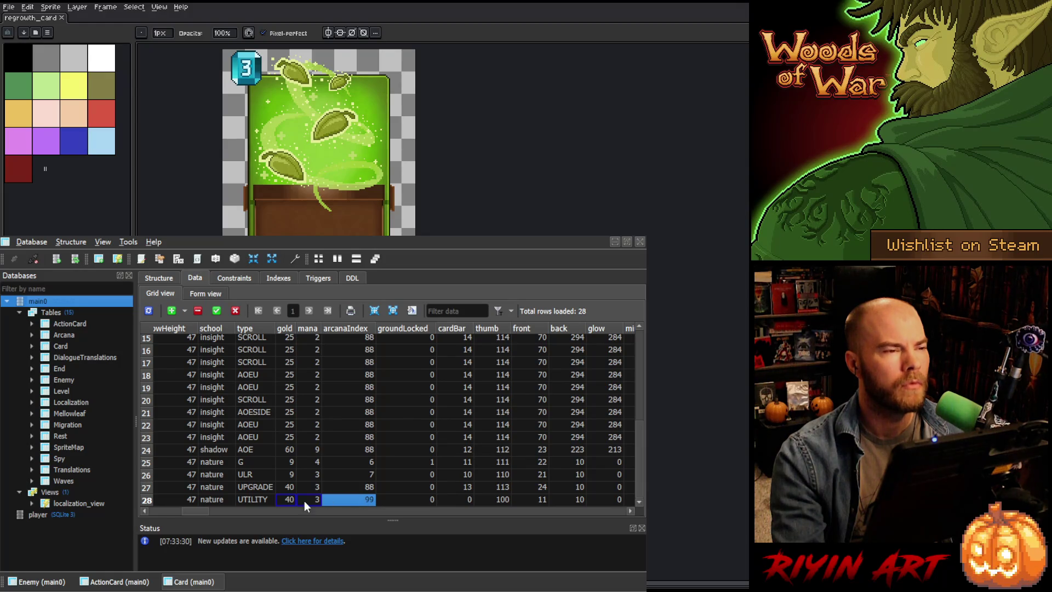
{"action": "left_click", "coordinate": [250, 499]}
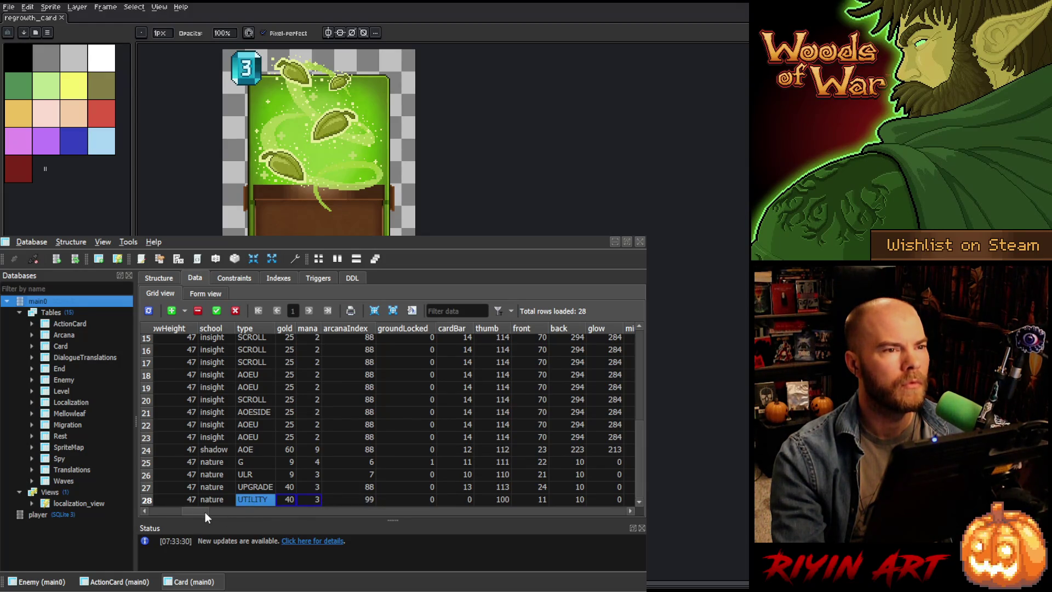
Step: Set row 28's cardBar to 13, thumb to 114 and front to 25
{"action": "left_click_drag", "start_coordinate": [198, 511], "coordinate": [205, 511]}
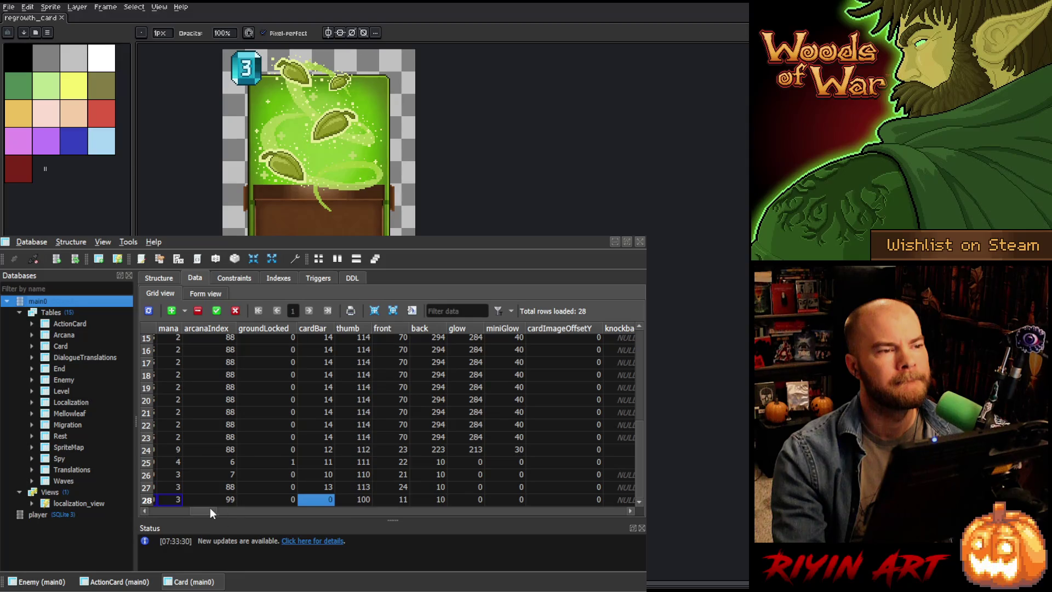
{"action": "mouse_move", "coordinate": [205, 510]}
{"action": "left_mouse_down"}
{"action": "mouse_move", "coordinate": [151, 512]}
{"action": "mouse_move", "coordinate": [209, 517]}
{"action": "left_mouse_up"}
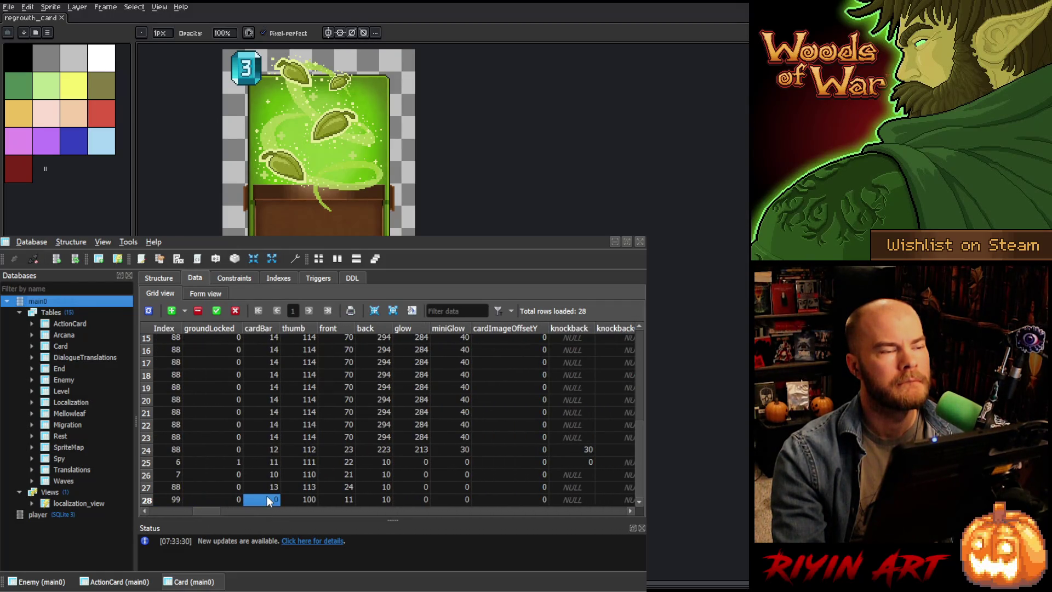
{"action": "type", "text": "13"}
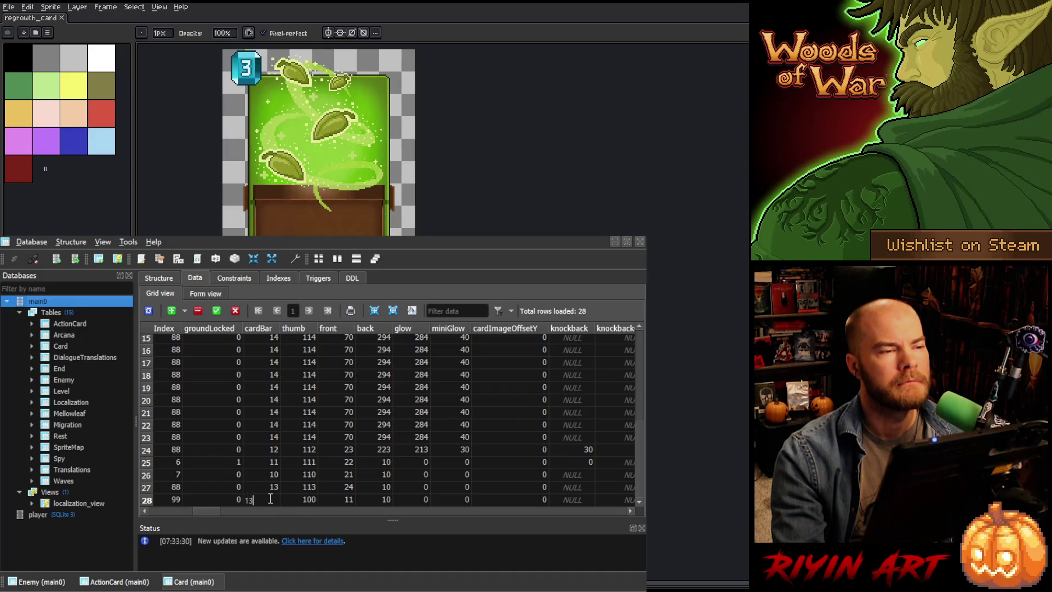
{"action": "left_click", "coordinate": [306, 500]}
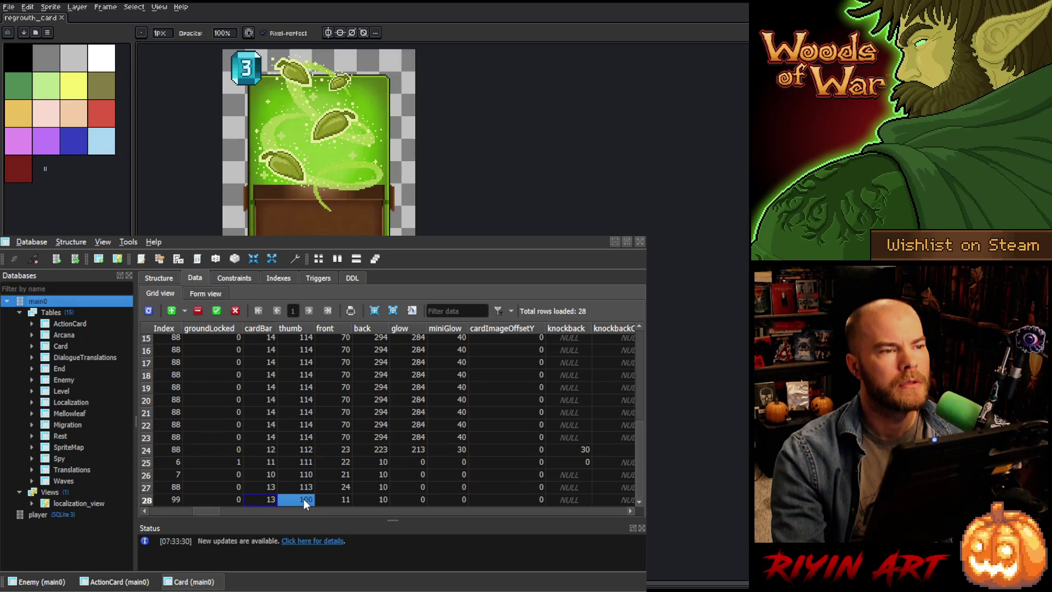
{"action": "type", "text": "114"}
{"action": "left_click", "coordinate": [329, 501]}
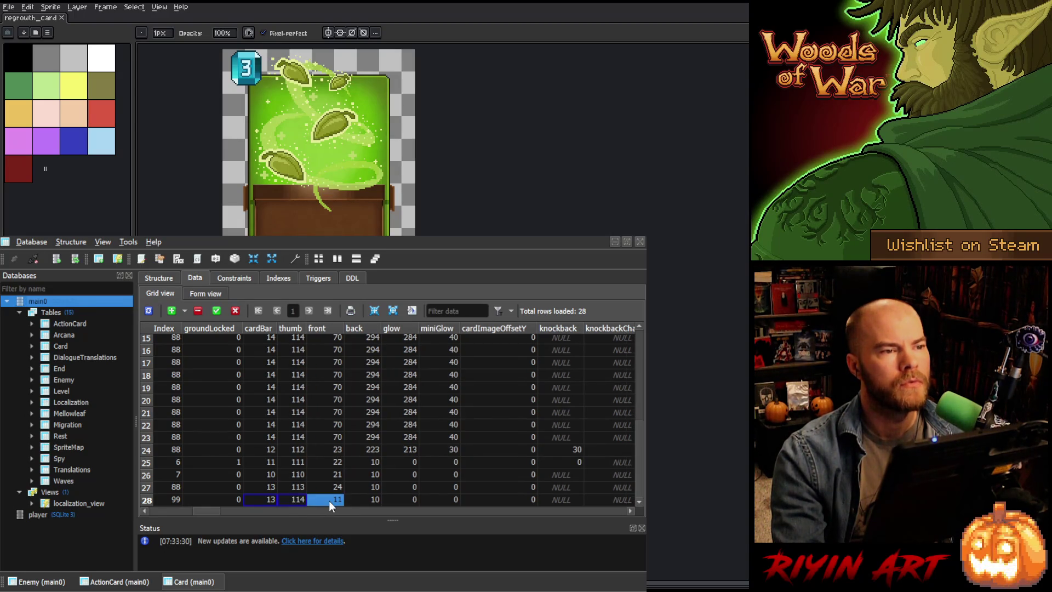
{"action": "type", "text": "25"}
{"action": "left_click", "coordinate": [365, 500]}
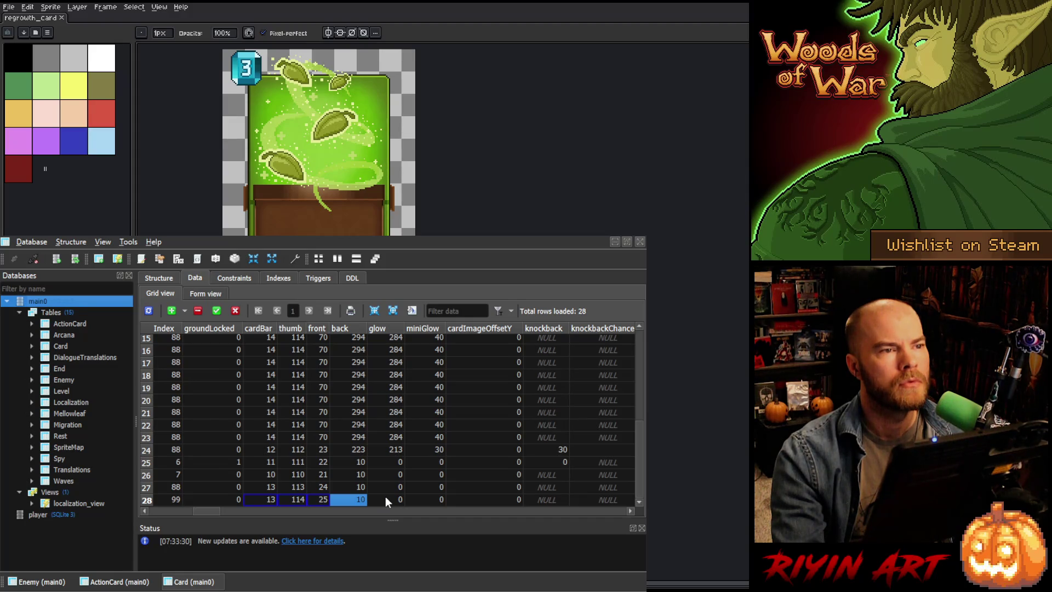
Step: Check row 28's glow, miniGlow and allStatsBoost cells, then delete and commit the pending changes
{"action": "left_click", "coordinate": [385, 499]}
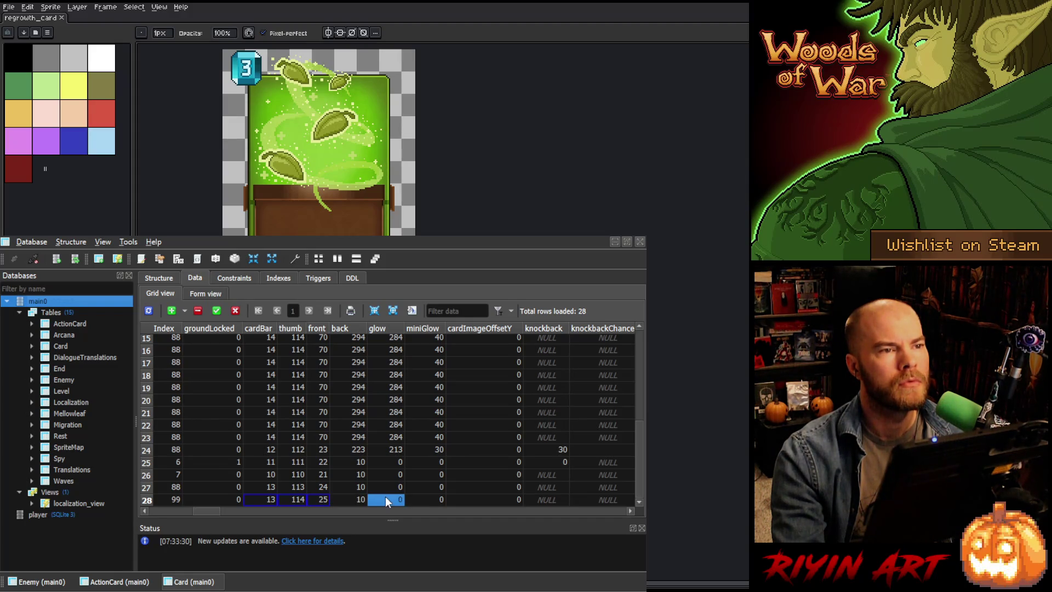
{"action": "left_click", "coordinate": [434, 501]}
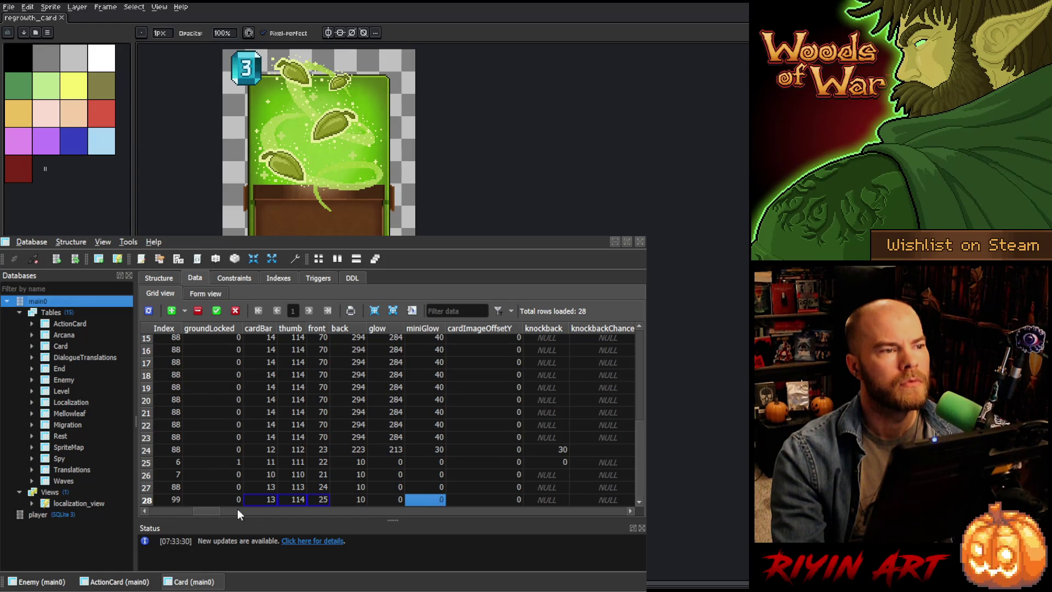
{"action": "mouse_move", "coordinate": [208, 508]}
{"action": "left_mouse_down"}
{"action": "mouse_move", "coordinate": [172, 511]}
{"action": "mouse_move", "coordinate": [305, 511]}
{"action": "mouse_move", "coordinate": [277, 513]}
{"action": "left_mouse_up"}
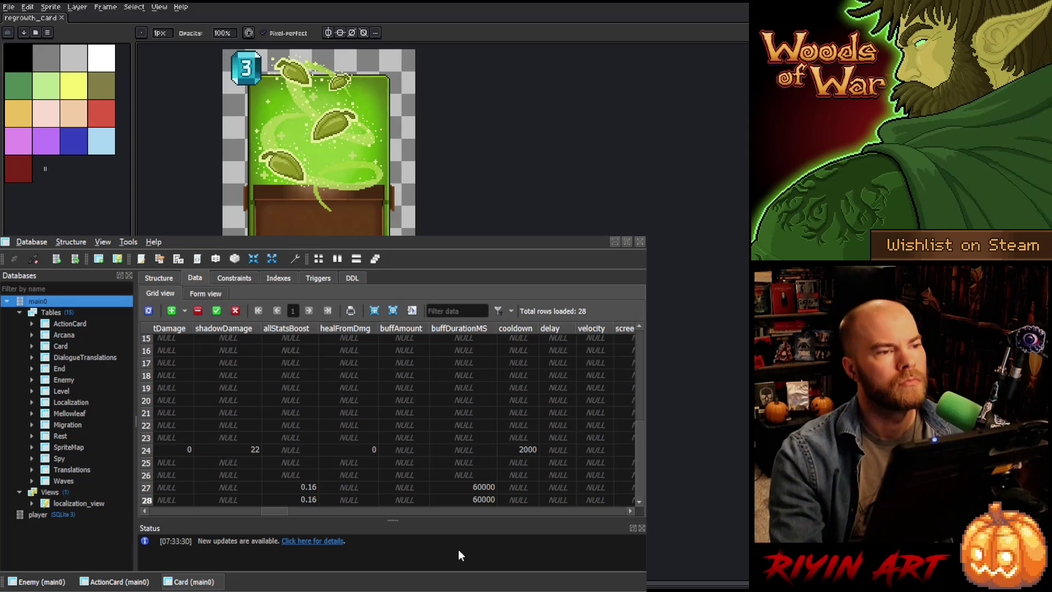
{"action": "left_click", "coordinate": [311, 500]}
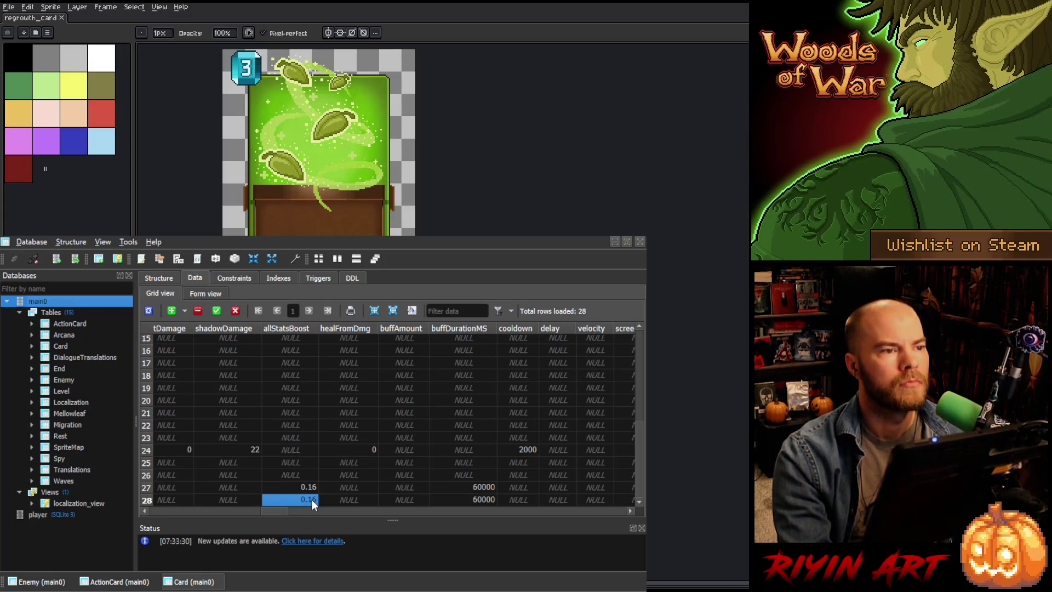
{"action": "key", "text": "Delete"}
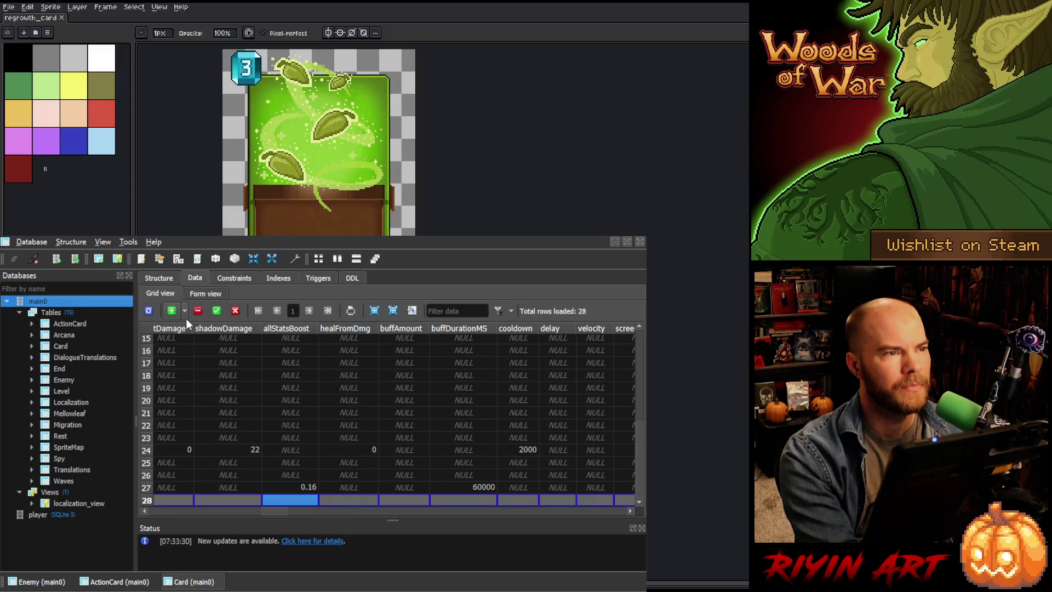
{"action": "left_click", "coordinate": [148, 311]}
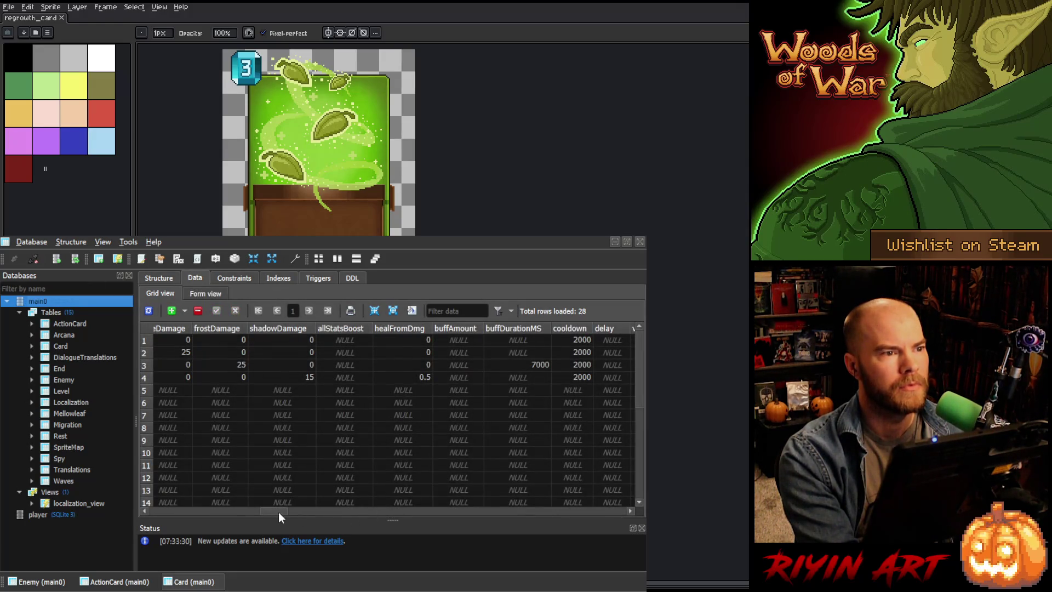
Step: Scroll back to row 28's gold cell and begin editing it again
{"action": "left_click_drag", "start_coordinate": [278, 512], "coordinate": [91, 506]}
{"action": "scroll", "coordinate": [290, 432], "scroll_direction": "down", "scroll_amount": 5}
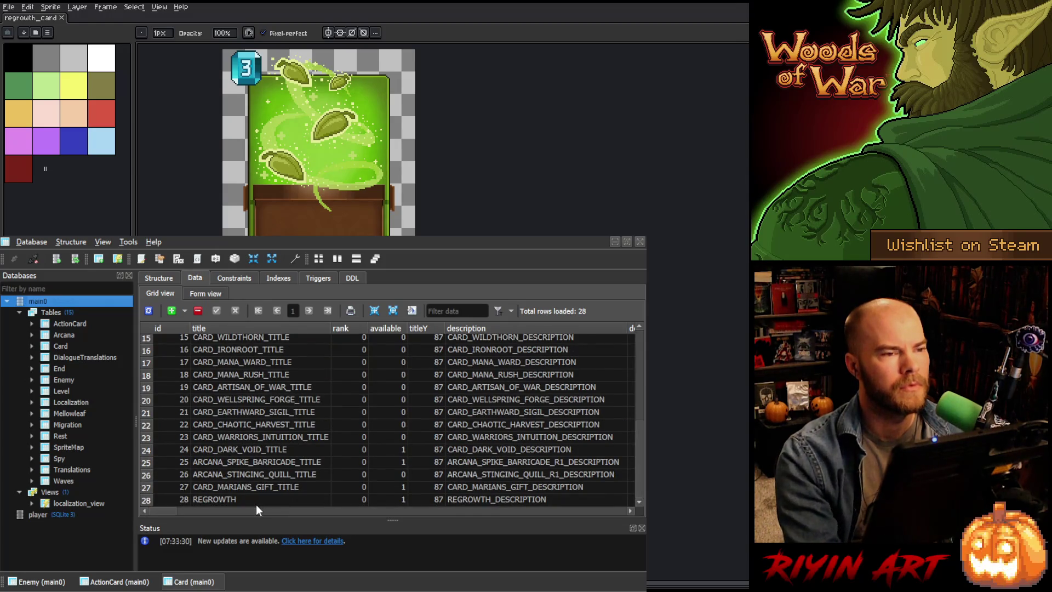
{"action": "left_click_drag", "start_coordinate": [168, 513], "coordinate": [206, 515]}
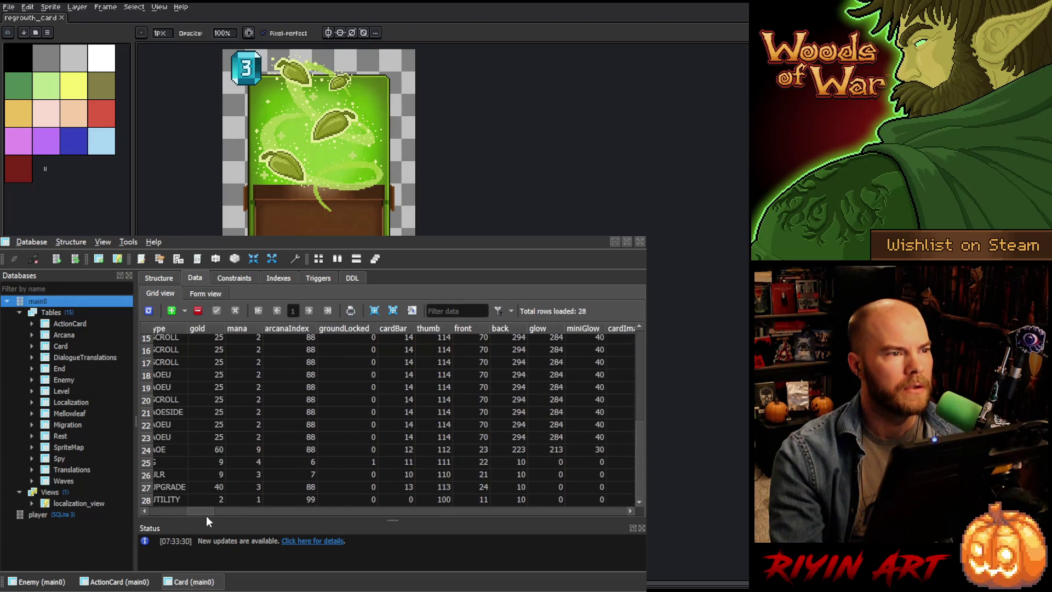
{"action": "left_click", "coordinate": [216, 498]}
Step: Set row 28's gold to 40, cardBar to 13, thumb to 114 and front to 25, then commit
{"action": "type", "text": "40"}
{"action": "left_click", "coordinate": [247, 499]}
{"action": "type", "text": "3"}
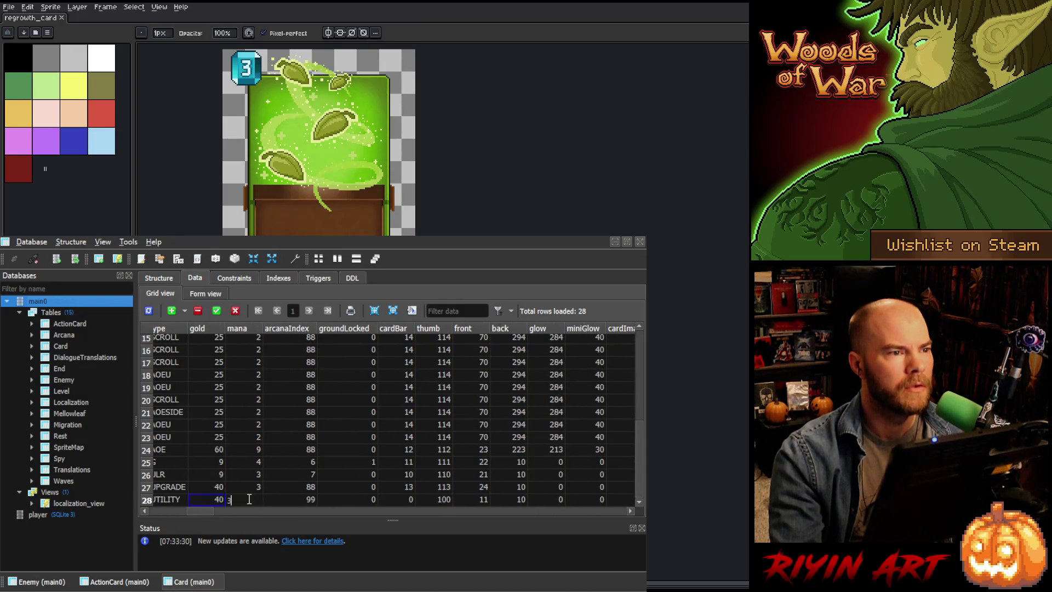
{"action": "left_click_drag", "start_coordinate": [208, 512], "coordinate": [223, 511]}
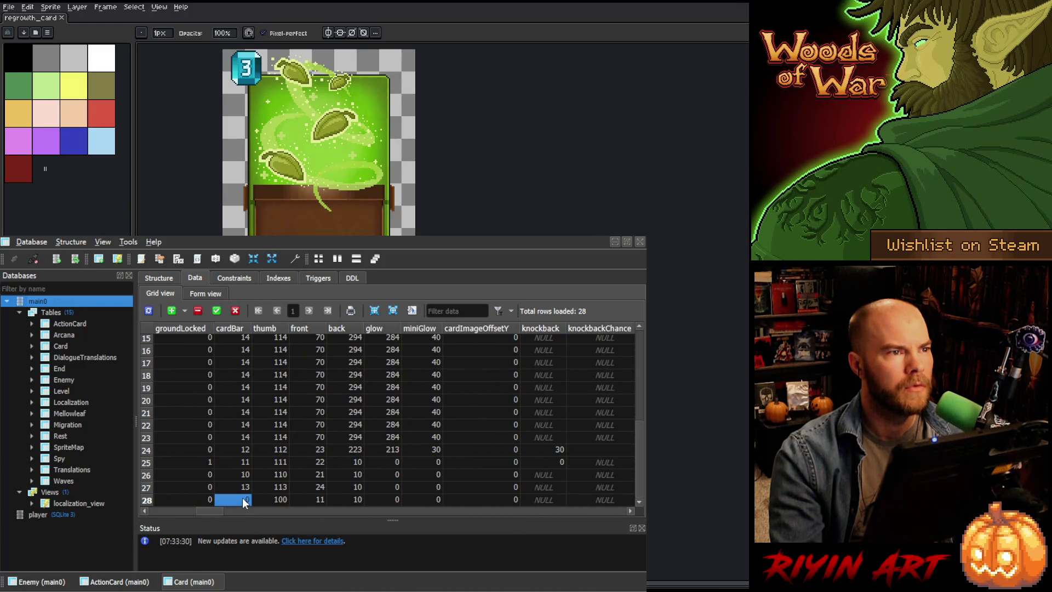
{"action": "type", "text": "13"}
{"action": "left_click", "coordinate": [273, 501]}
{"action": "type", "text": "114"}
{"action": "left_click", "coordinate": [317, 498]}
{"action": "type", "text": "25"}
{"action": "left_click", "coordinate": [350, 499]}
{"action": "left_click", "coordinate": [222, 311]}
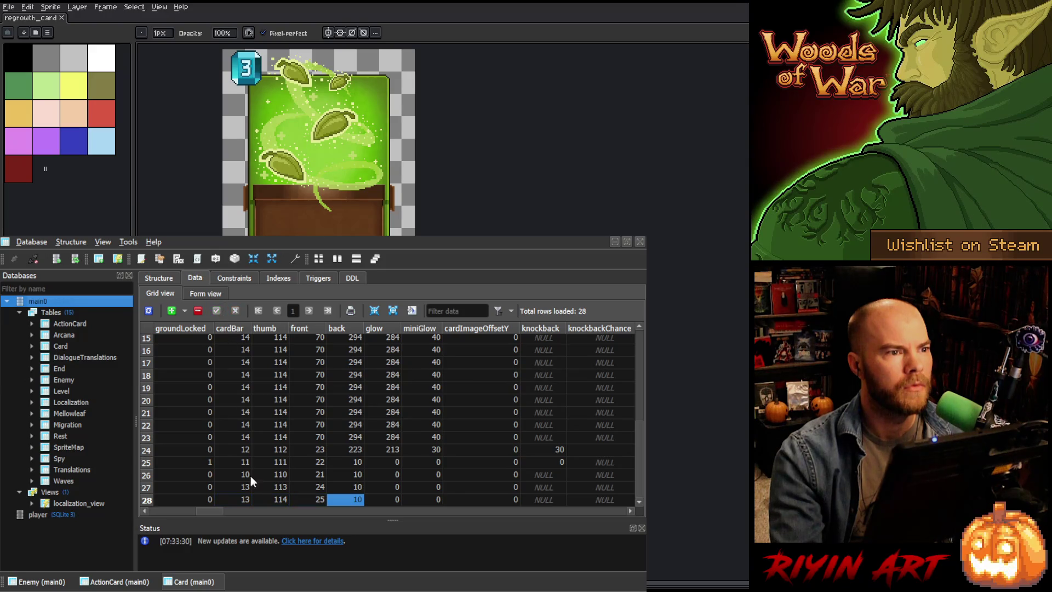
Step: Refresh the table to undo the accidental row 28 deletion from clearing allStatsBoost
{"action": "scroll", "coordinate": [221, 511], "scroll_direction": "right", "scroll_amount": 3}
{"action": "scroll", "coordinate": [234, 515], "scroll_direction": "right", "scroll_amount": 8}
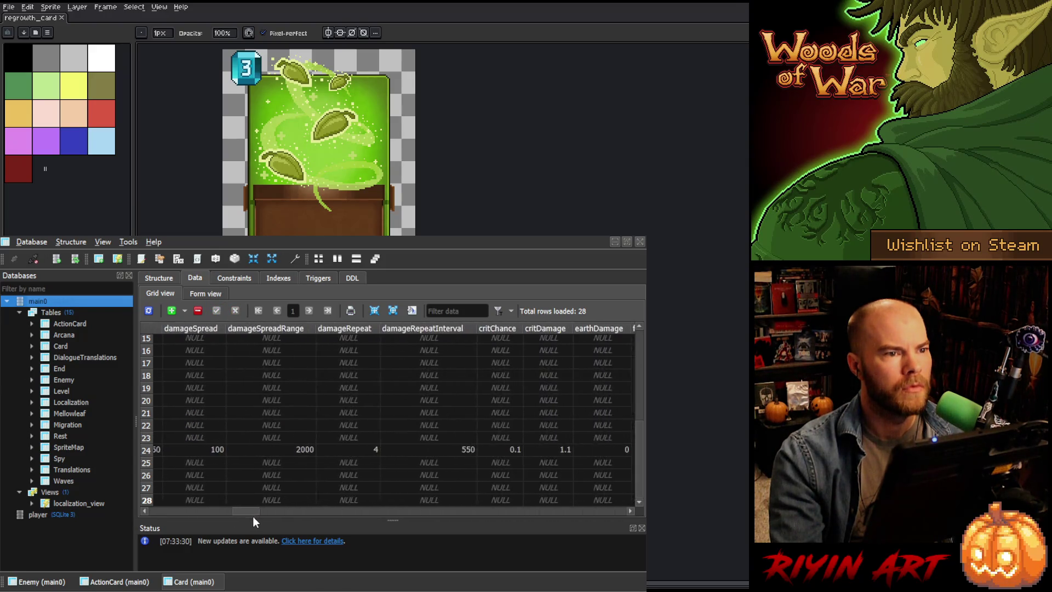
{"action": "left_click", "coordinate": [291, 498]}
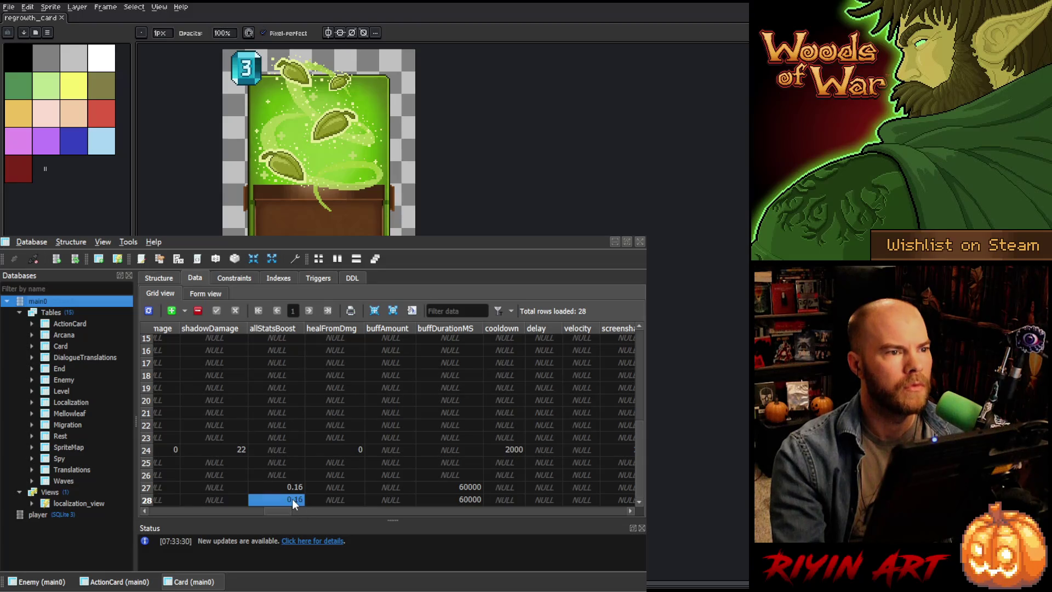
{"action": "key", "text": "Delete"}
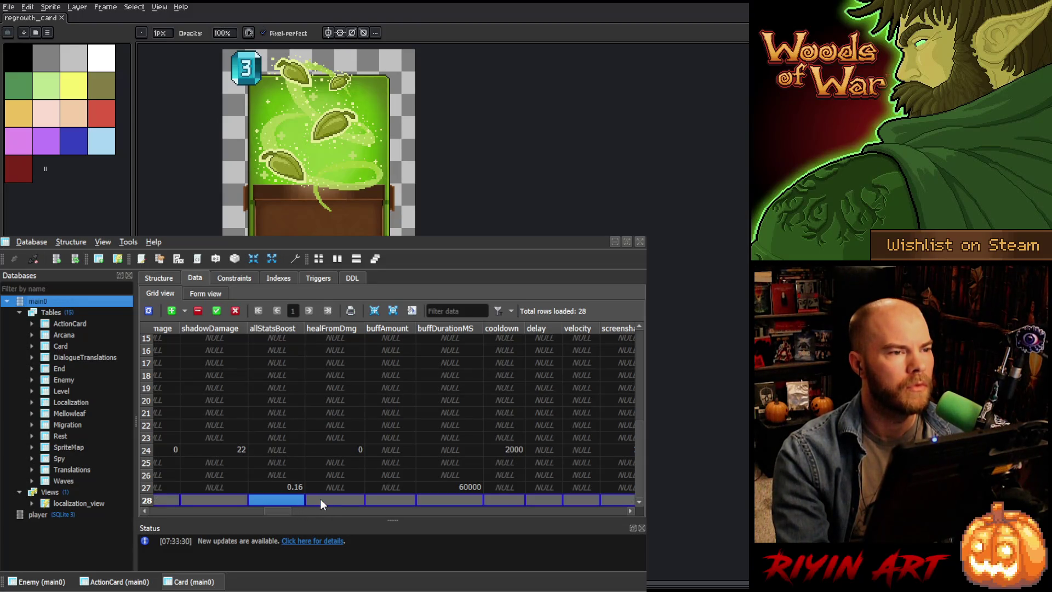
{"action": "left_click", "coordinate": [148, 311]}
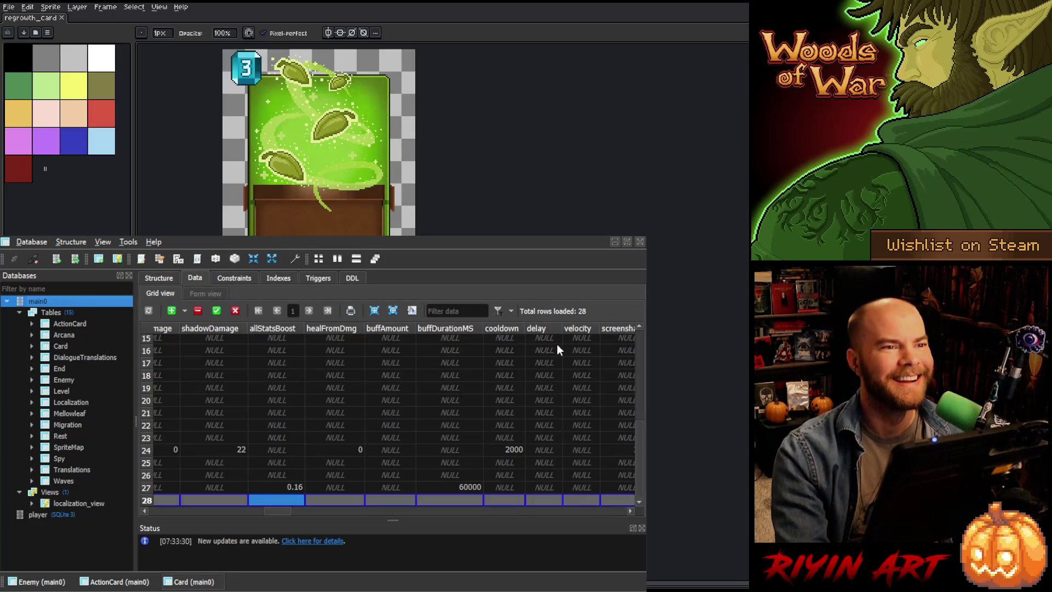
{"action": "scroll", "coordinate": [273, 484], "scroll_direction": "down", "scroll_amount": 5}
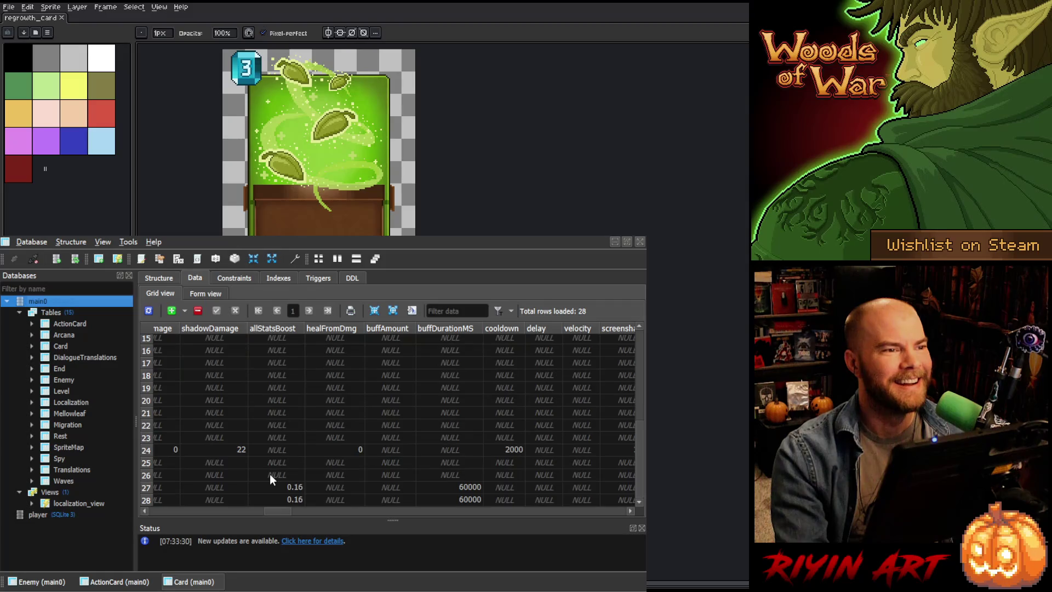
{"action": "mouse_move", "coordinate": [280, 510]}
{"action": "left_mouse_down"}
{"action": "mouse_move", "coordinate": [143, 527]}
{"action": "mouse_move", "coordinate": [286, 524]}
{"action": "left_mouse_up"}
Step: Erase the 0.16 allStatsBoost value, then reload to discard the accidental row deletion
{"action": "double_click", "coordinate": [249, 499]}
{"action": "key", "text": "BackSpace"}
{"action": "left_click", "coordinate": [292, 498]}
{"action": "left_click", "coordinate": [249, 501]}
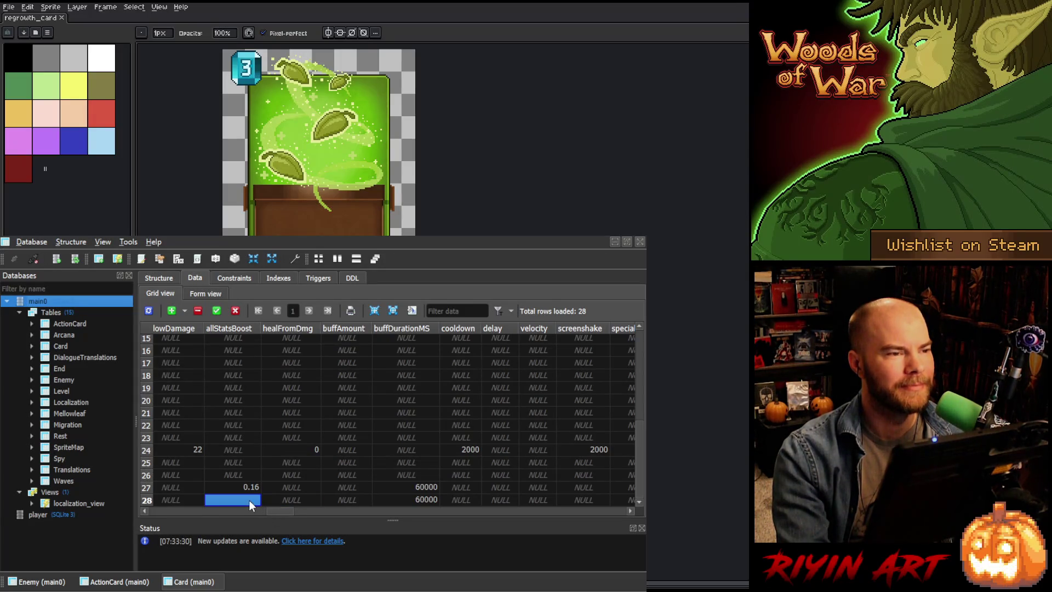
{"action": "key", "text": "Delete"}
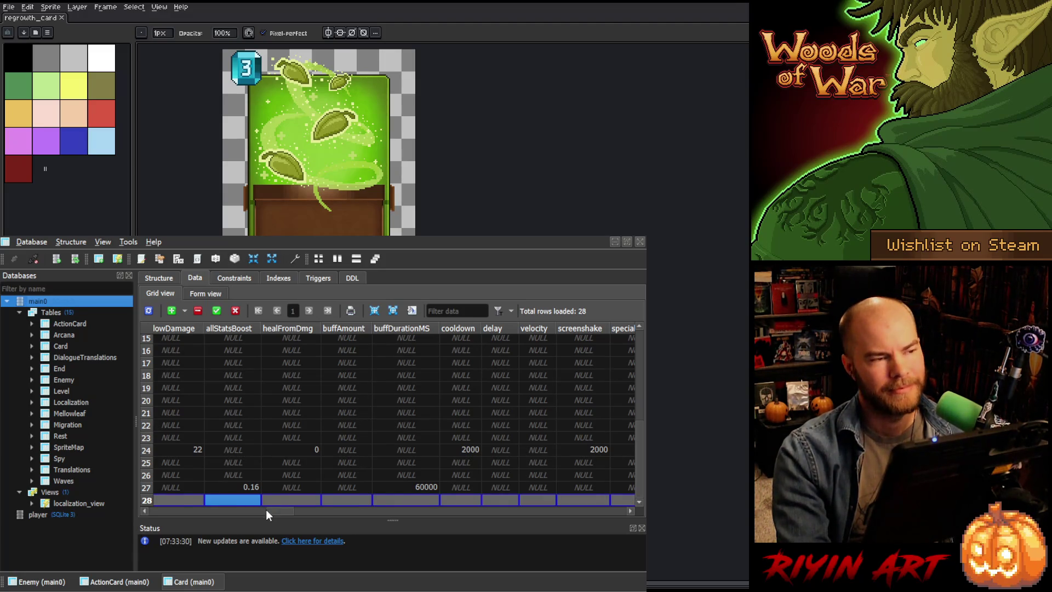
{"action": "scroll", "coordinate": [263, 508], "scroll_direction": "right", "scroll_amount": 3}
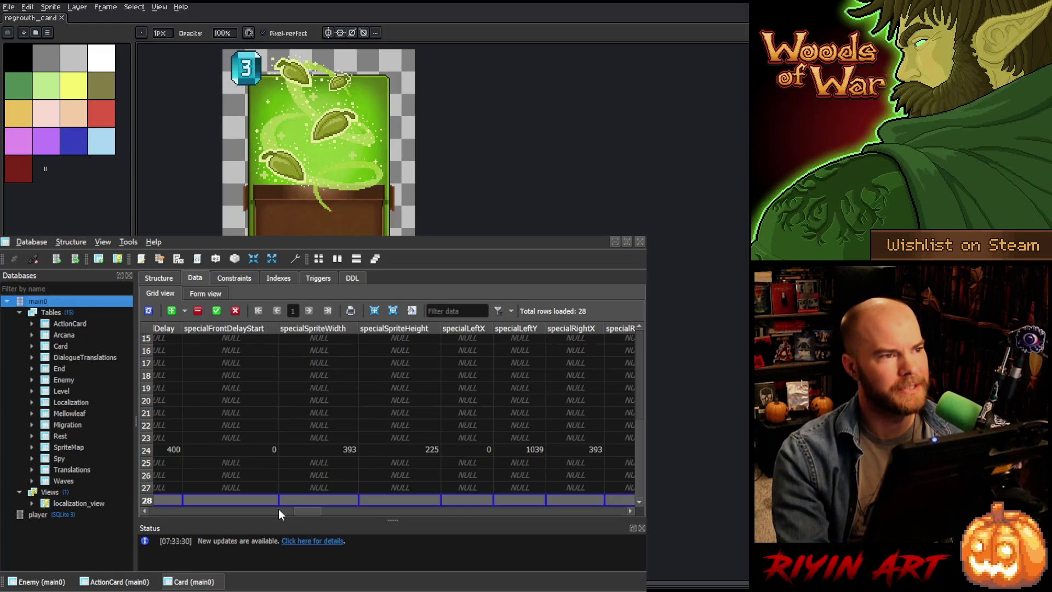
{"action": "left_click", "coordinate": [148, 311]}
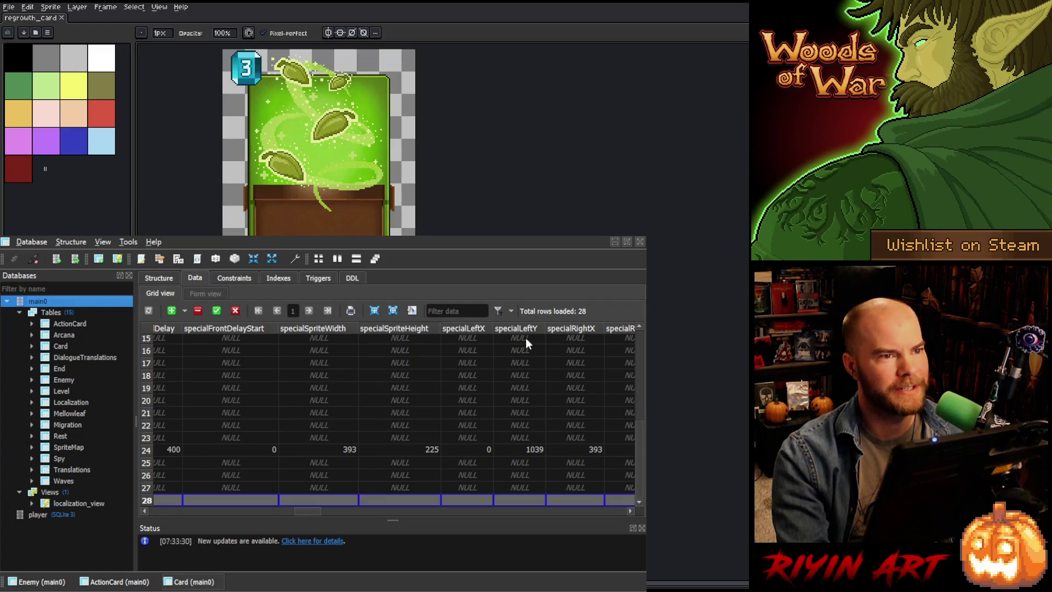
Step: Set row 28's allStatsBoost cell to NULL
{"action": "scroll", "coordinate": [307, 477], "scroll_direction": "down", "scroll_amount": 5}
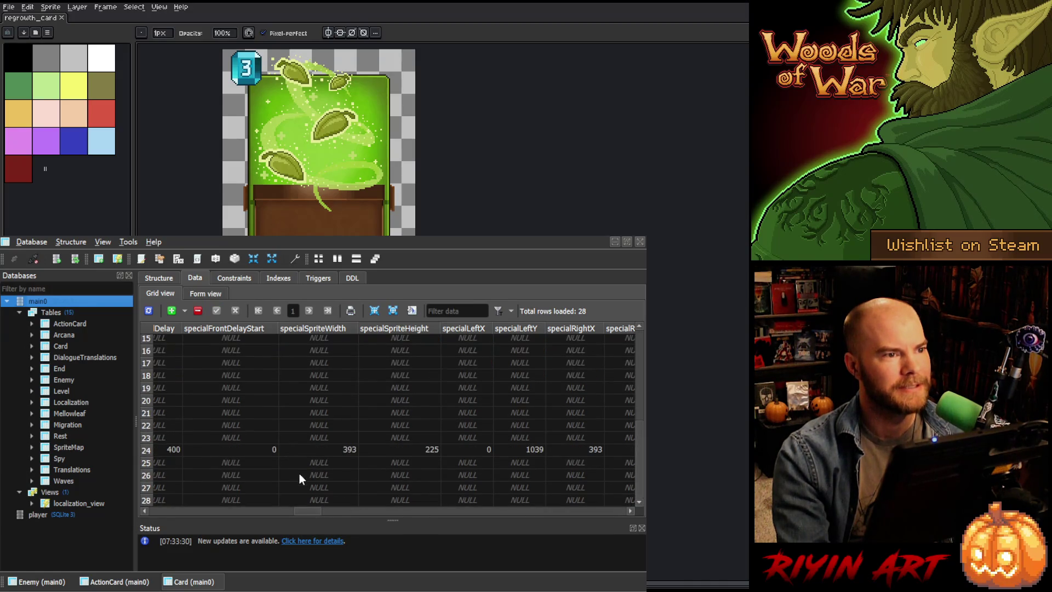
{"action": "left_click_drag", "start_coordinate": [308, 509], "coordinate": [96, 507]}
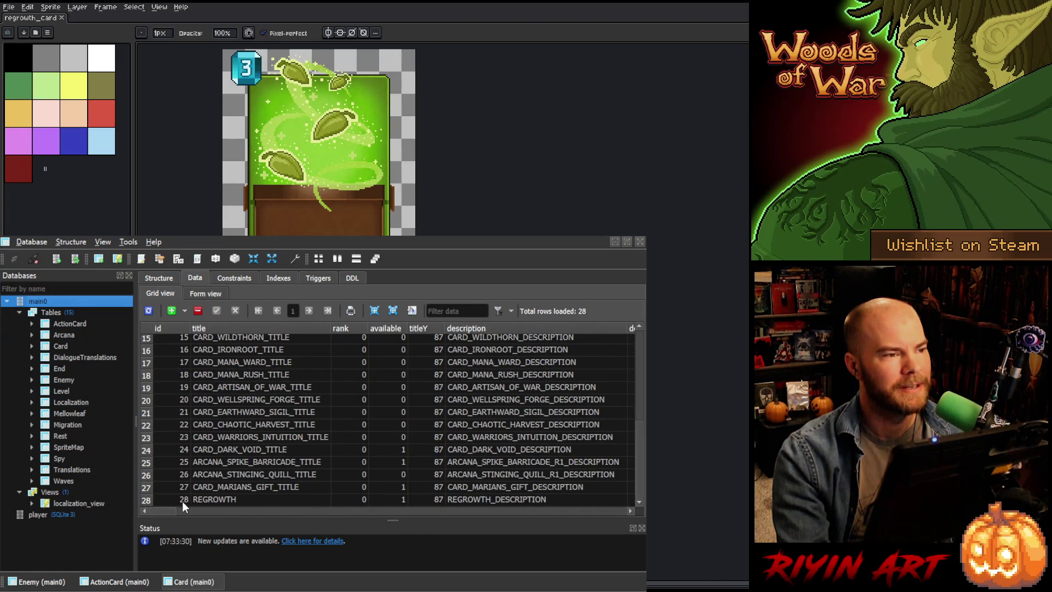
{"action": "left_click_drag", "start_coordinate": [173, 510], "coordinate": [284, 524]}
{"action": "left_click", "coordinate": [261, 499]}
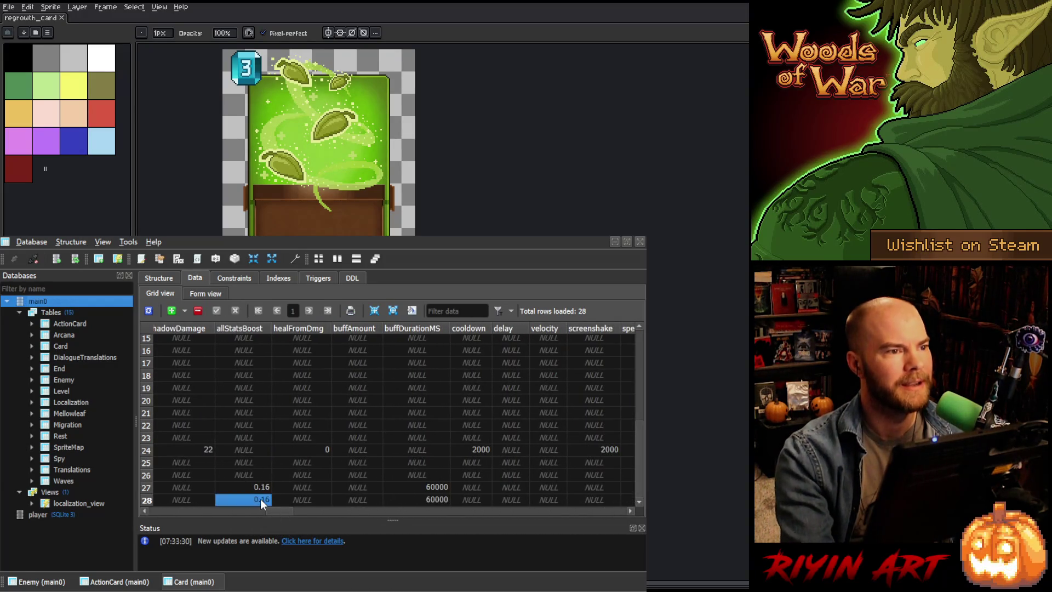
{"action": "key", "text": "Delete"}
{"action": "left_click", "coordinate": [304, 504]}
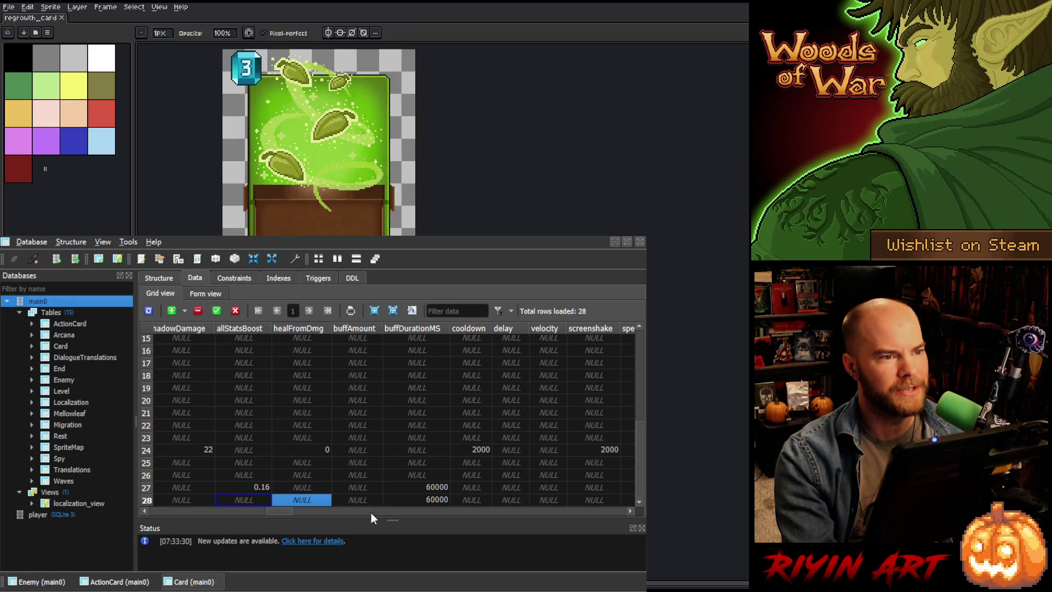
Step: Set row 28's buffDurationMS from 60000 to NULL and check buffAmount
{"action": "left_click", "coordinate": [420, 500]}
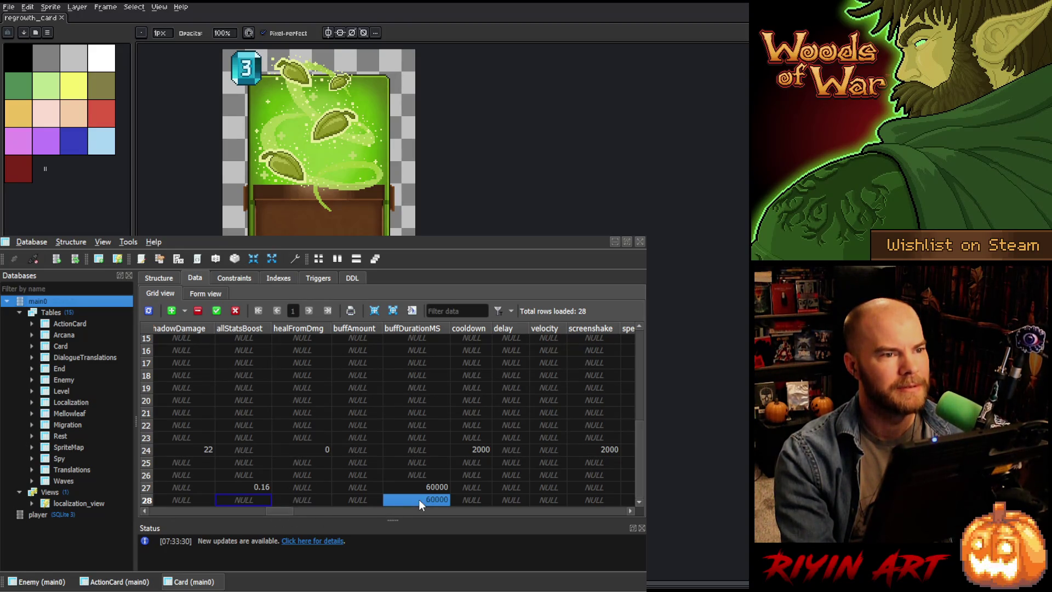
{"action": "key", "text": "Delete"}
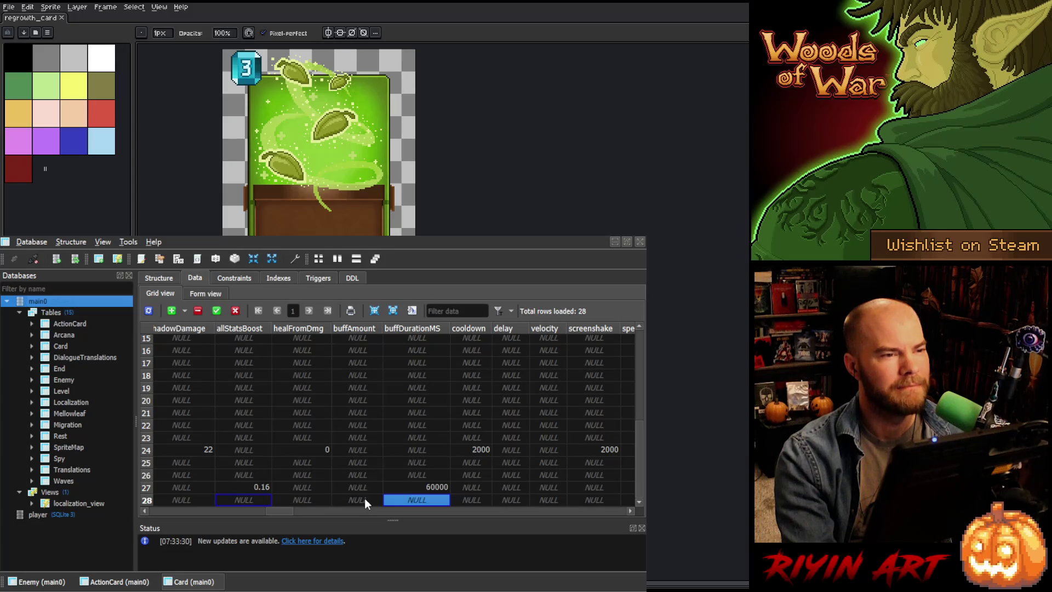
{"action": "left_click", "coordinate": [364, 499]}
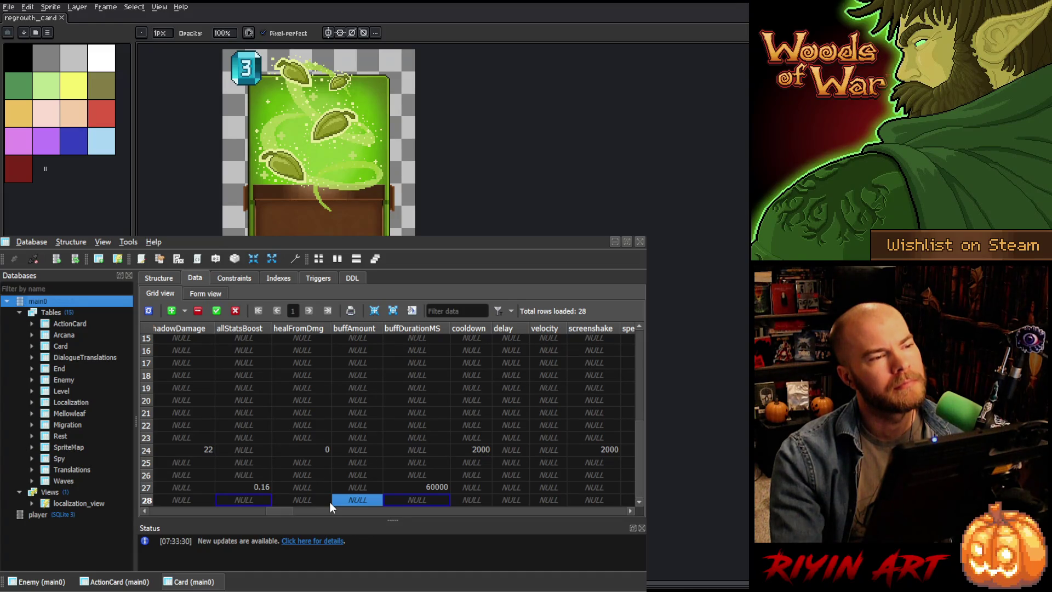
{"action": "left_click", "coordinate": [400, 500]}
{"action": "left_click", "coordinate": [366, 499]}
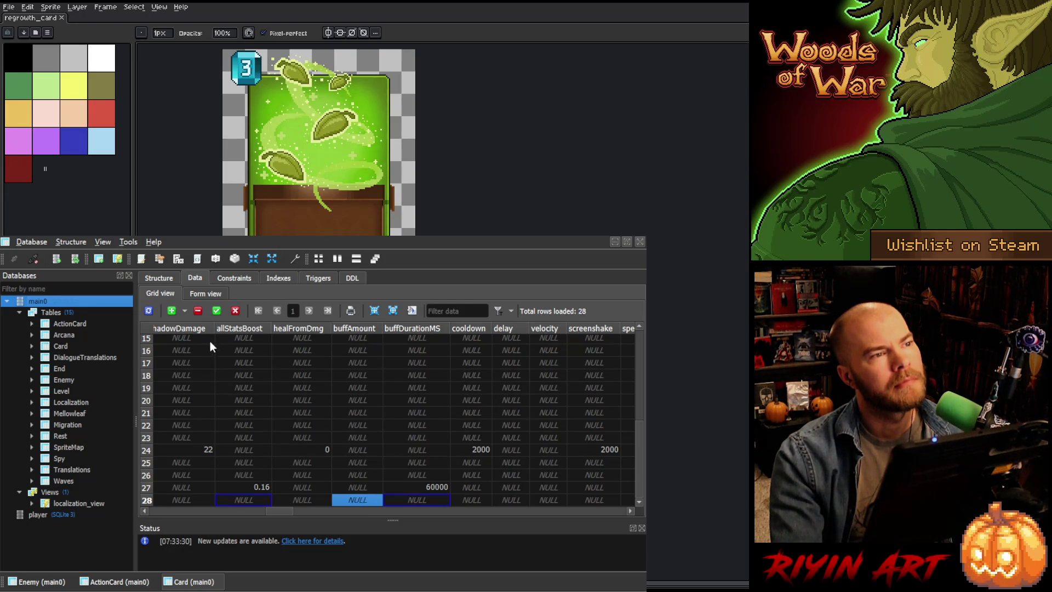
Step: Commit the row 28 changes and minimize SQLiteStudio
{"action": "left_click", "coordinate": [216, 310]}
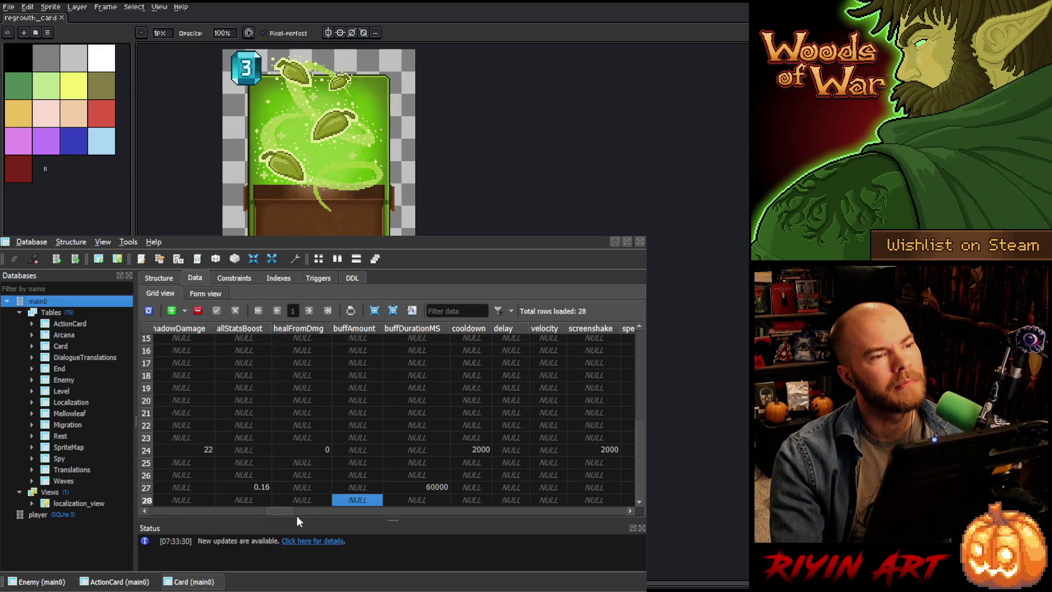
{"action": "mouse_move", "coordinate": [278, 509]}
{"action": "left_mouse_down"}
{"action": "mouse_move", "coordinate": [586, 514]}
{"action": "mouse_move", "coordinate": [146, 518]}
{"action": "left_mouse_up"}
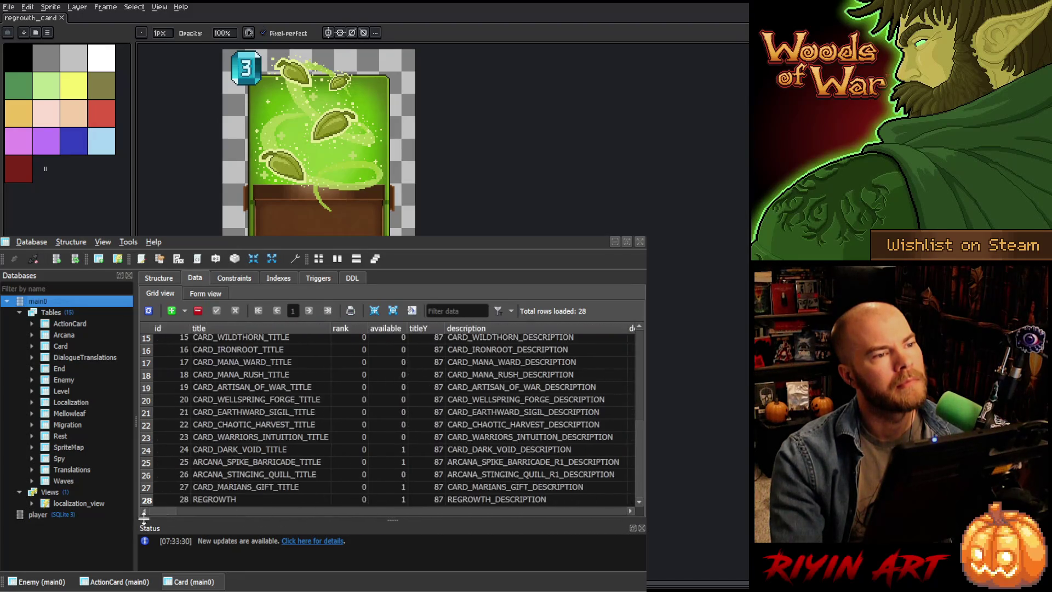
{"action": "left_click", "coordinate": [615, 242]}
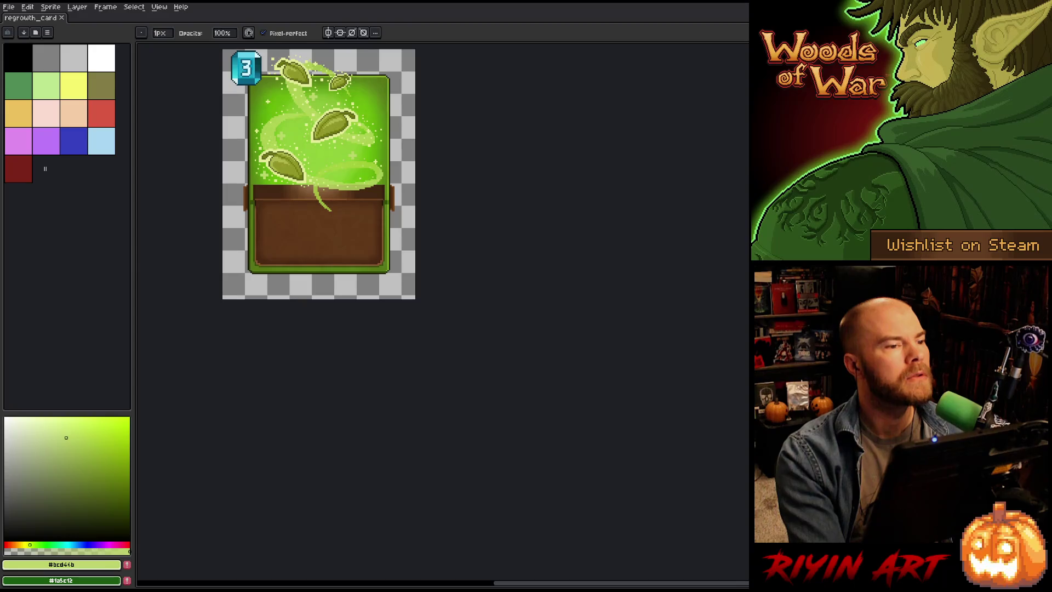
Step: In VS Code, open the Problems list and go to the uVecSize warning in Player.cpp
{"action": "key", "text": "alt+Tab"}
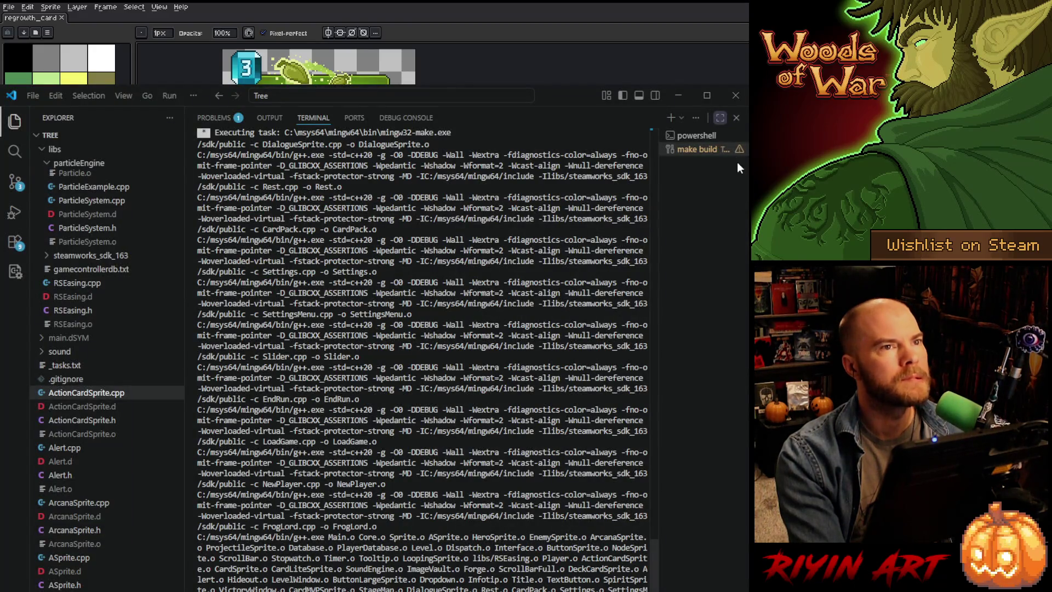
{"action": "left_click", "coordinate": [215, 117]}
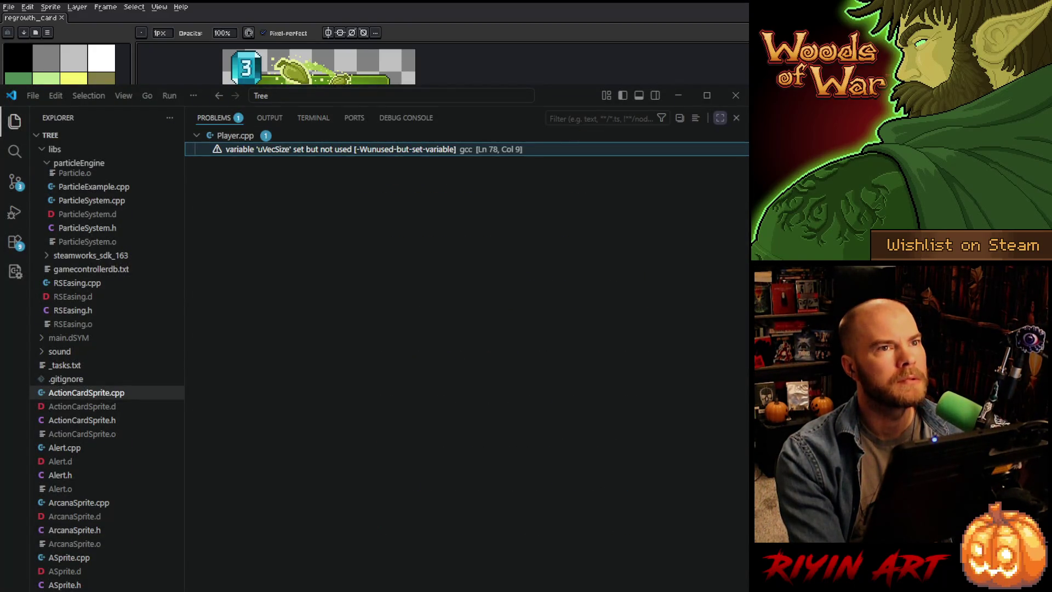
{"action": "left_click", "coordinate": [719, 124]}
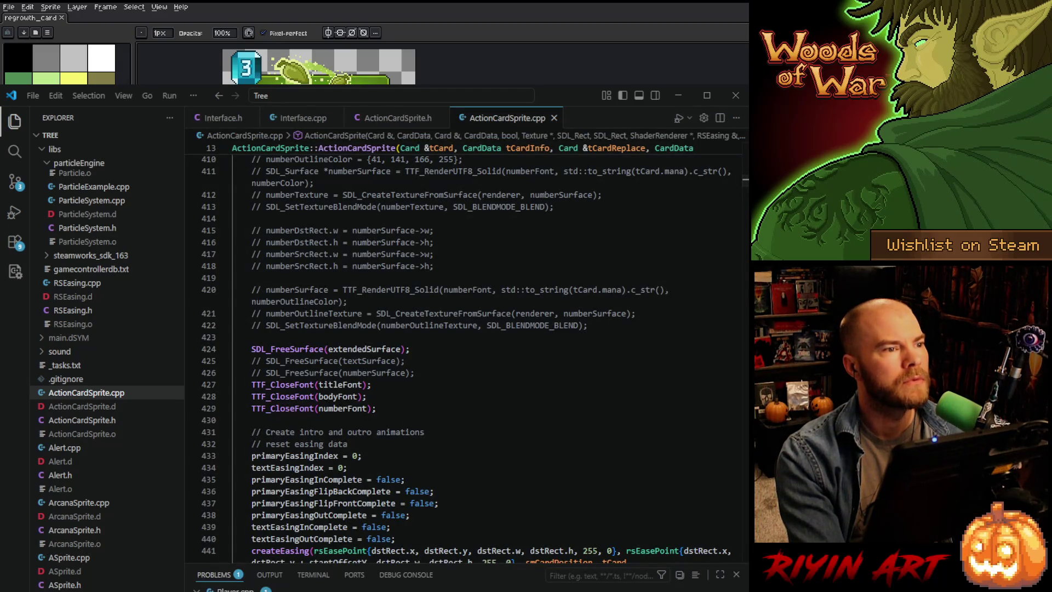
{"action": "left_click", "coordinate": [230, 590]}
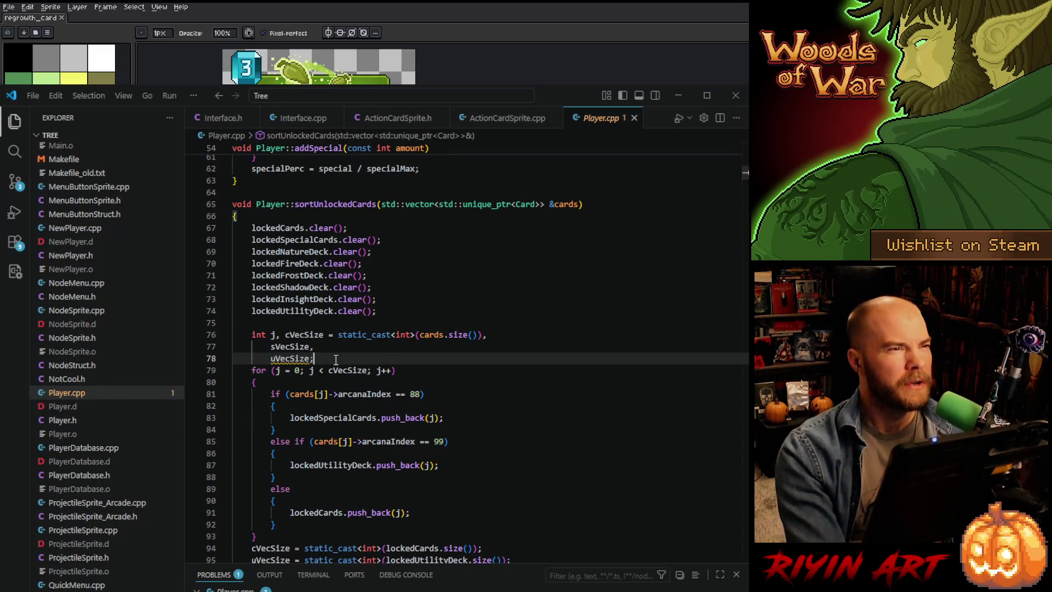
{"action": "double_click", "coordinate": [303, 311]}
{"action": "left_click", "coordinate": [383, 313]}
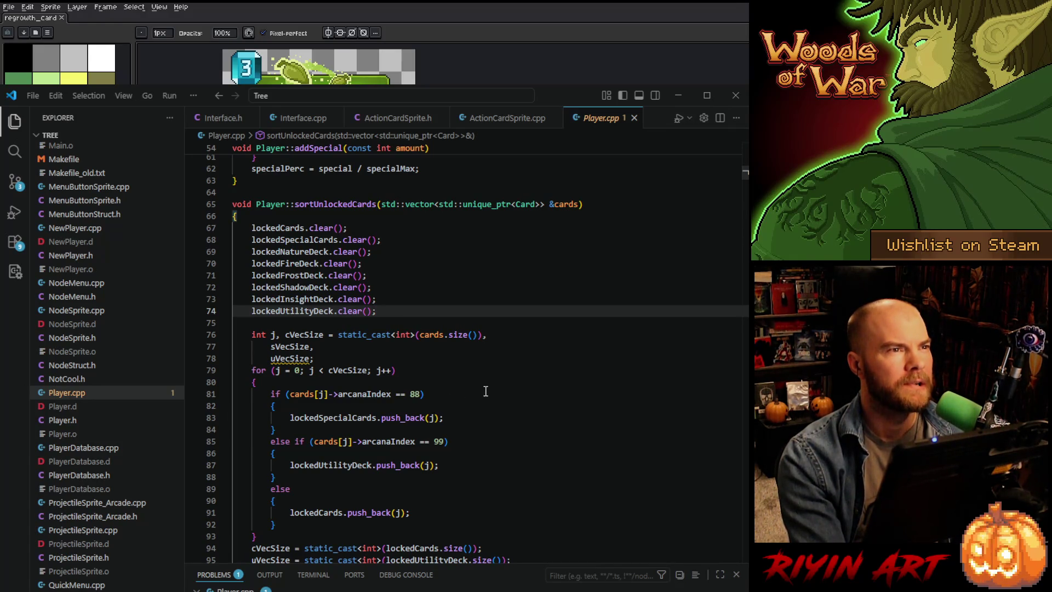
{"action": "scroll", "coordinate": [485, 391], "scroll_direction": "down", "scroll_amount": 1}
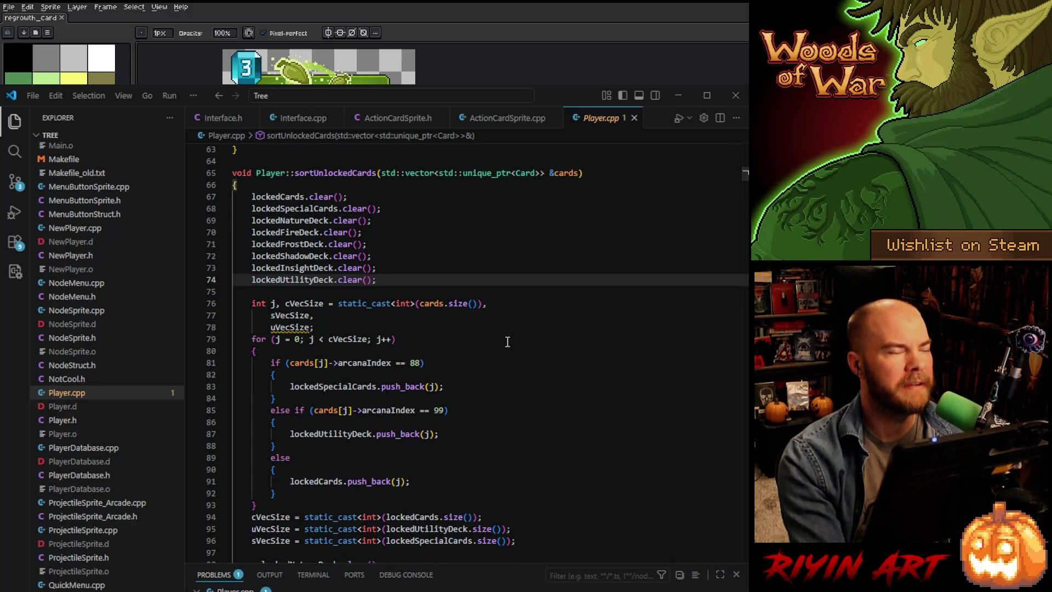
{"action": "scroll", "coordinate": [507, 342], "scroll_direction": "down", "scroll_amount": 1}
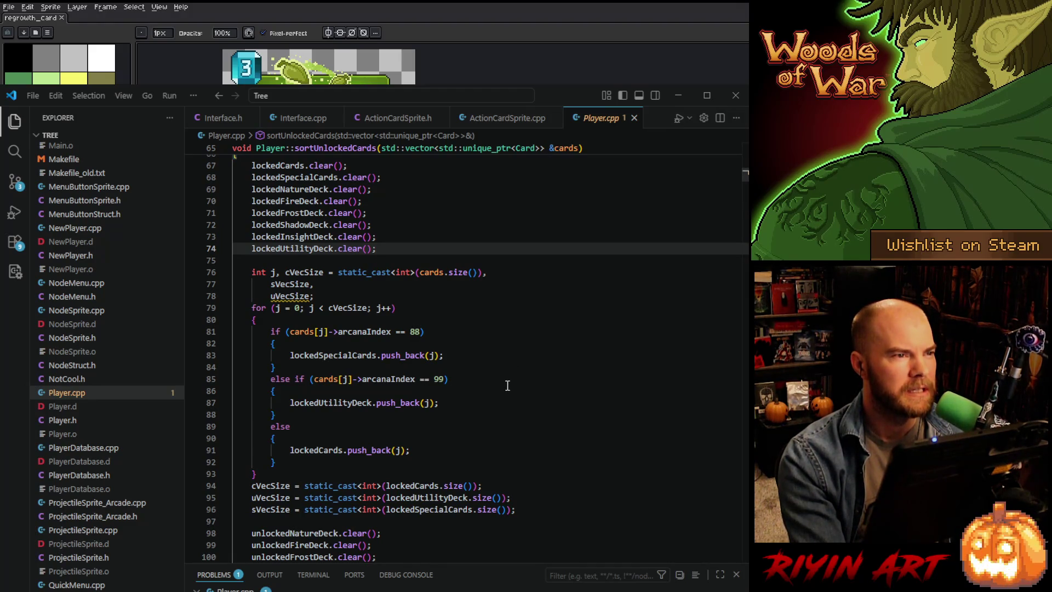
{"action": "scroll", "coordinate": [507, 385], "scroll_direction": "down", "scroll_amount": 2}
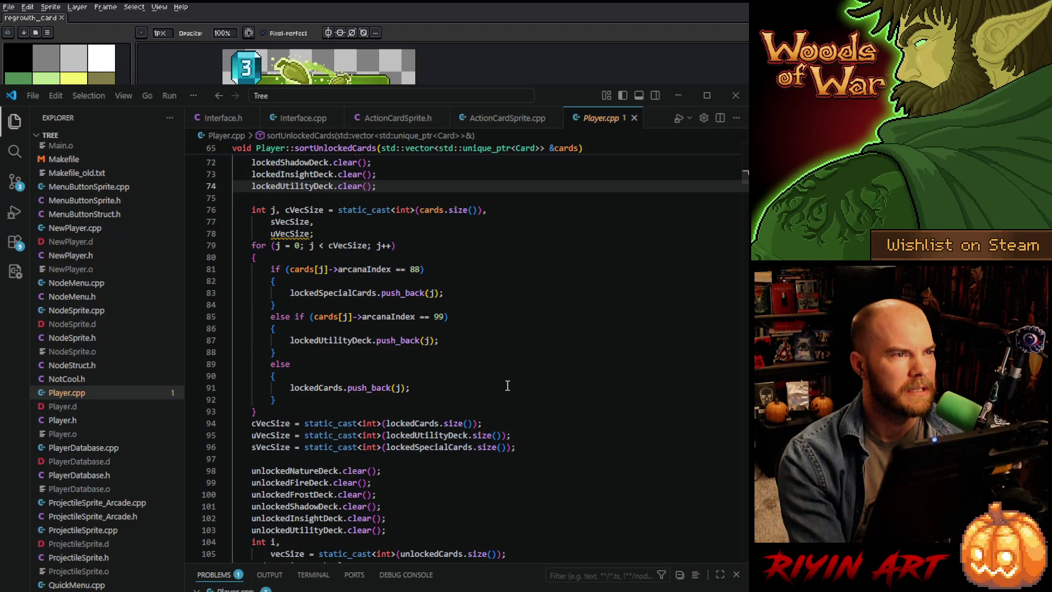
{"action": "scroll", "coordinate": [508, 386], "scroll_direction": "down", "scroll_amount": 1}
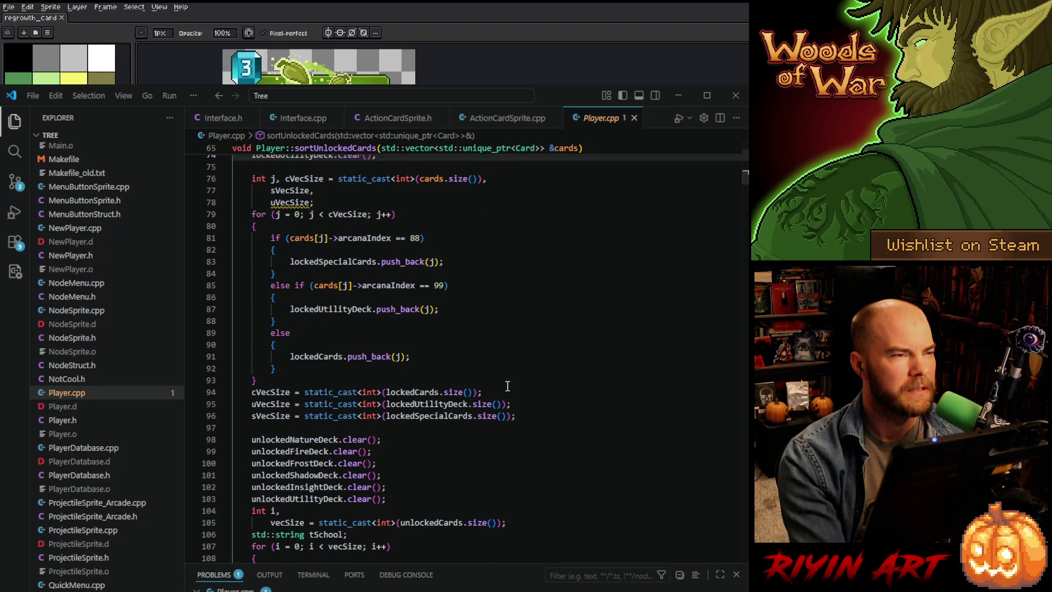
{"action": "scroll", "coordinate": [507, 385], "scroll_direction": "up", "scroll_amount": 1}
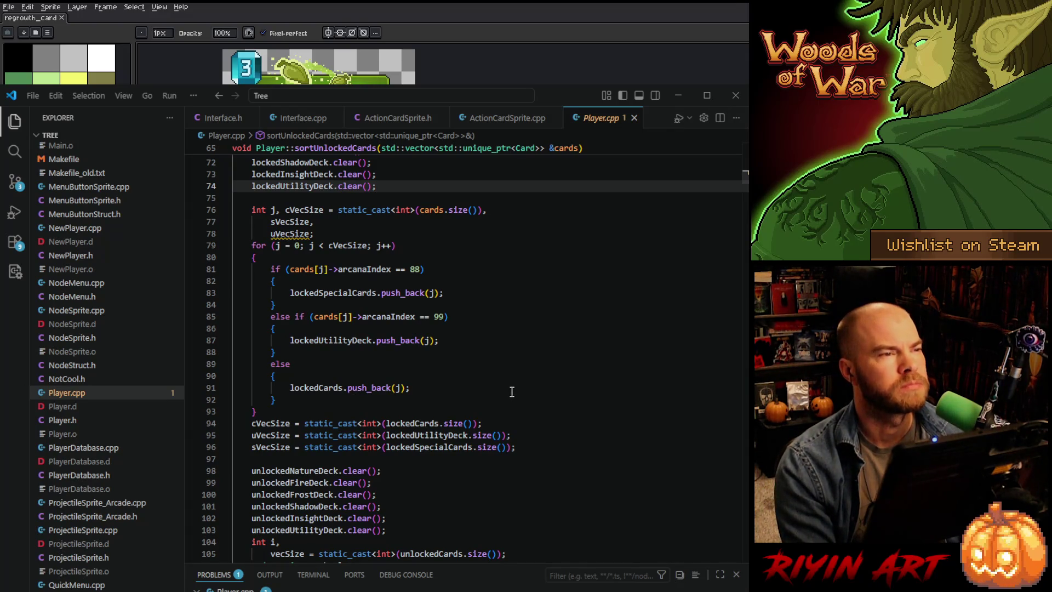
{"action": "double_click", "coordinate": [260, 435]}
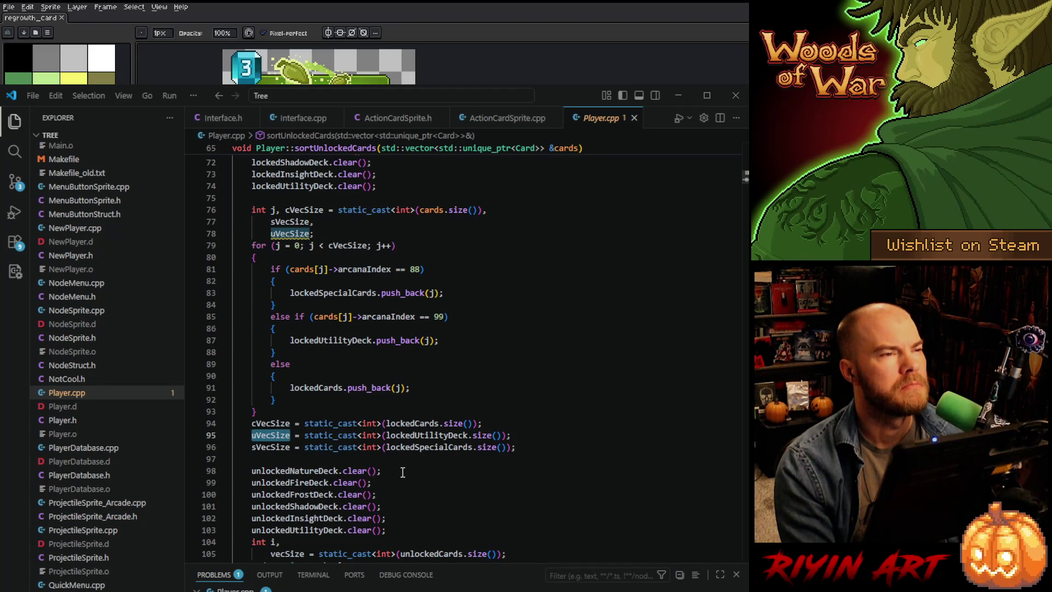
{"action": "scroll", "coordinate": [403, 472], "scroll_direction": "down", "scroll_amount": 4}
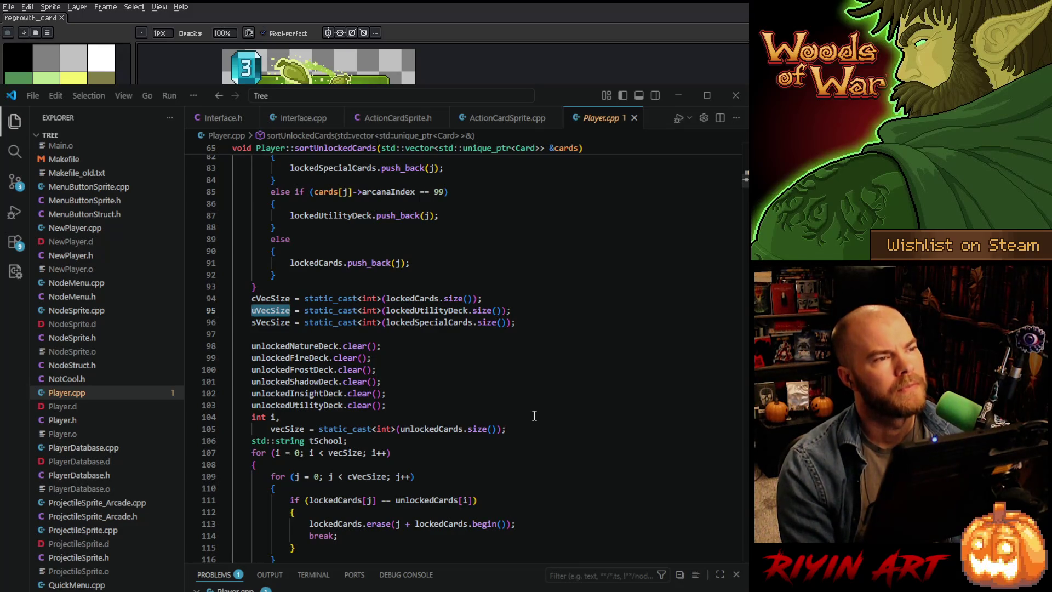
{"action": "scroll", "coordinate": [542, 418], "scroll_direction": "down", "scroll_amount": 6}
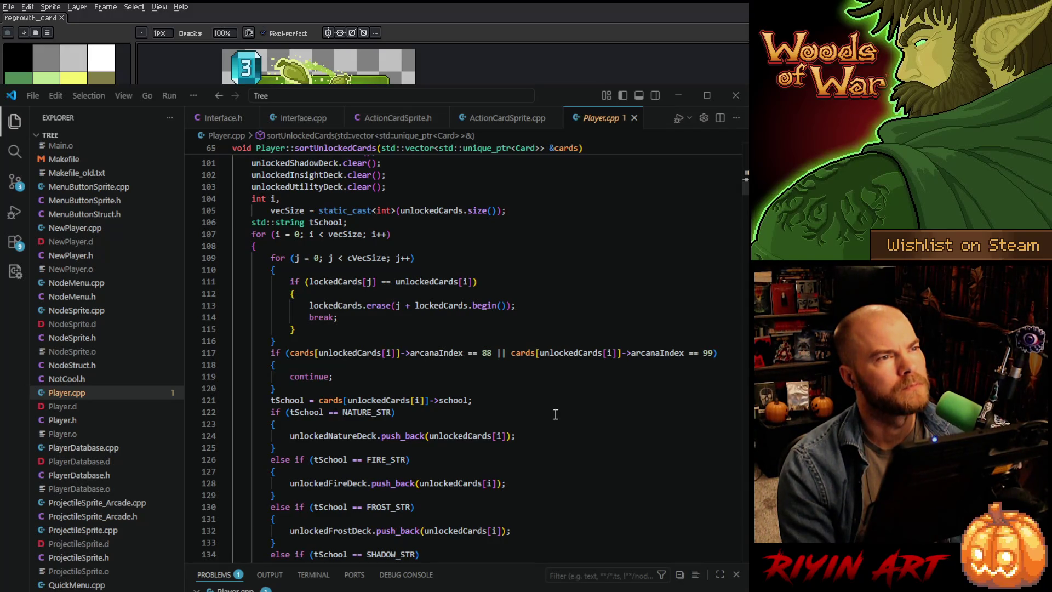
{"action": "scroll", "coordinate": [555, 414], "scroll_direction": "up", "scroll_amount": 4}
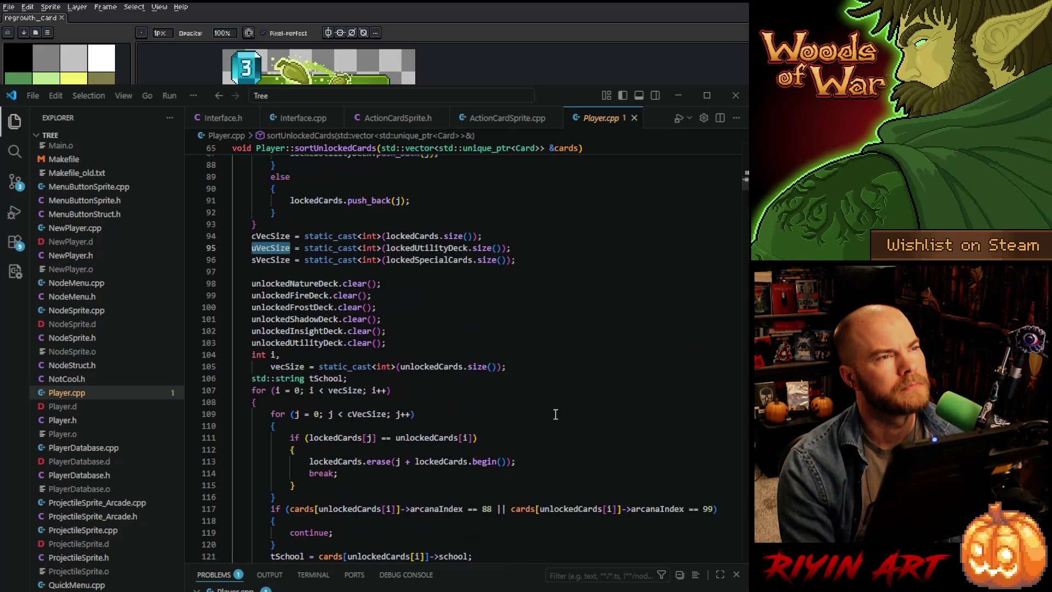
{"action": "double_click", "coordinate": [437, 366]}
{"action": "scroll", "coordinate": [502, 416], "scroll_direction": "up", "scroll_amount": 9}
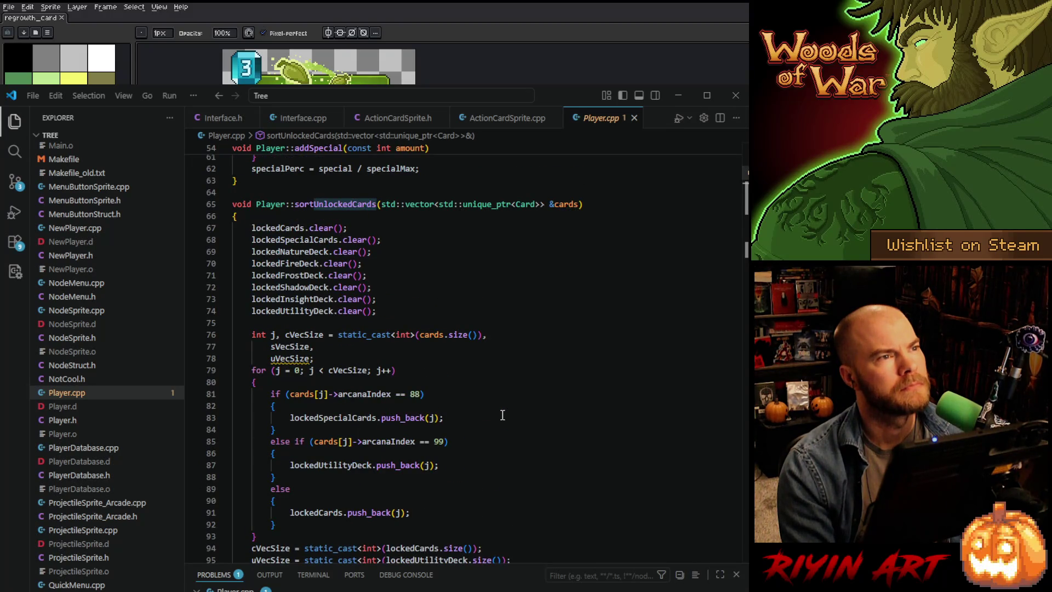
{"action": "scroll", "coordinate": [502, 416], "scroll_direction": "down", "scroll_amount": 12}
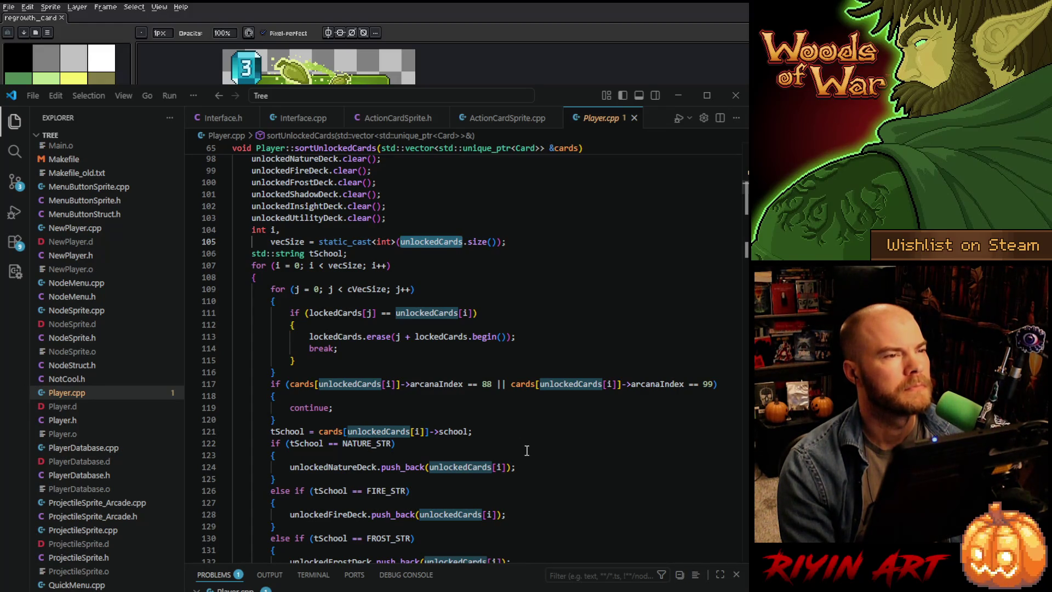
{"action": "scroll", "coordinate": [526, 451], "scroll_direction": "down", "scroll_amount": 1}
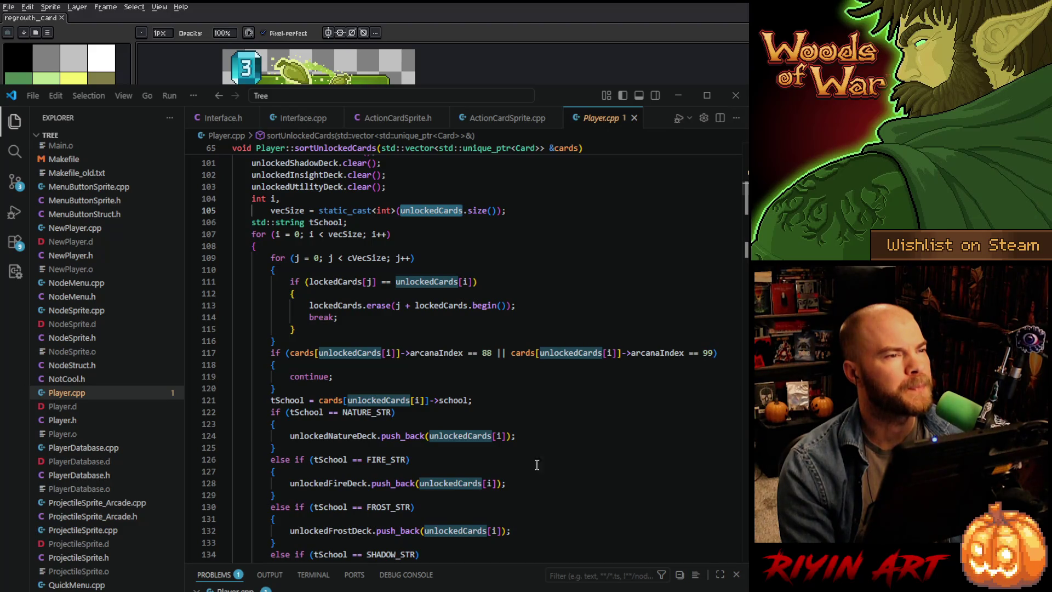
{"action": "scroll", "coordinate": [534, 457], "scroll_direction": "down", "scroll_amount": 6}
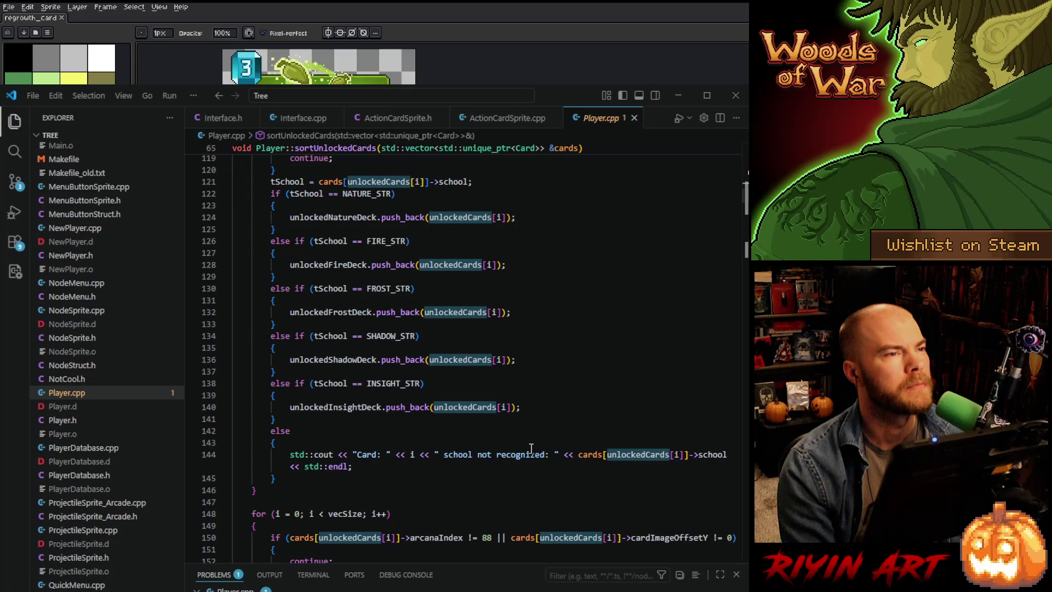
{"action": "scroll", "coordinate": [531, 448], "scroll_direction": "down", "scroll_amount": 4}
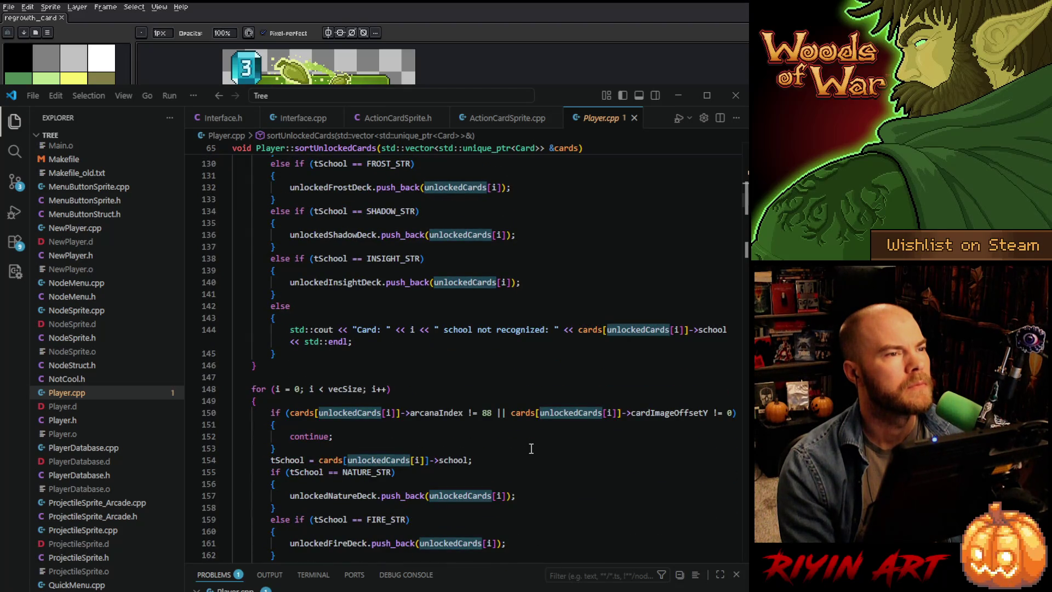
{"action": "scroll", "coordinate": [531, 448], "scroll_direction": "down", "scroll_amount": 3}
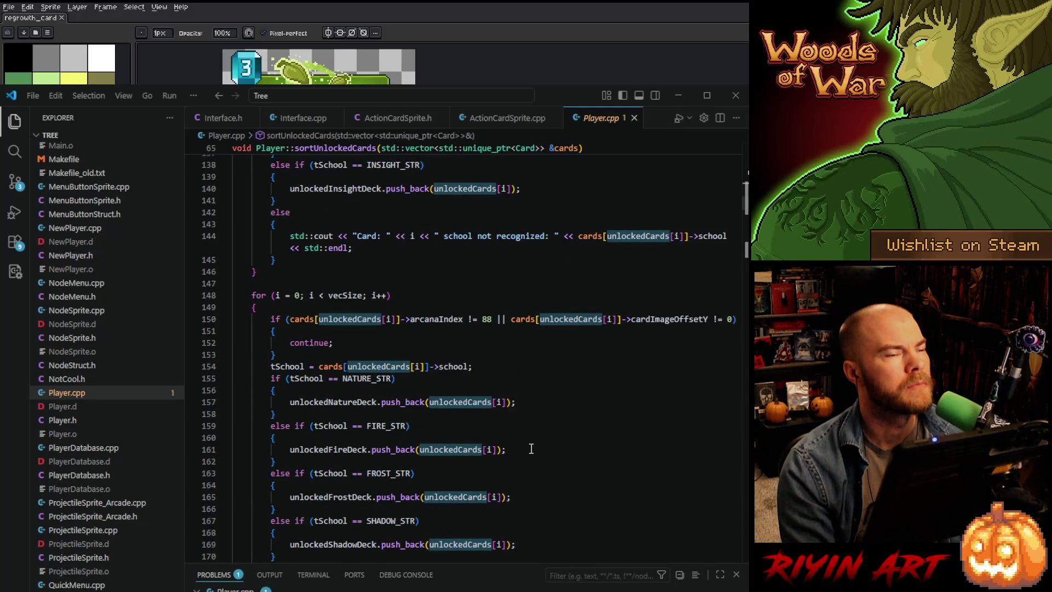
{"action": "scroll", "coordinate": [537, 446], "scroll_direction": "up", "scroll_amount": 5}
{"action": "scroll", "coordinate": [537, 447], "scroll_direction": "up", "scroll_amount": 6}
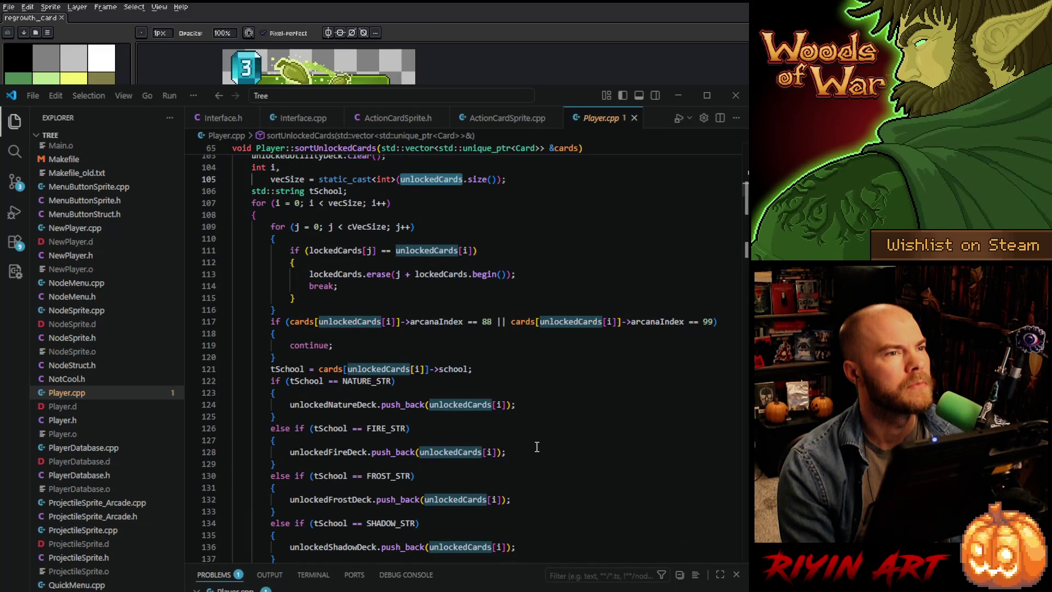
{"action": "scroll", "coordinate": [537, 447], "scroll_direction": "down", "scroll_amount": 8}
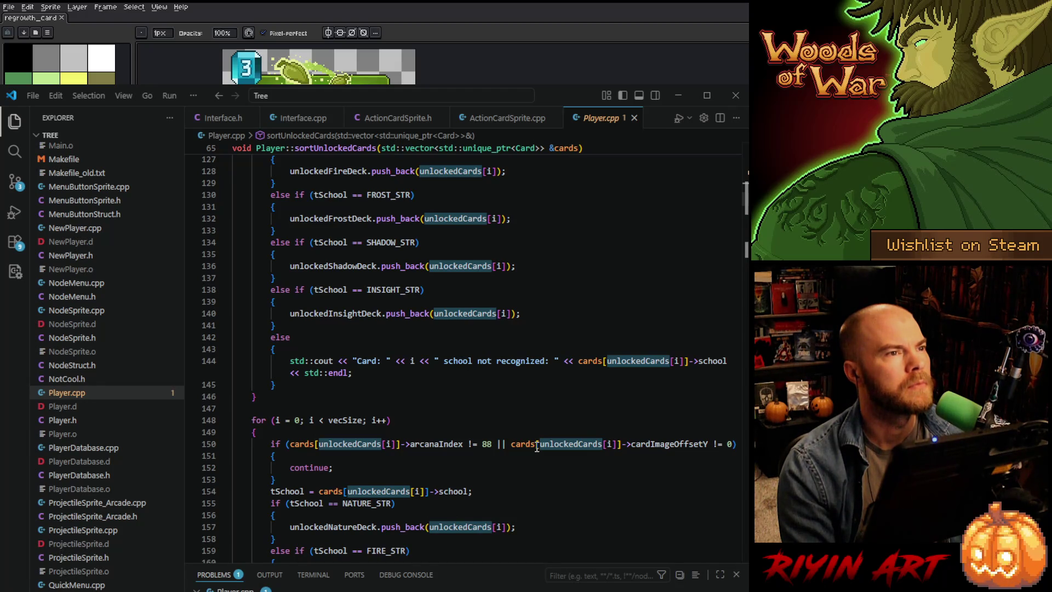
{"action": "scroll", "coordinate": [537, 447], "scroll_direction": "up", "scroll_amount": 8}
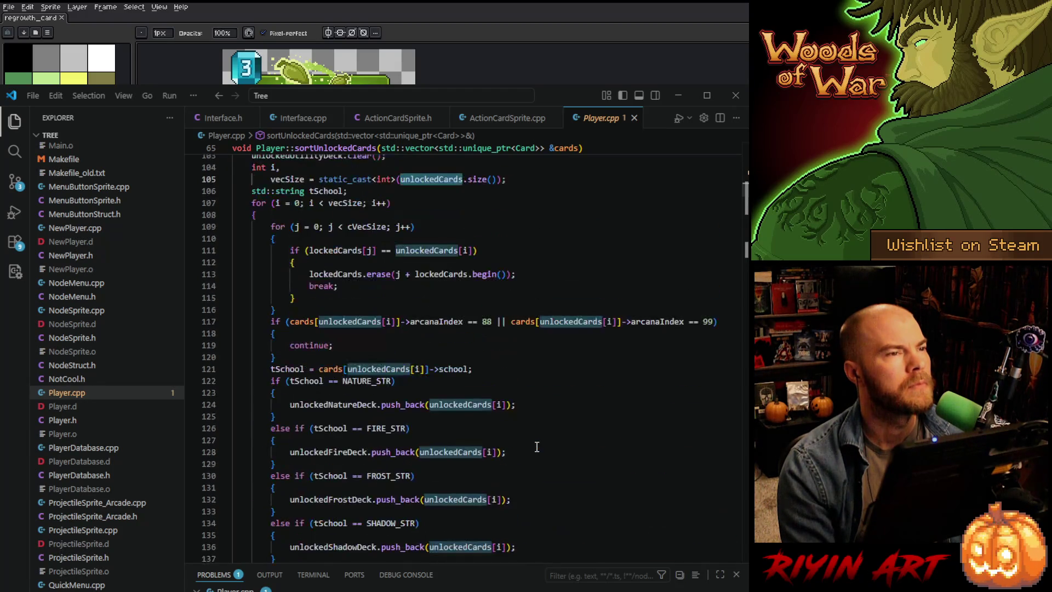
{"action": "scroll", "coordinate": [537, 447], "scroll_direction": "down", "scroll_amount": 9}
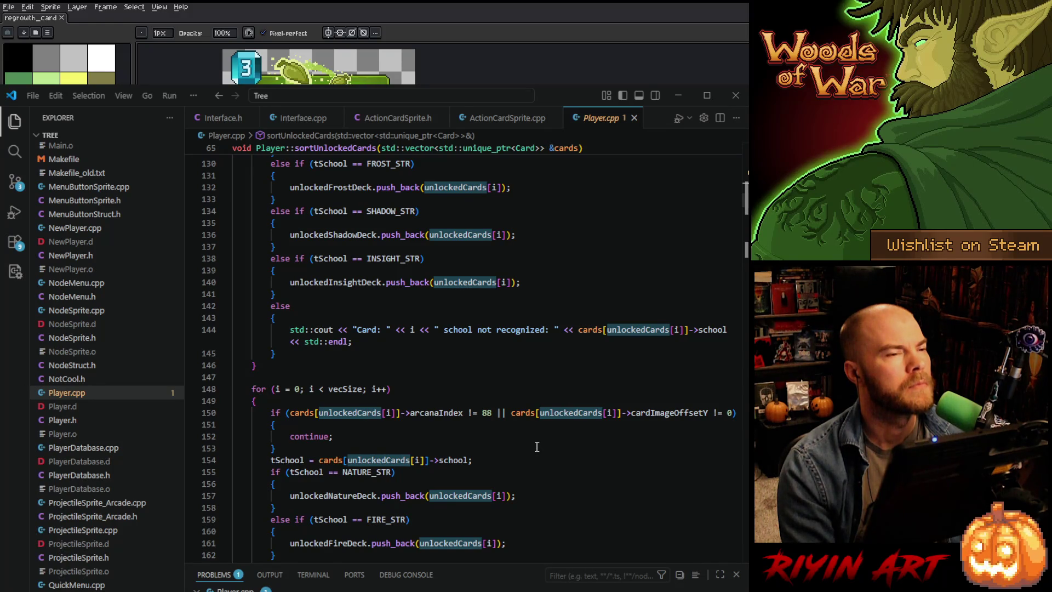
{"action": "scroll", "coordinate": [536, 447], "scroll_direction": "down", "scroll_amount": 1}
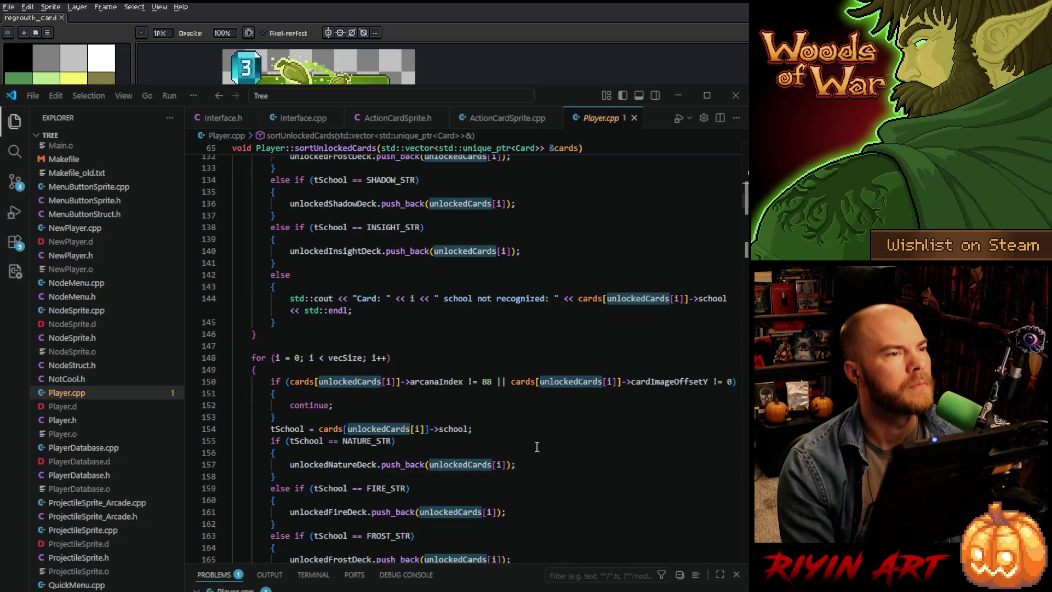
{"action": "scroll", "coordinate": [537, 446], "scroll_direction": "down", "scroll_amount": 8}
{"action": "scroll", "coordinate": [537, 447], "scroll_direction": "up", "scroll_amount": 6}
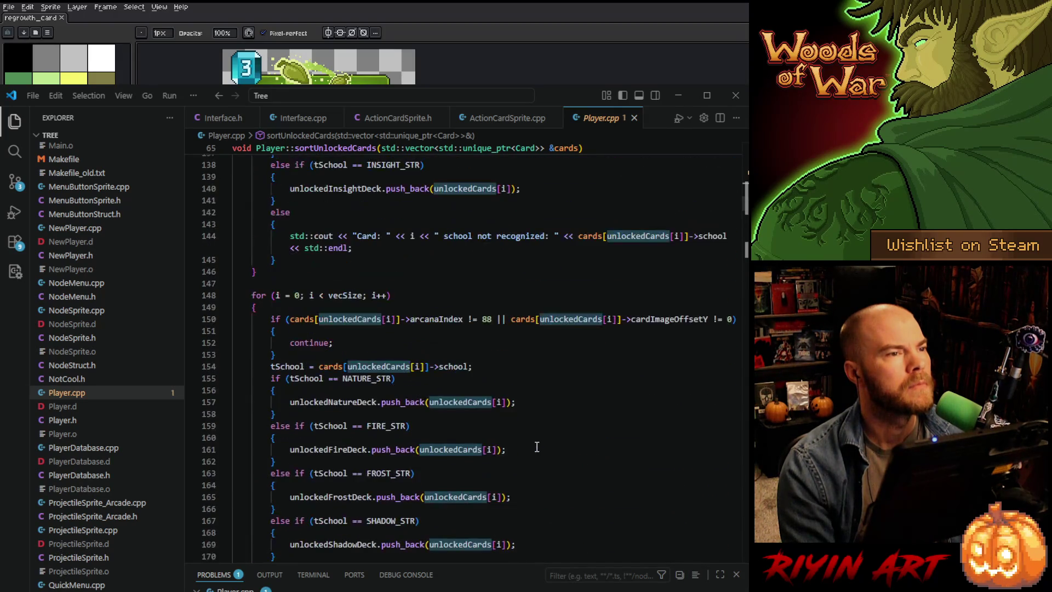
{"action": "scroll", "coordinate": [536, 446], "scroll_direction": "down", "scroll_amount": 6}
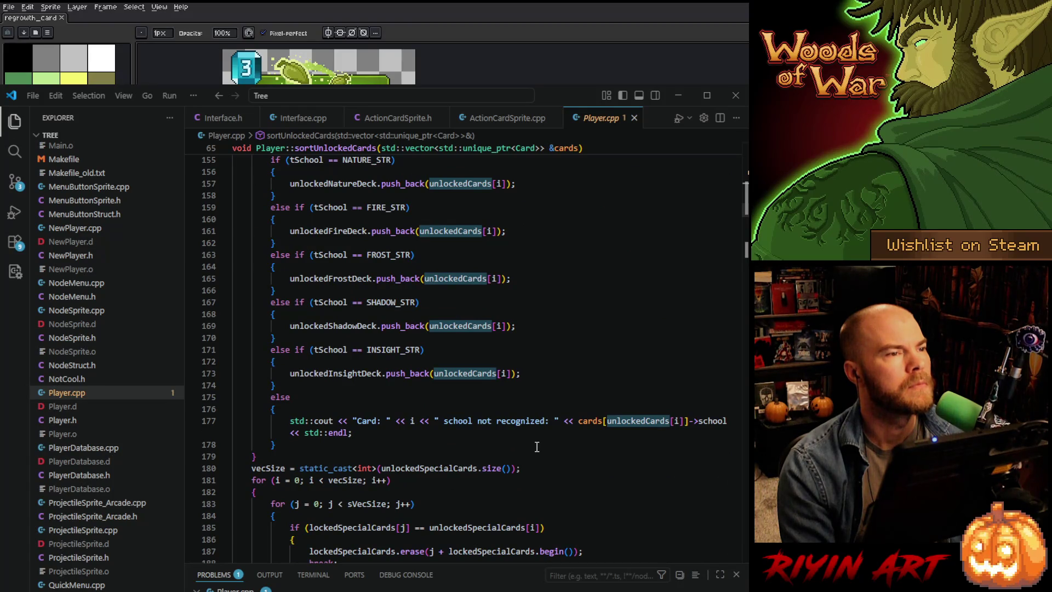
{"action": "scroll", "coordinate": [537, 446], "scroll_direction": "up", "scroll_amount": 7}
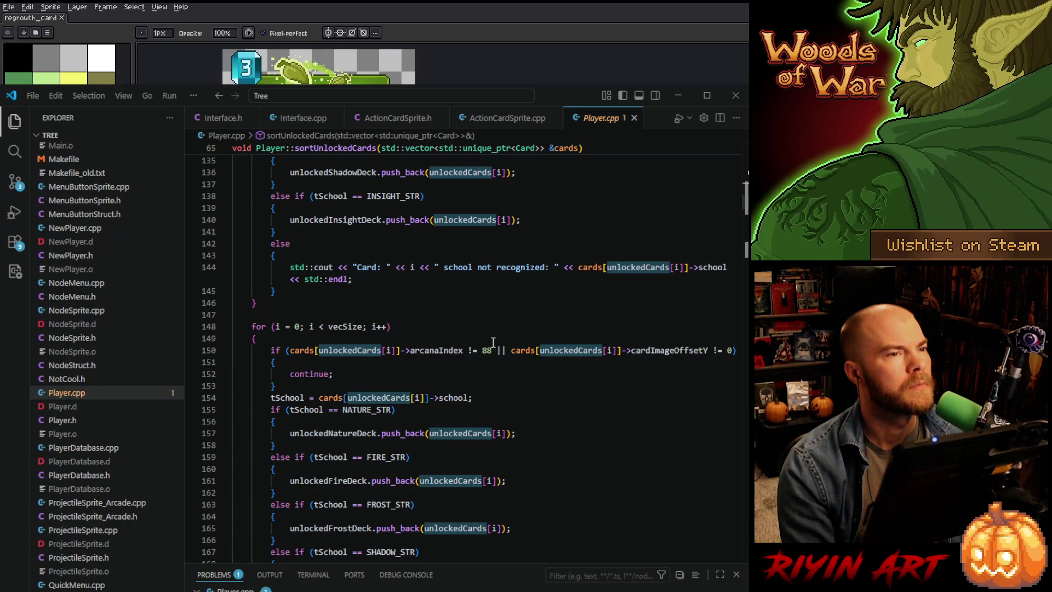
{"action": "left_click_drag", "start_coordinate": [492, 350], "coordinate": [290, 350]}
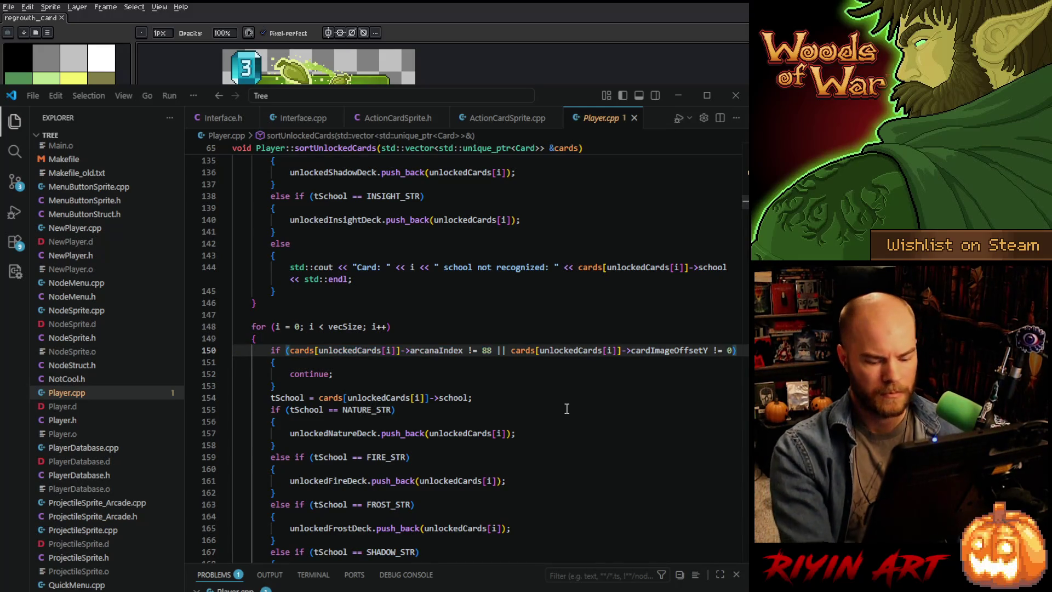
{"action": "type", "text": "|| cards[unlockedCards[i]]->arcanaIndex != 88"}
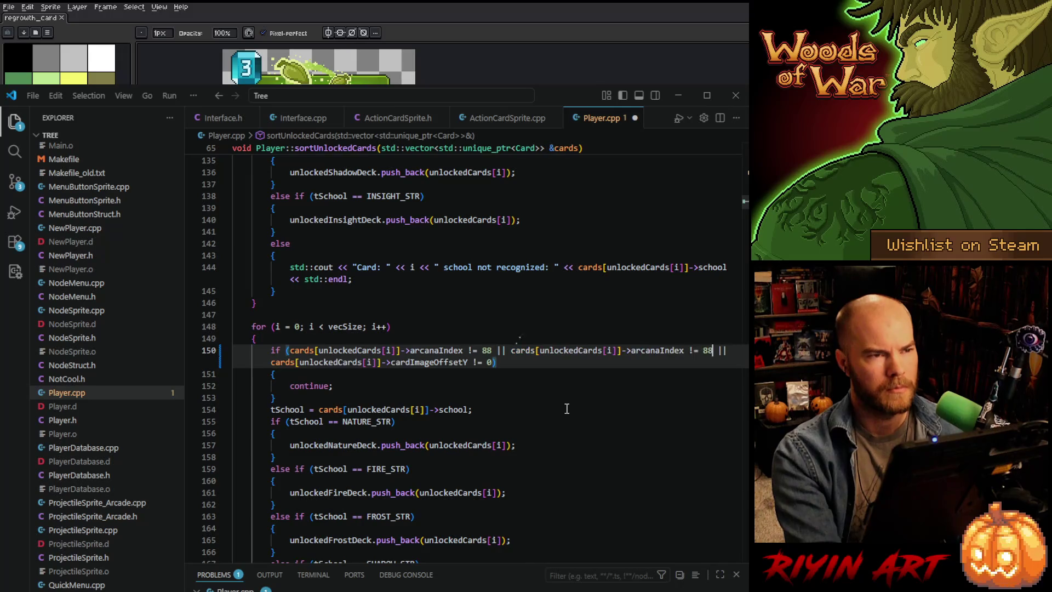
{"action": "key", "text": "ctrl+z"}
{"action": "key", "text": "ctrl+z"}
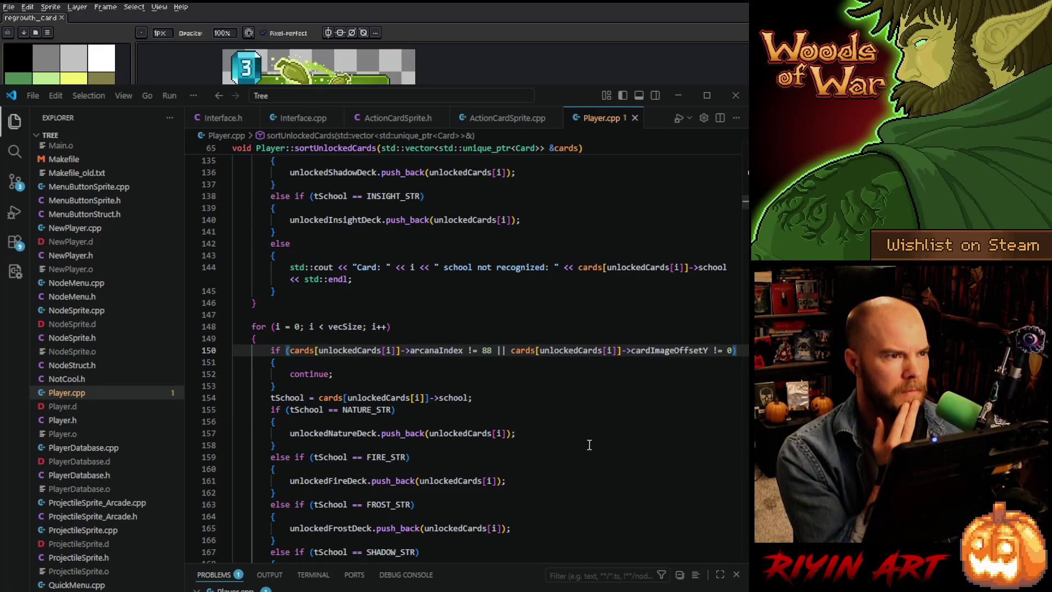
{"action": "scroll", "coordinate": [585, 465], "scroll_direction": "down", "scroll_amount": 6}
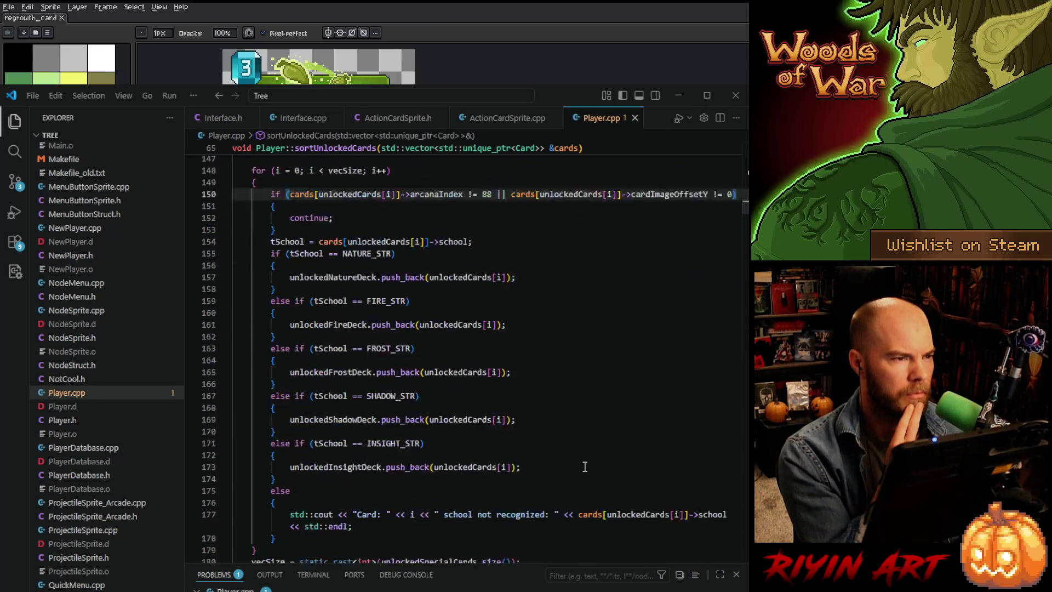
{"action": "scroll", "coordinate": [584, 466], "scroll_direction": "down", "scroll_amount": 3}
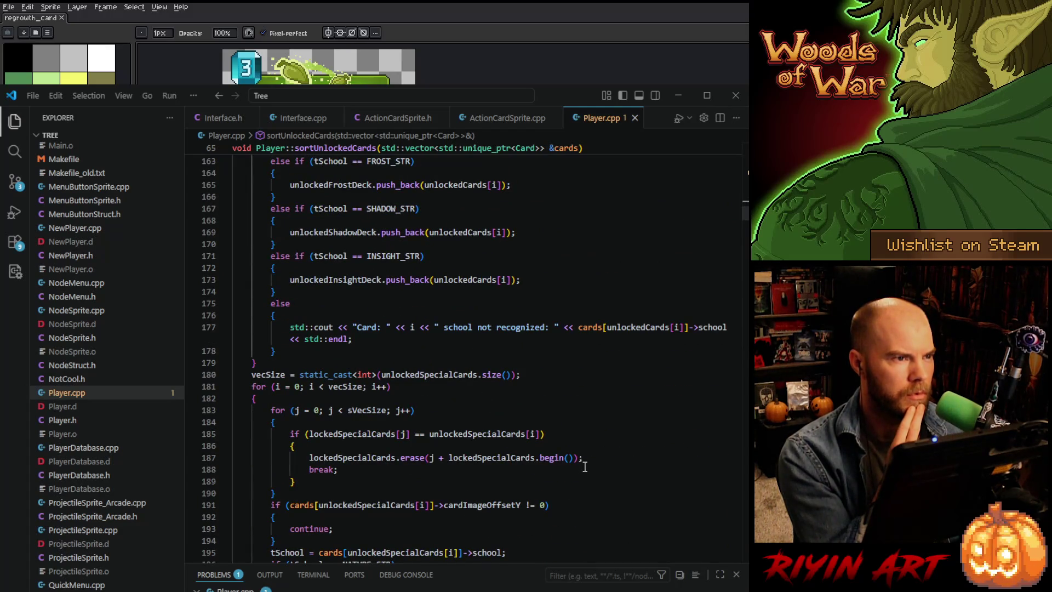
{"action": "scroll", "coordinate": [584, 466], "scroll_direction": "down", "scroll_amount": 2}
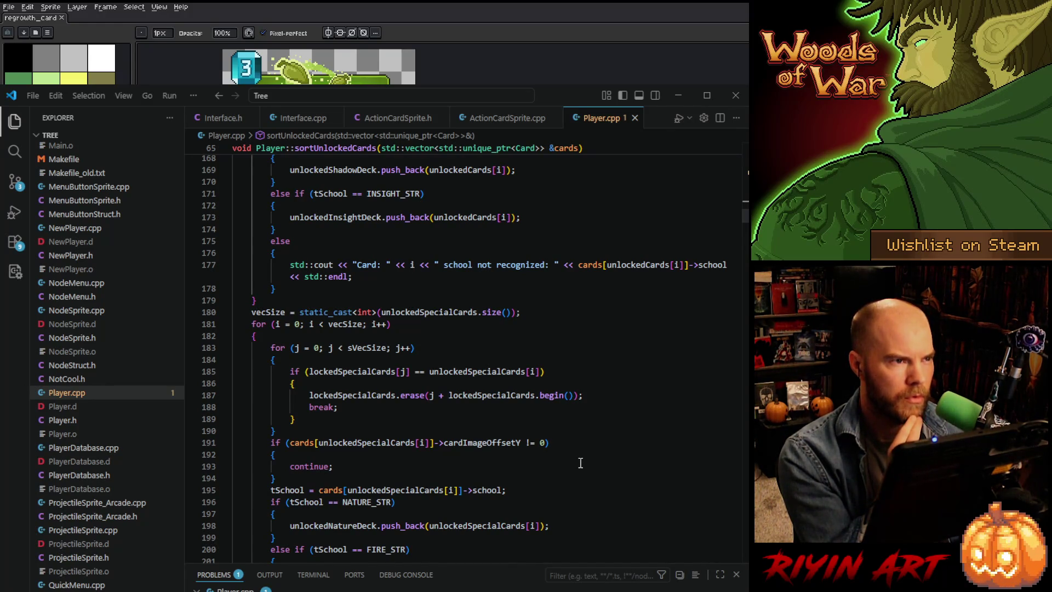
{"action": "scroll", "coordinate": [581, 463], "scroll_direction": "down", "scroll_amount": 2}
{"action": "scroll", "coordinate": [580, 463], "scroll_direction": "down", "scroll_amount": 2}
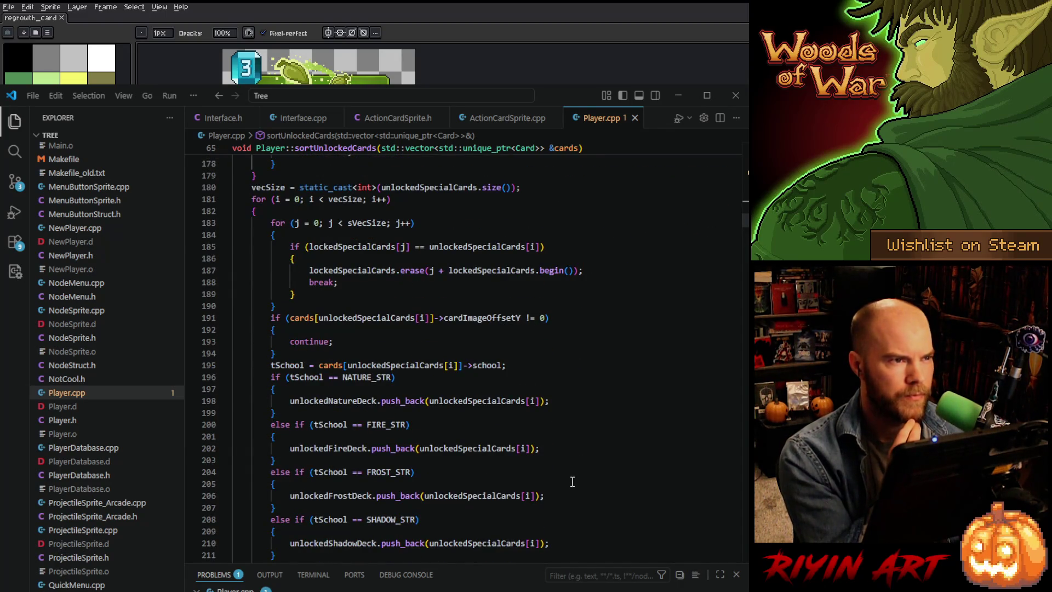
{"action": "scroll", "coordinate": [572, 481], "scroll_direction": "down", "scroll_amount": 2}
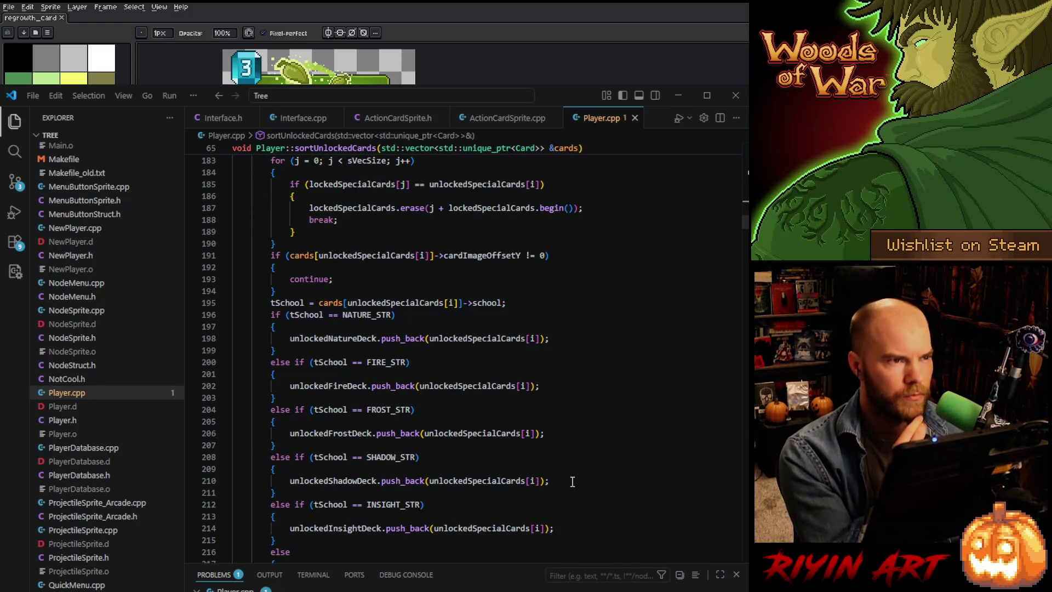
{"action": "scroll", "coordinate": [573, 481], "scroll_direction": "down", "scroll_amount": 1}
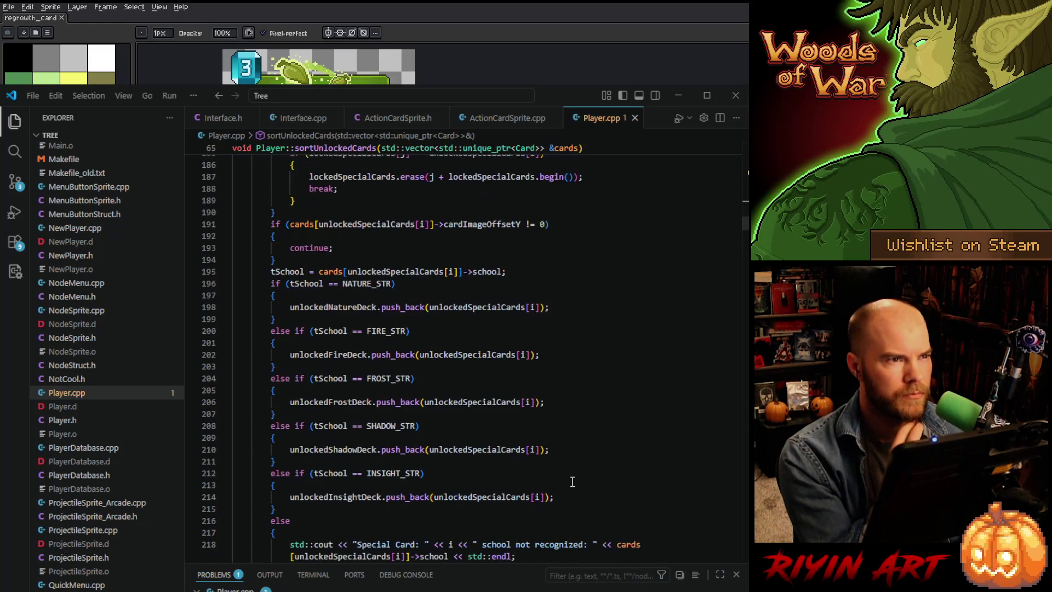
{"action": "scroll", "coordinate": [575, 484], "scroll_direction": "up", "scroll_amount": 3}
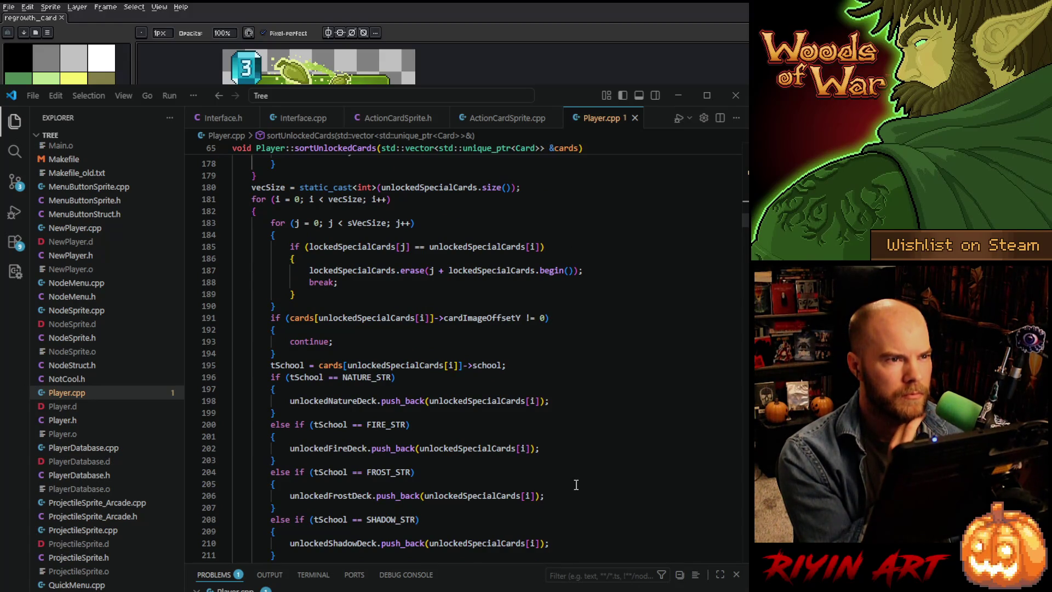
{"action": "left_click", "coordinate": [546, 315]}
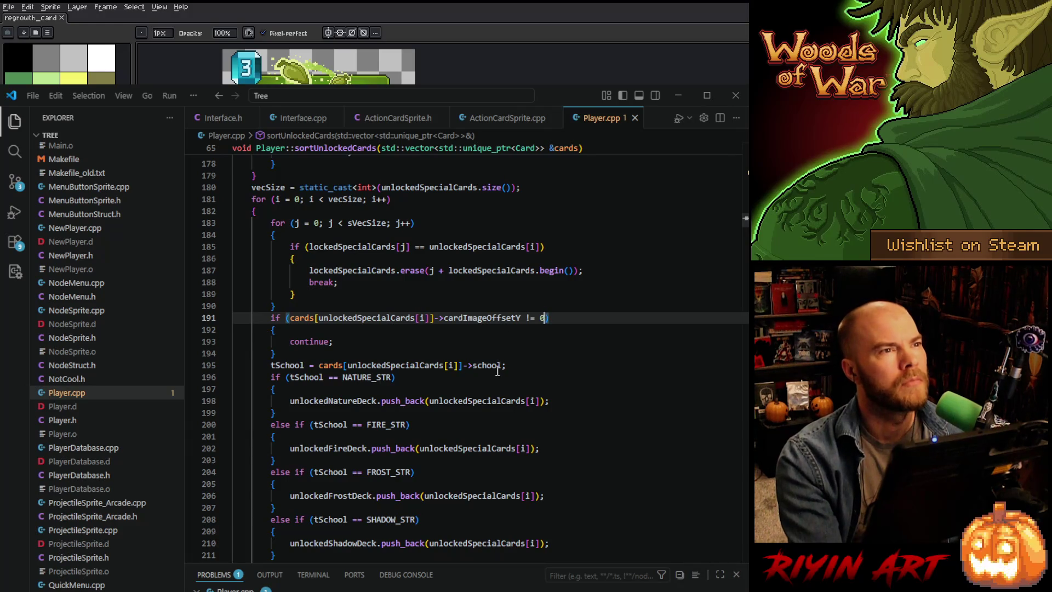
{"action": "scroll", "coordinate": [403, 415], "scroll_direction": "up", "scroll_amount": 5}
{"action": "mouse_move", "coordinate": [380, 425]}
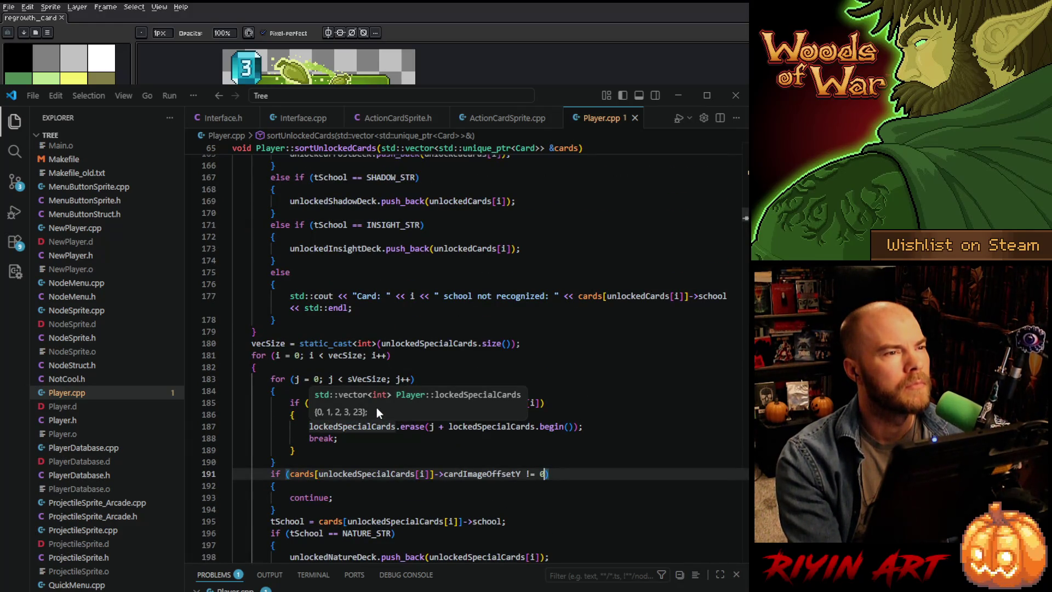
{"action": "double_click", "coordinate": [345, 355]}
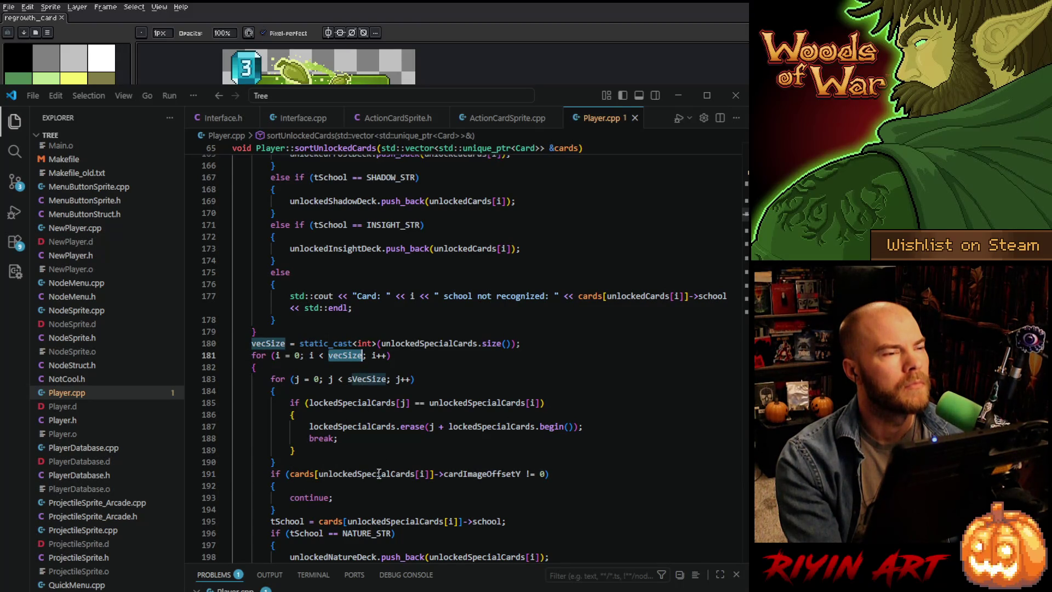
{"action": "left_click", "coordinate": [342, 400]}
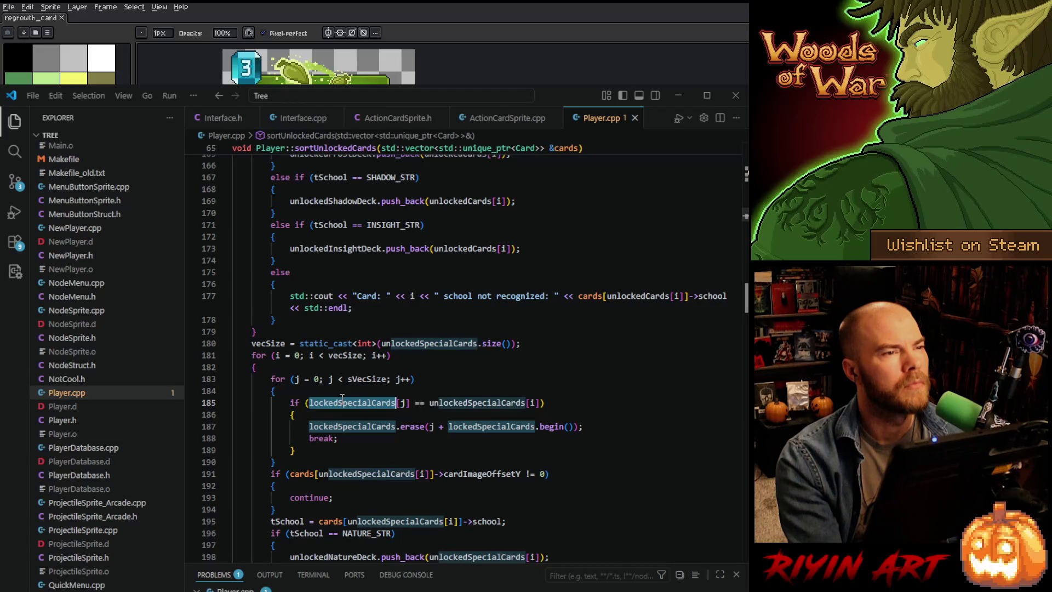
{"action": "scroll", "coordinate": [342, 397], "scroll_direction": "down", "scroll_amount": 10}
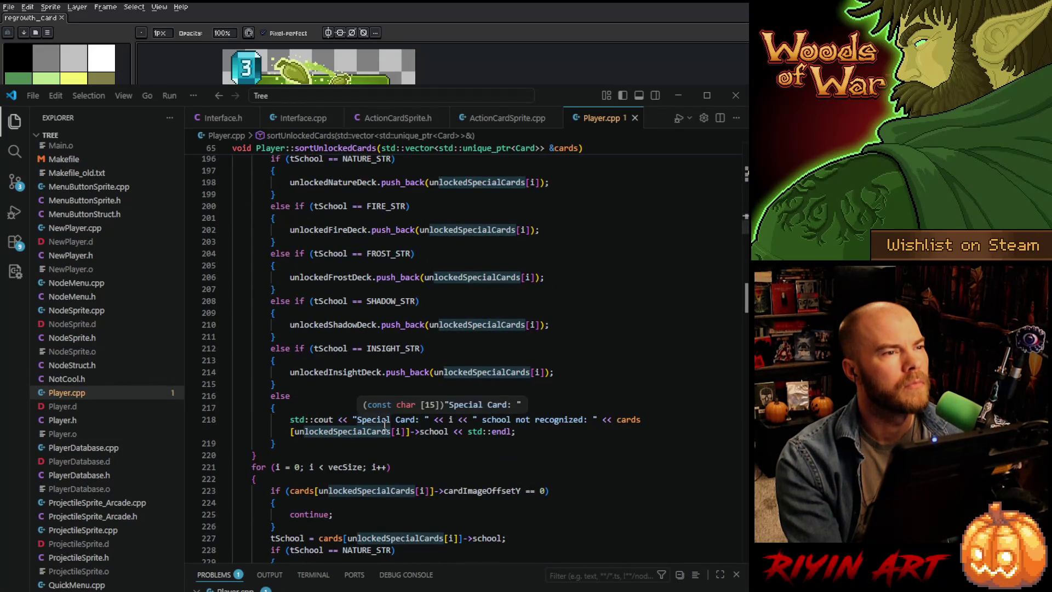
{"action": "scroll", "coordinate": [383, 424], "scroll_direction": "down", "scroll_amount": 4}
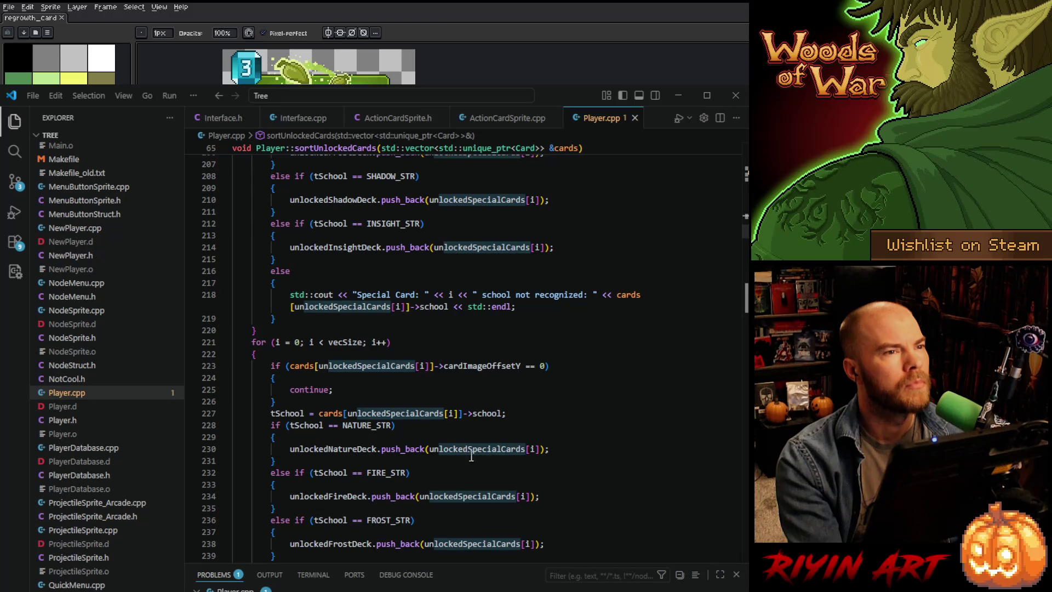
{"action": "scroll", "coordinate": [621, 463], "scroll_direction": "down", "scroll_amount": 10}
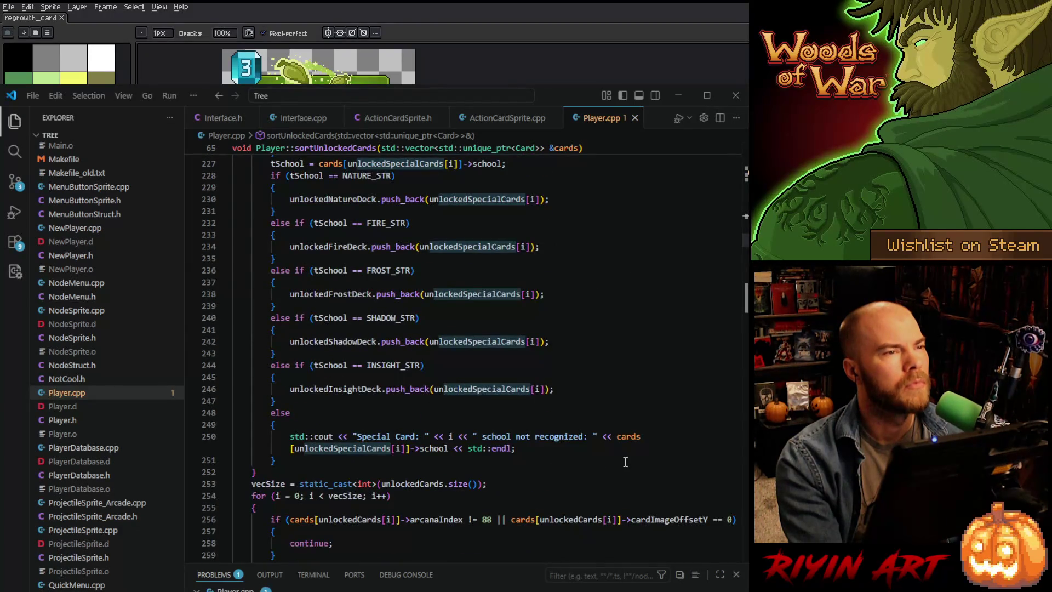
{"action": "scroll", "coordinate": [625, 462], "scroll_direction": "down", "scroll_amount": 3}
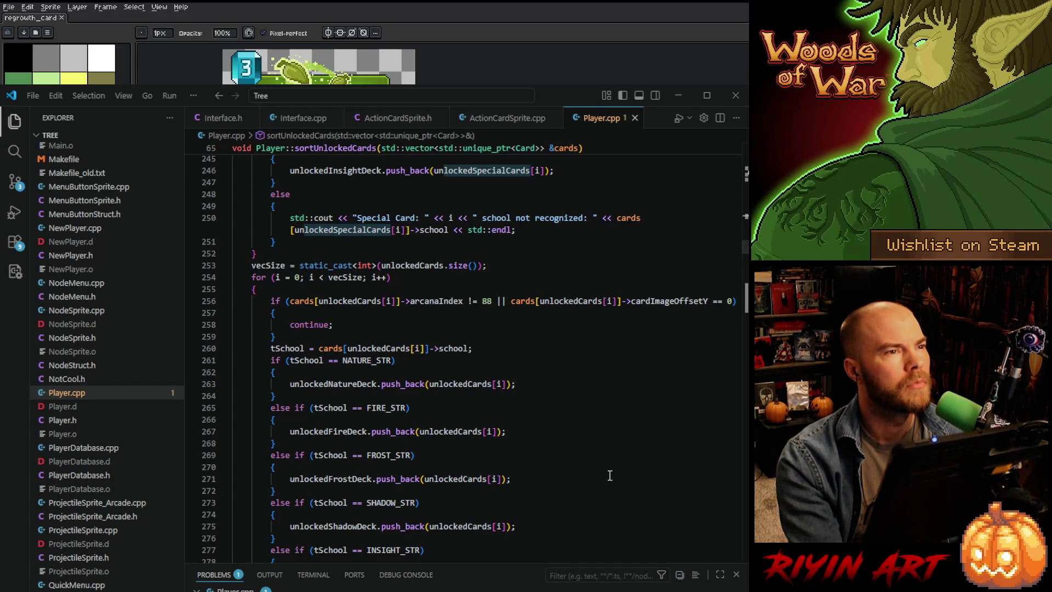
{"action": "scroll", "coordinate": [610, 475], "scroll_direction": "down", "scroll_amount": 3}
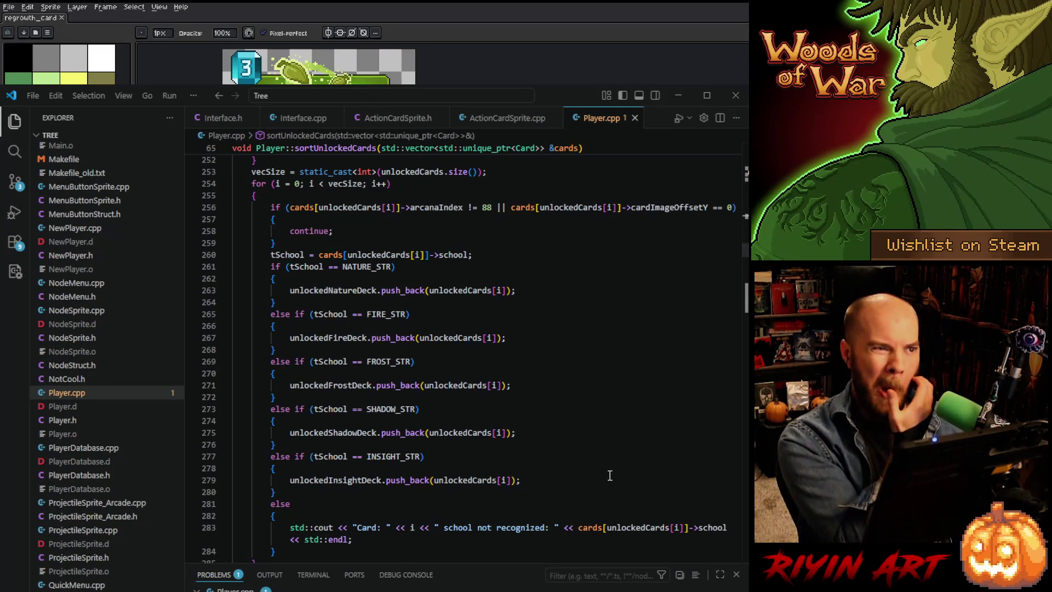
{"action": "scroll", "coordinate": [610, 475], "scroll_direction": "down", "scroll_amount": 6}
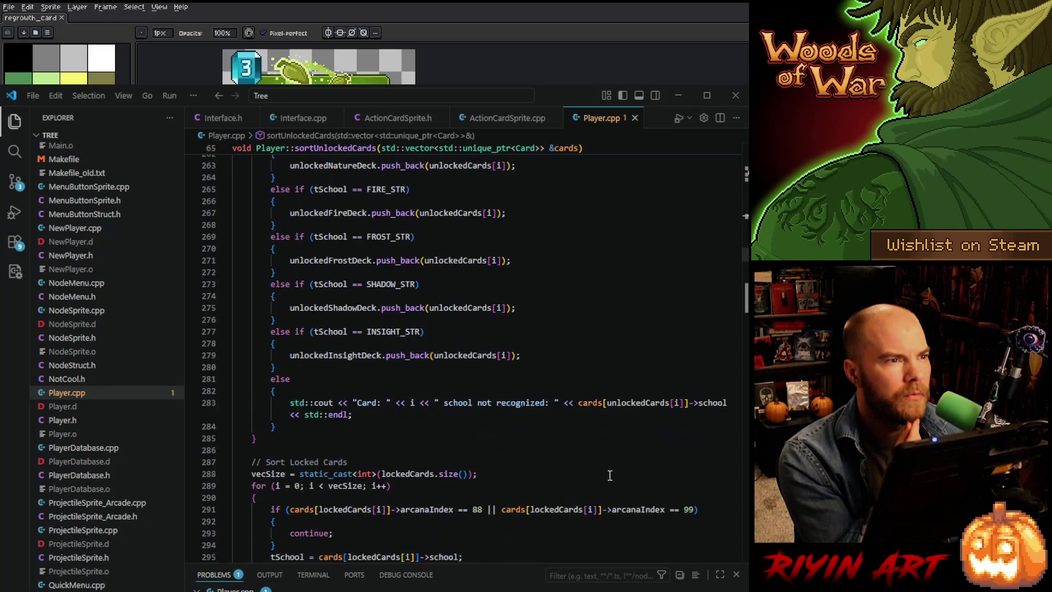
{"action": "scroll", "coordinate": [610, 475], "scroll_direction": "down", "scroll_amount": 1}
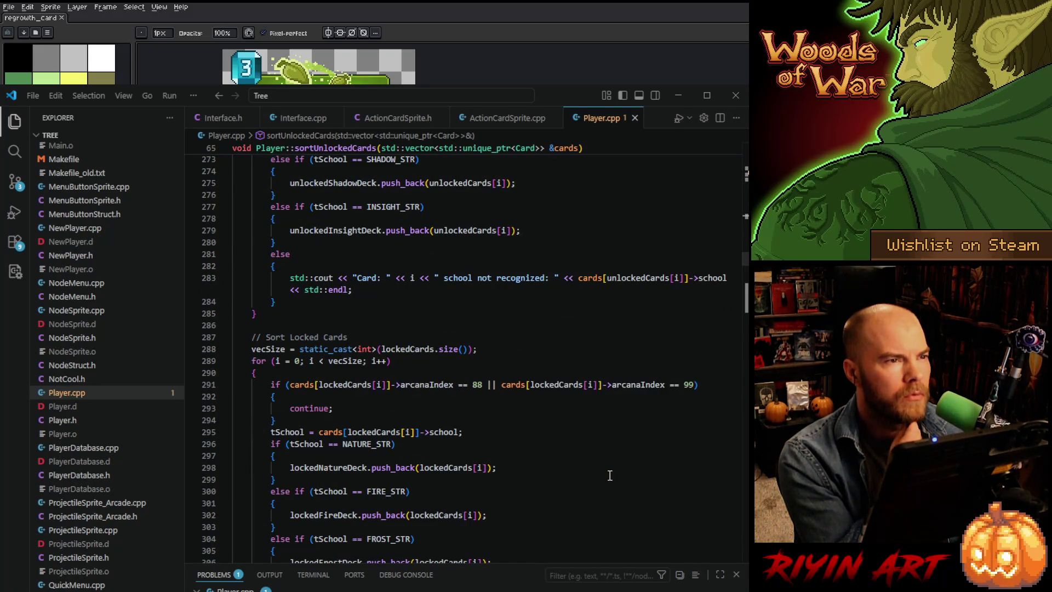
{"action": "scroll", "coordinate": [610, 475], "scroll_direction": "down", "scroll_amount": 1}
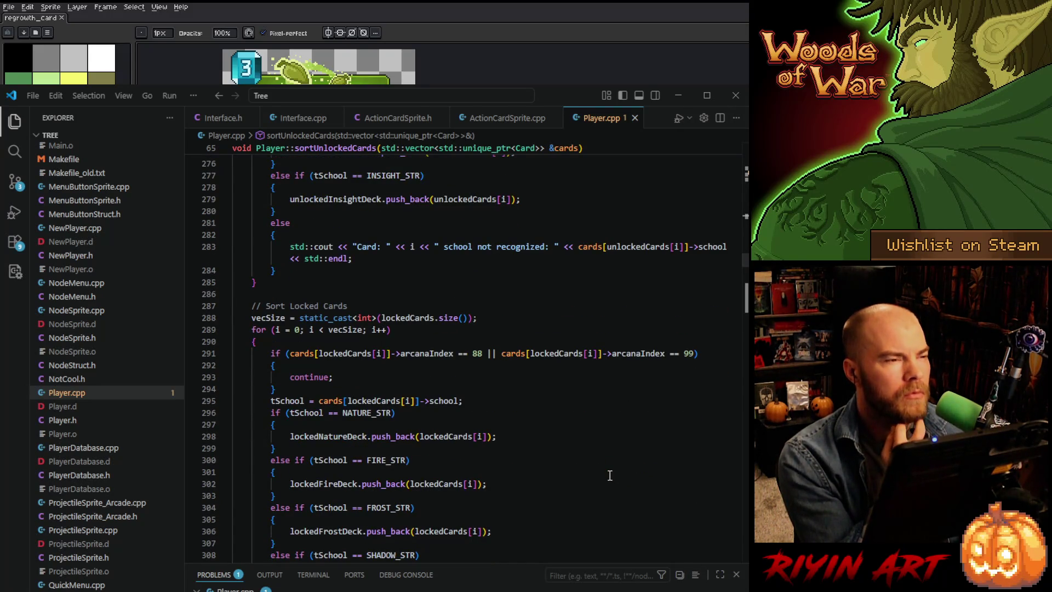
{"action": "scroll", "coordinate": [609, 475], "scroll_direction": "down", "scroll_amount": 3}
{"action": "scroll", "coordinate": [610, 475], "scroll_direction": "down", "scroll_amount": 3}
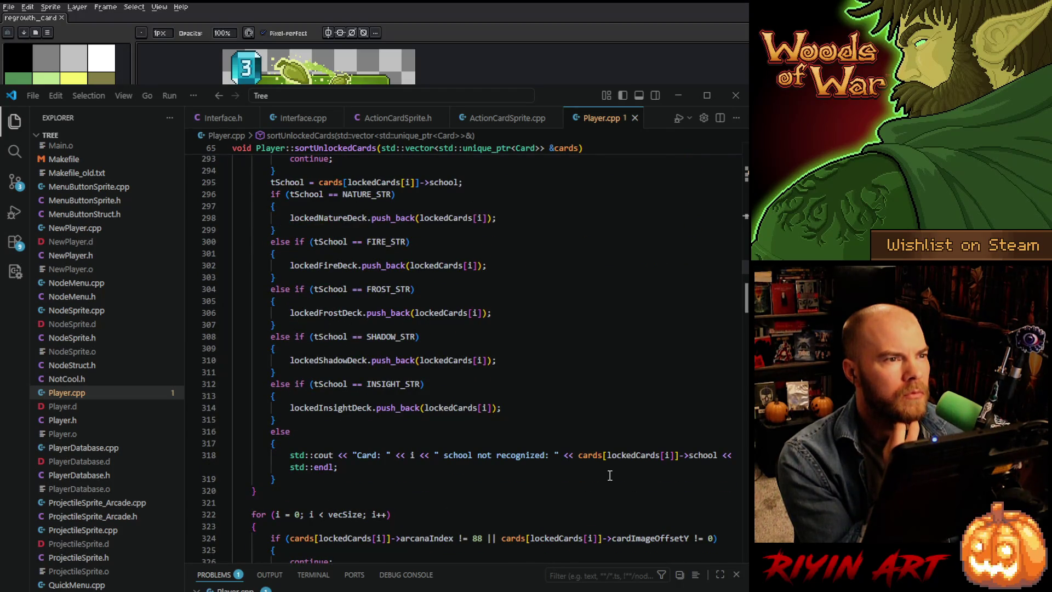
{"action": "scroll", "coordinate": [609, 475], "scroll_direction": "down", "scroll_amount": 2}
{"action": "scroll", "coordinate": [609, 475], "scroll_direction": "down", "scroll_amount": 3}
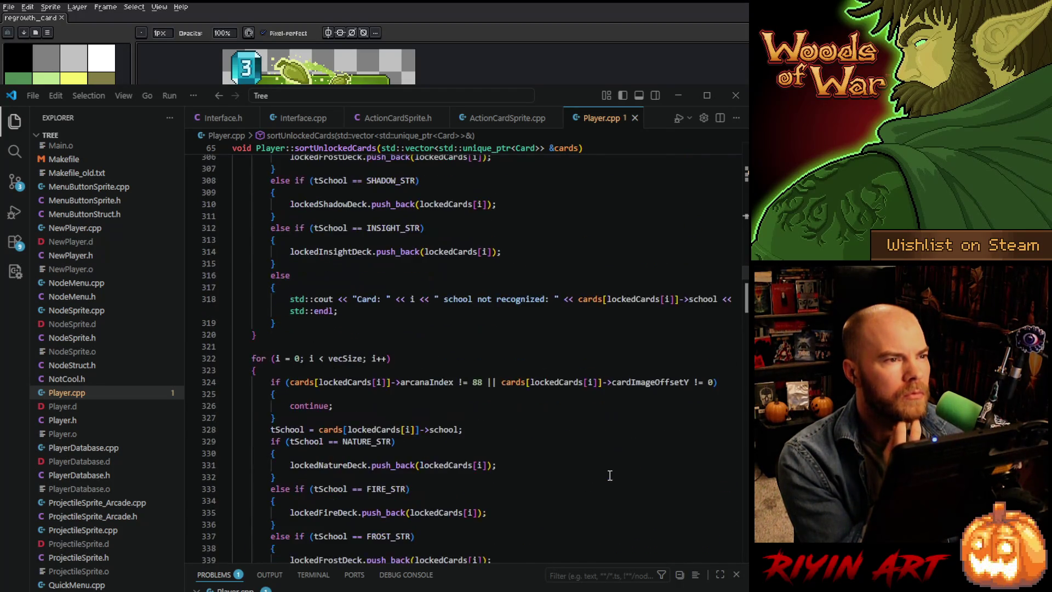
{"action": "scroll", "coordinate": [609, 475], "scroll_direction": "down", "scroll_amount": 4}
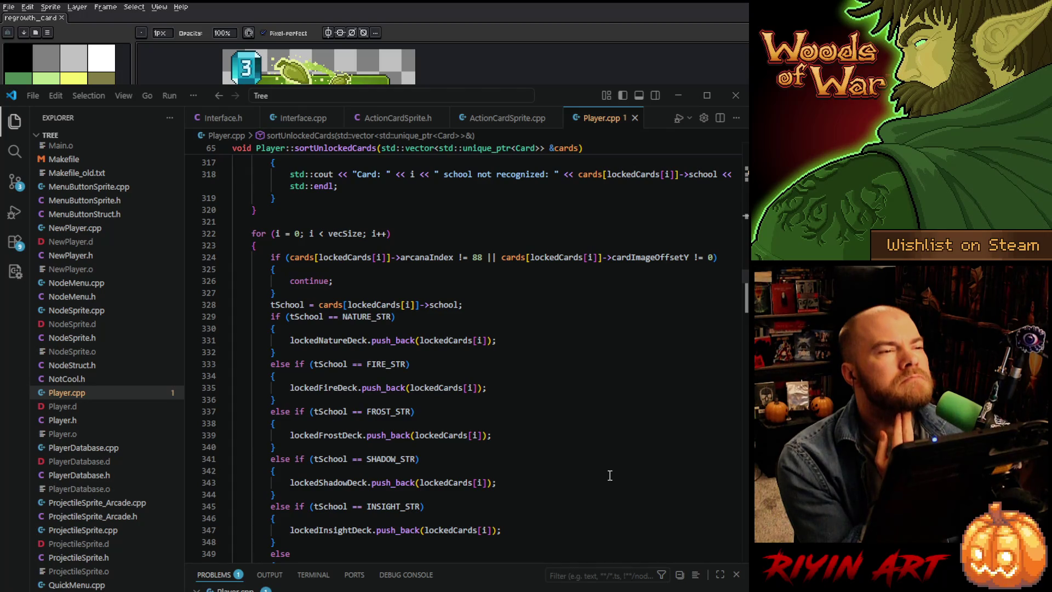
{"action": "scroll", "coordinate": [609, 475], "scroll_direction": "down", "scroll_amount": 3}
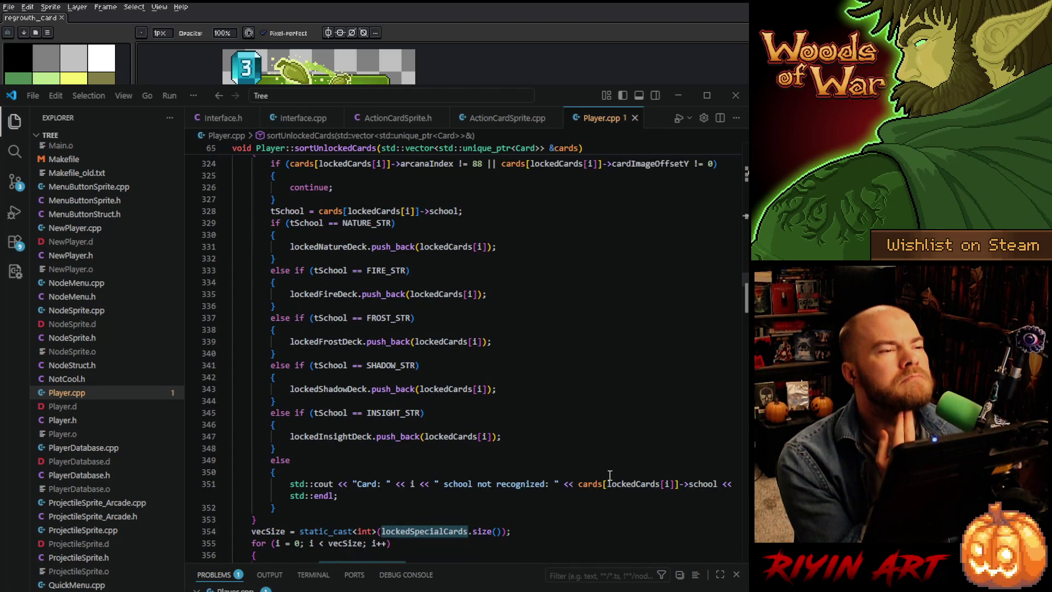
{"action": "scroll", "coordinate": [610, 475], "scroll_direction": "down", "scroll_amount": 5}
{"action": "scroll", "coordinate": [610, 475], "scroll_direction": "down", "scroll_amount": 7}
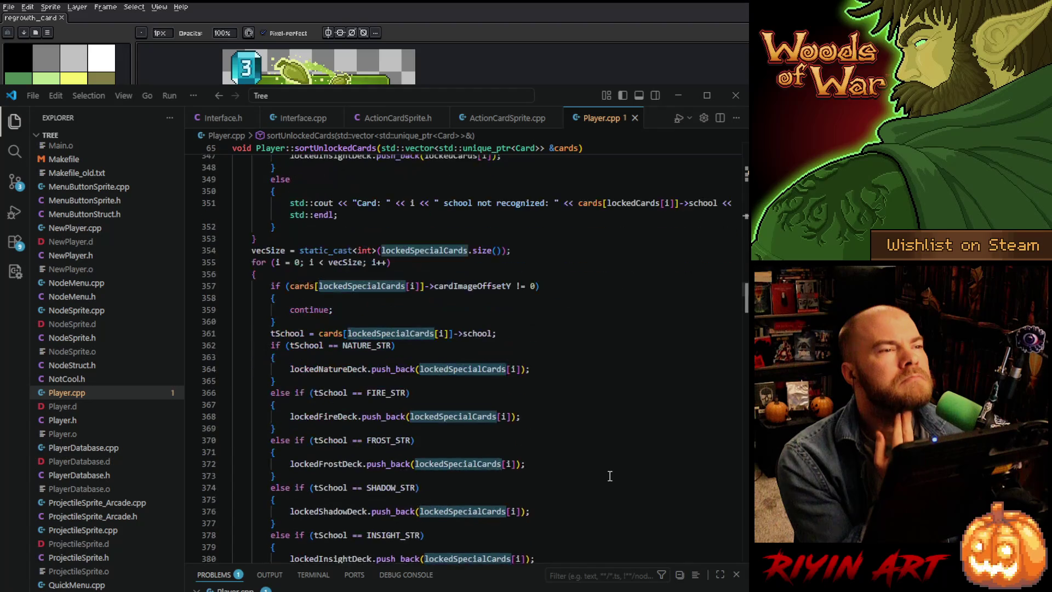
{"action": "scroll", "coordinate": [610, 475], "scroll_direction": "down", "scroll_amount": 13}
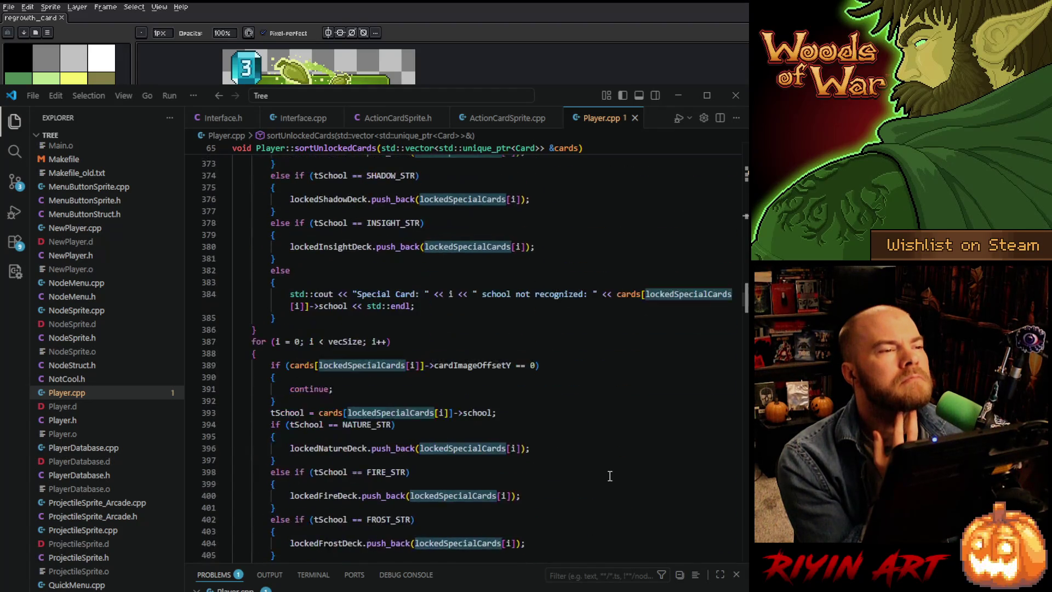
{"action": "scroll", "coordinate": [610, 475], "scroll_direction": "down", "scroll_amount": 12}
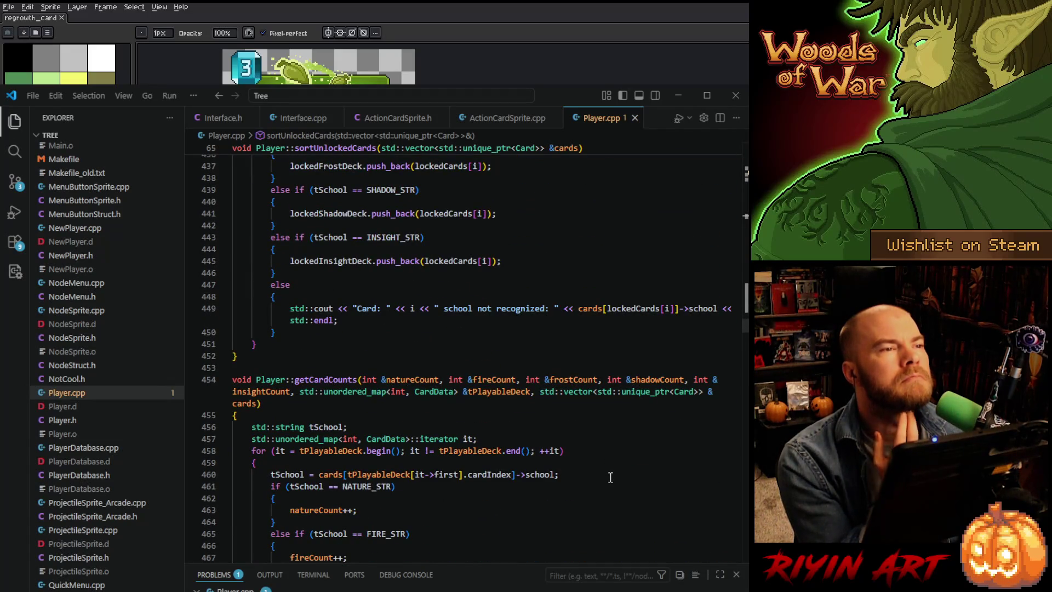
{"action": "scroll", "coordinate": [611, 477], "scroll_direction": "up", "scroll_amount": 20}
{"action": "scroll", "coordinate": [612, 476], "scroll_direction": "up", "scroll_amount": 20}
{"action": "scroll", "coordinate": [611, 476], "scroll_direction": "up", "scroll_amount": 20}
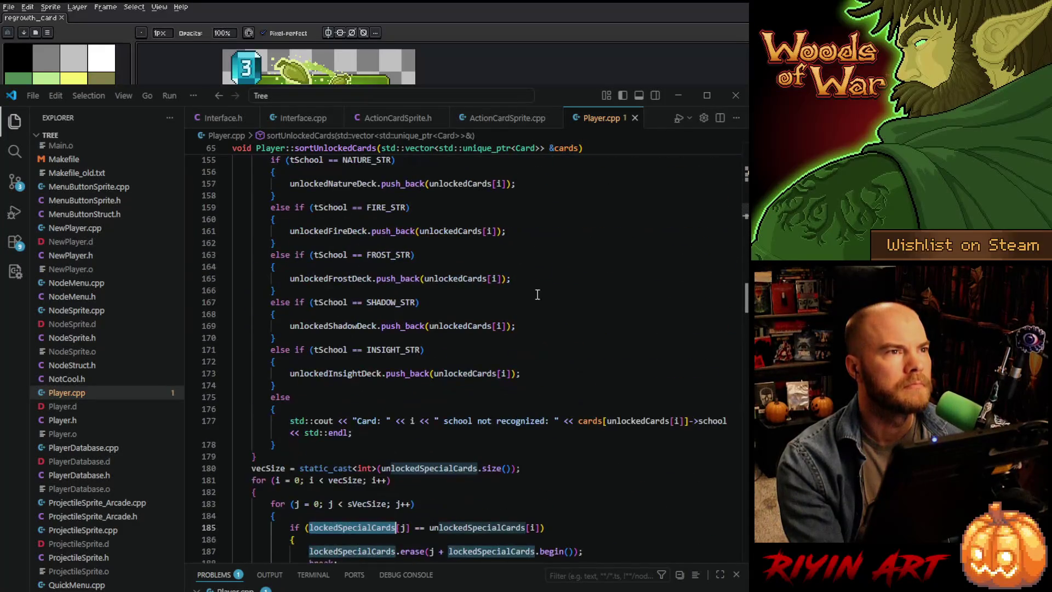
{"action": "scroll", "coordinate": [491, 354], "scroll_direction": "up", "scroll_amount": 20}
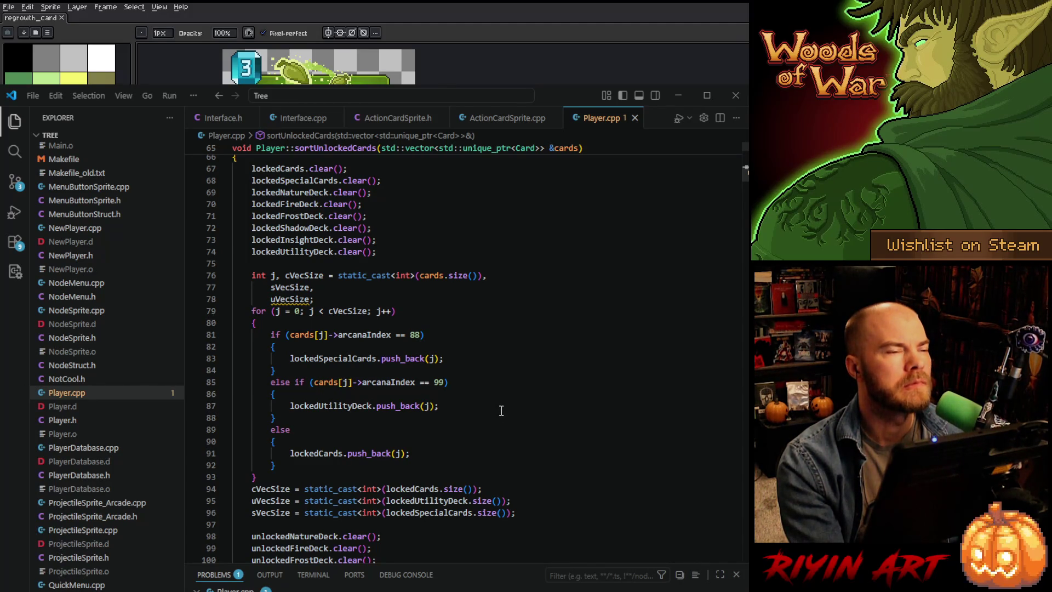
{"action": "scroll", "coordinate": [501, 411], "scroll_direction": "down", "scroll_amount": 3}
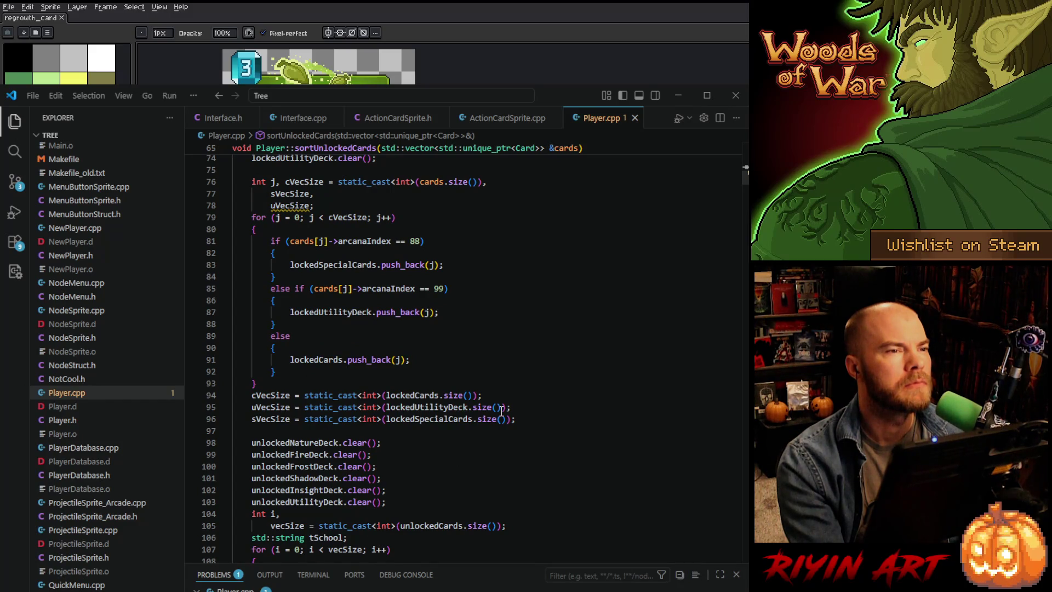
{"action": "left_click", "coordinate": [527, 411]}
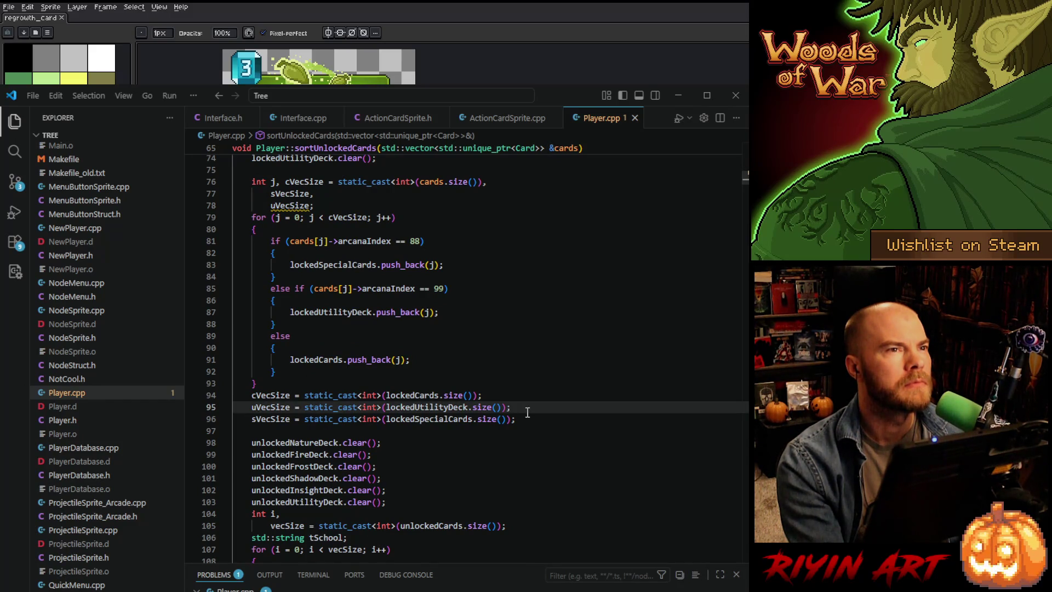